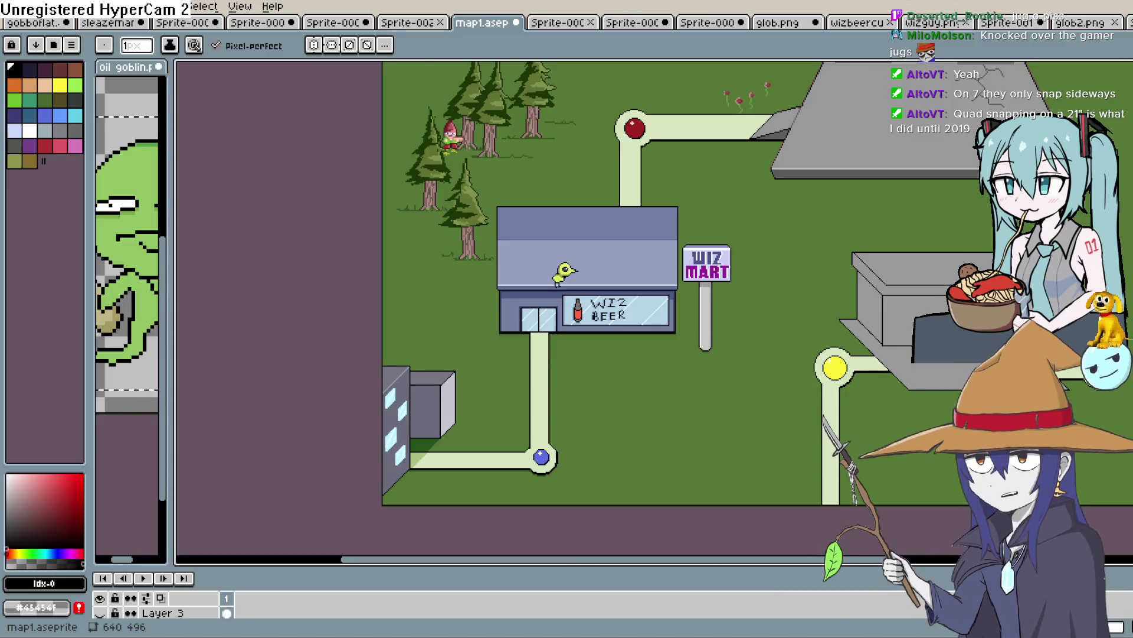
Switch from the Aseprite map to Layout 1 of the Construct 3 store project.
key("alt+Tab")
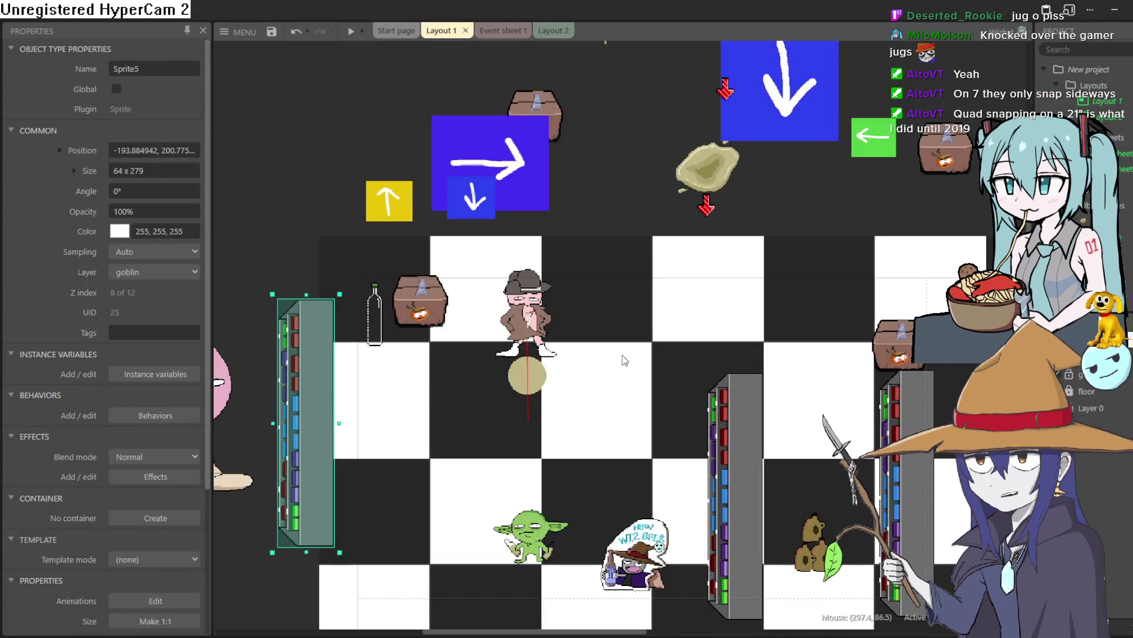
Drag the green goblin from the lower floor up beside the trench-coat shopkeeper in Layout 1.
scroll(571, 300, "up", 5)
scroll(567, 296, "down", 7)
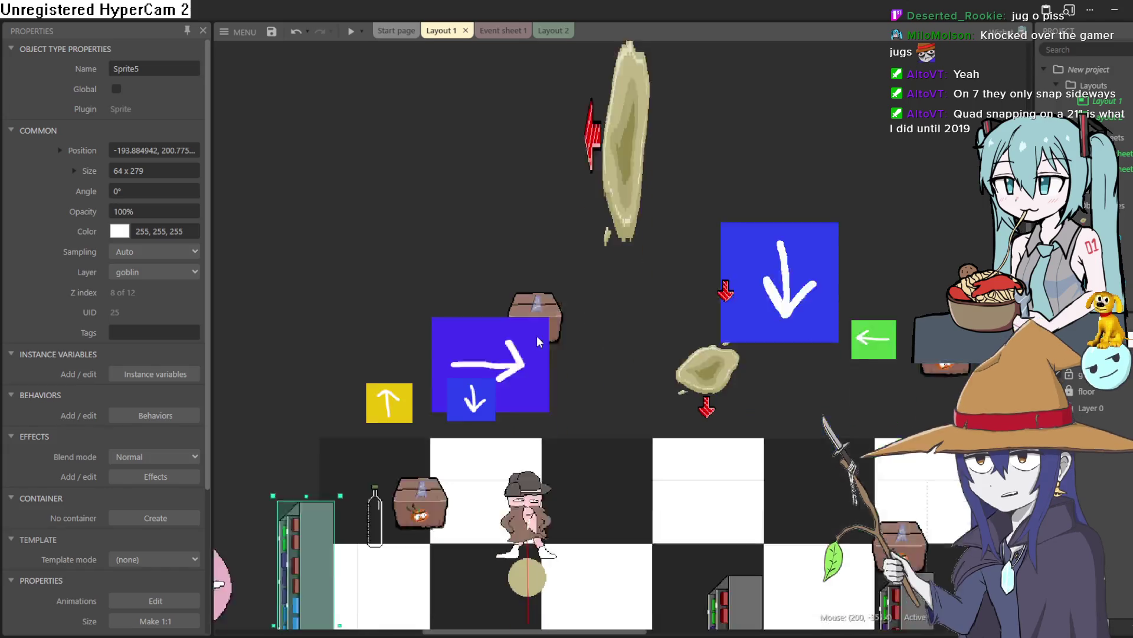
scroll(549, 308, "up", 5, "ctrl")
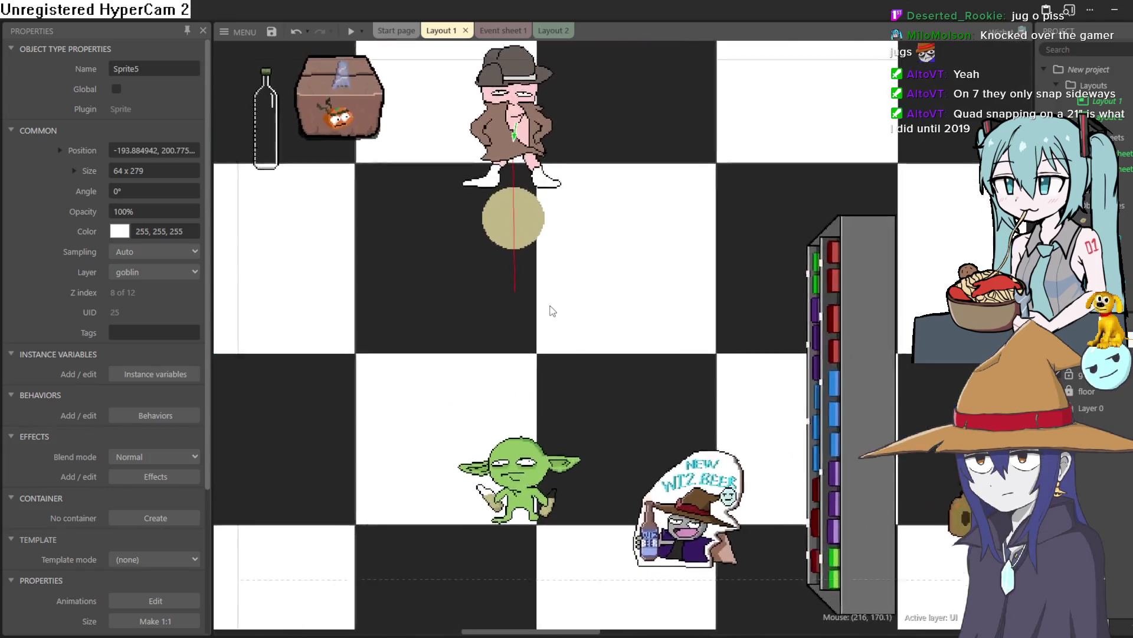
scroll(711, 377, "down", 5, "ctrl")
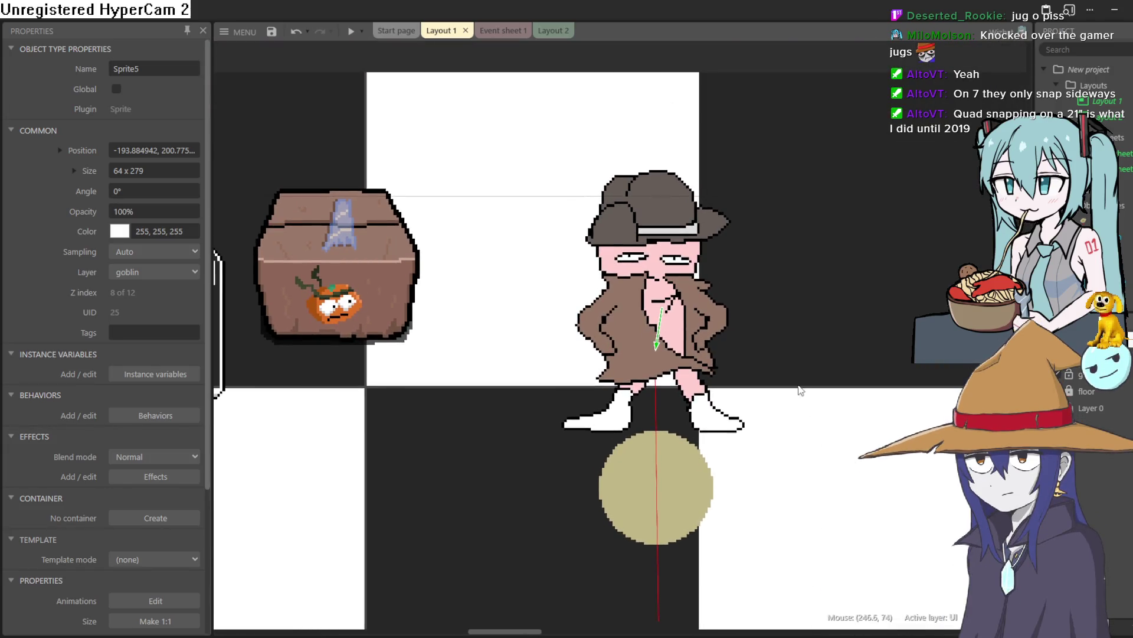
scroll(775, 362, "down", 2, "ctrl")
scroll(776, 382, "up", 4, "ctrl")
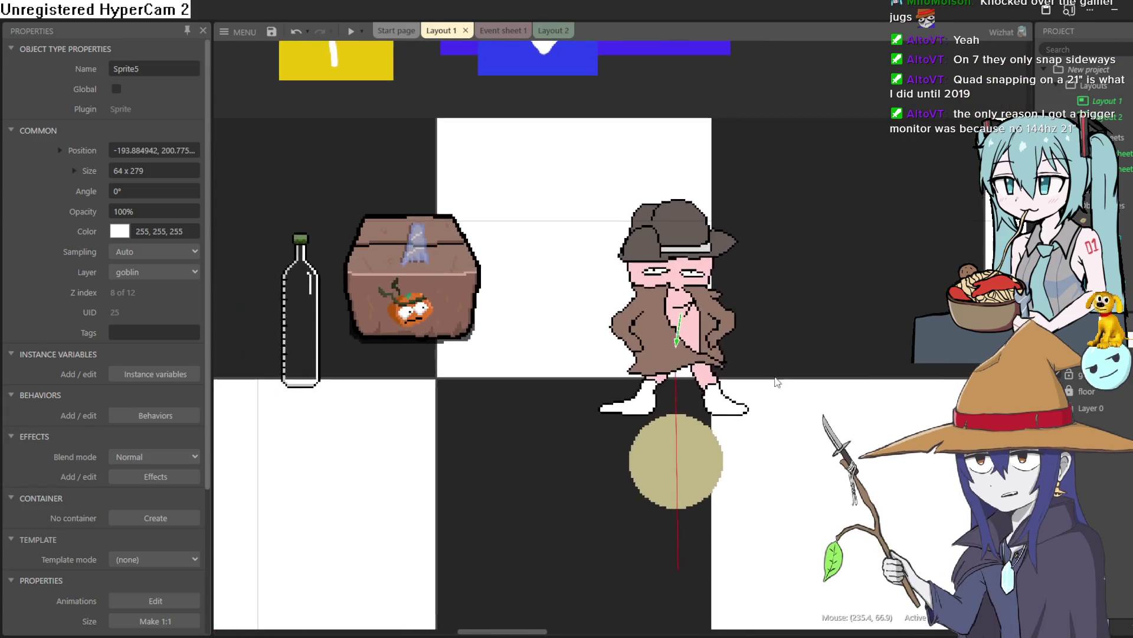
mouse_move(699, 314)
left_mouse_down()
mouse_move(706, 281)
mouse_move(732, 293)
left_mouse_up()
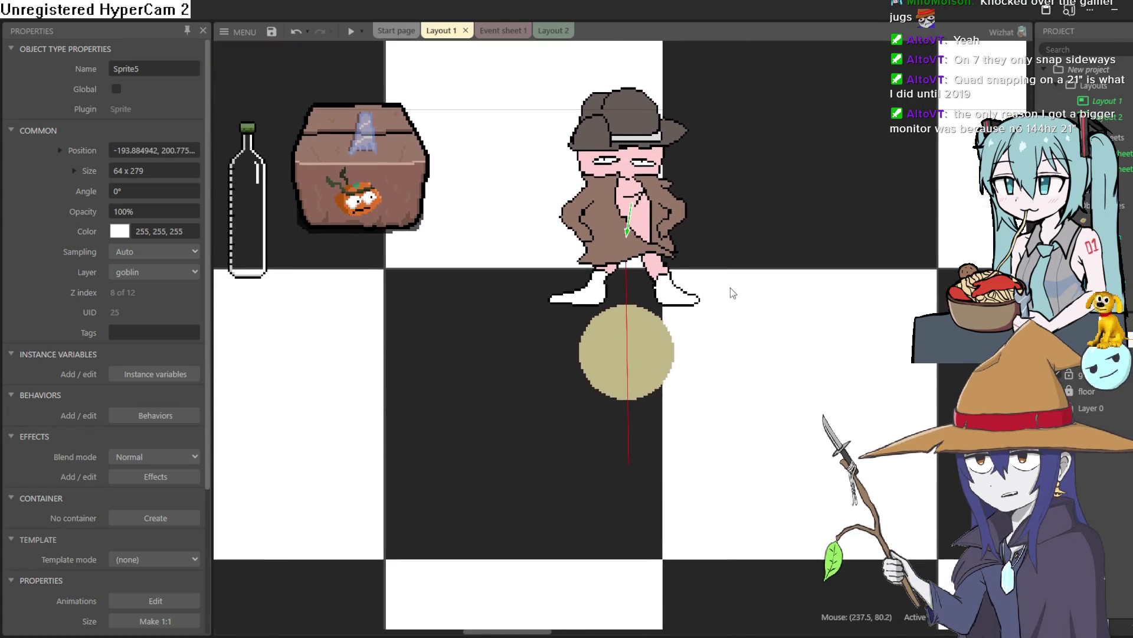
scroll(656, 254, "down", 5, "ctrl")
scroll(548, 537, "up", 1, "ctrl")
mouse_move(549, 545)
left_mouse_down()
mouse_move(670, 464)
mouse_move(747, 246)
left_mouse_up()
scroll(782, 224, "up", 3)
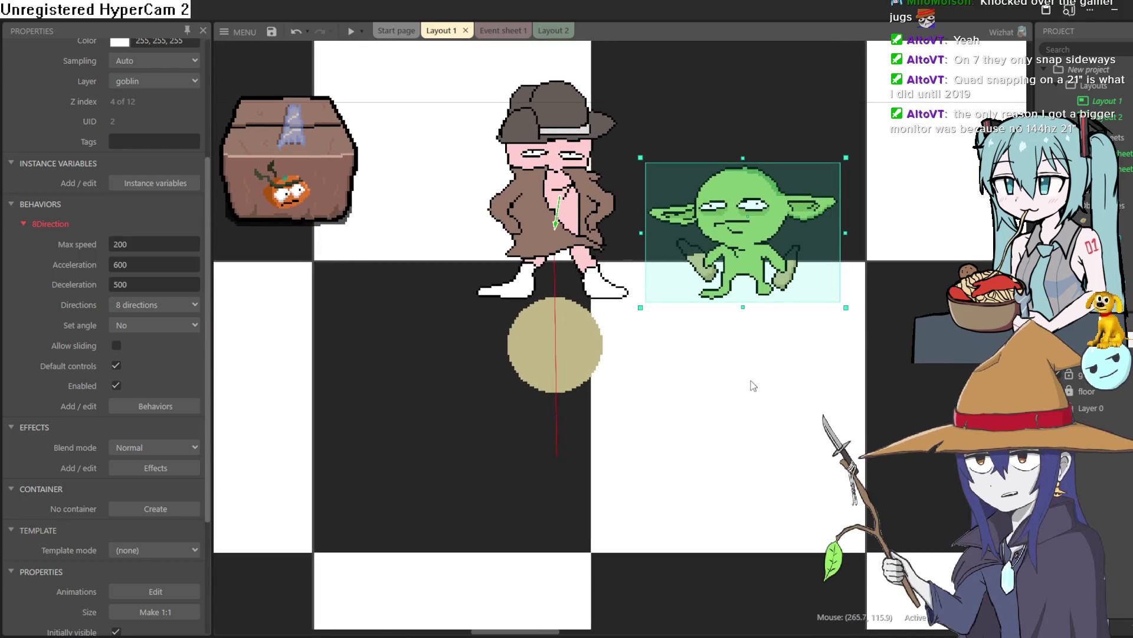
scroll(680, 417, "up", 1)
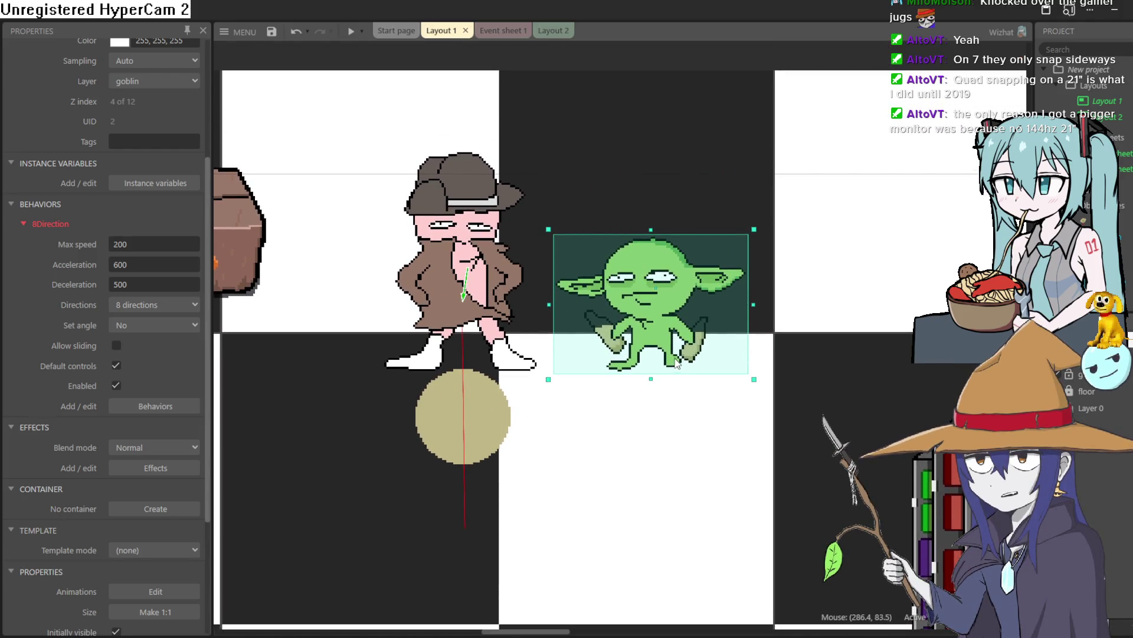
scroll(481, 306, "down", 2)
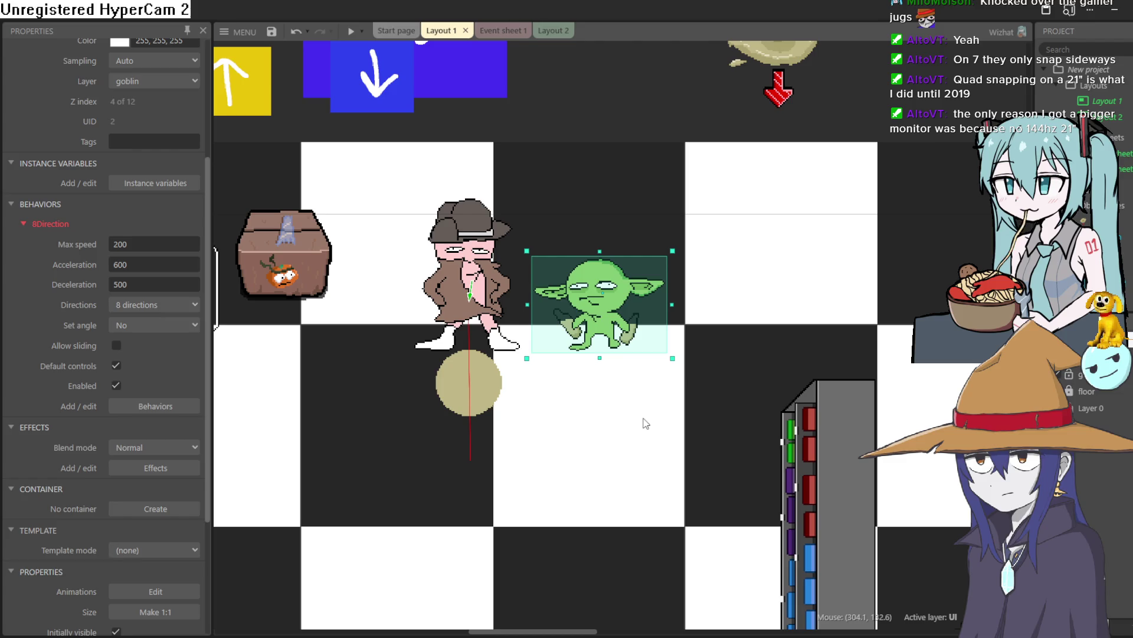
Drop the goblin onto the lower floor square by the right-hand shelf, nudge it right, then select the shopkeeper.
mouse_move(611, 329)
left_mouse_down()
mouse_move(688, 469)
mouse_move(655, 534)
mouse_move(633, 523)
left_mouse_up()
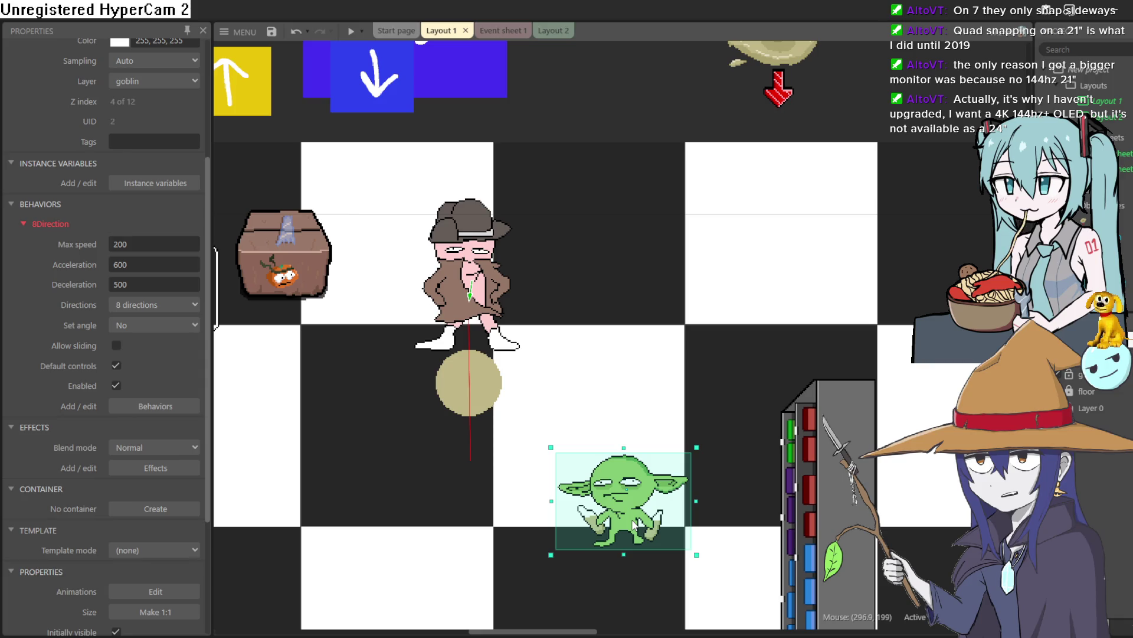
mouse_move(631, 518)
left_mouse_down()
mouse_move(611, 303)
mouse_move(600, 315)
mouse_move(590, 307)
mouse_move(585, 329)
mouse_move(640, 532)
left_mouse_up()
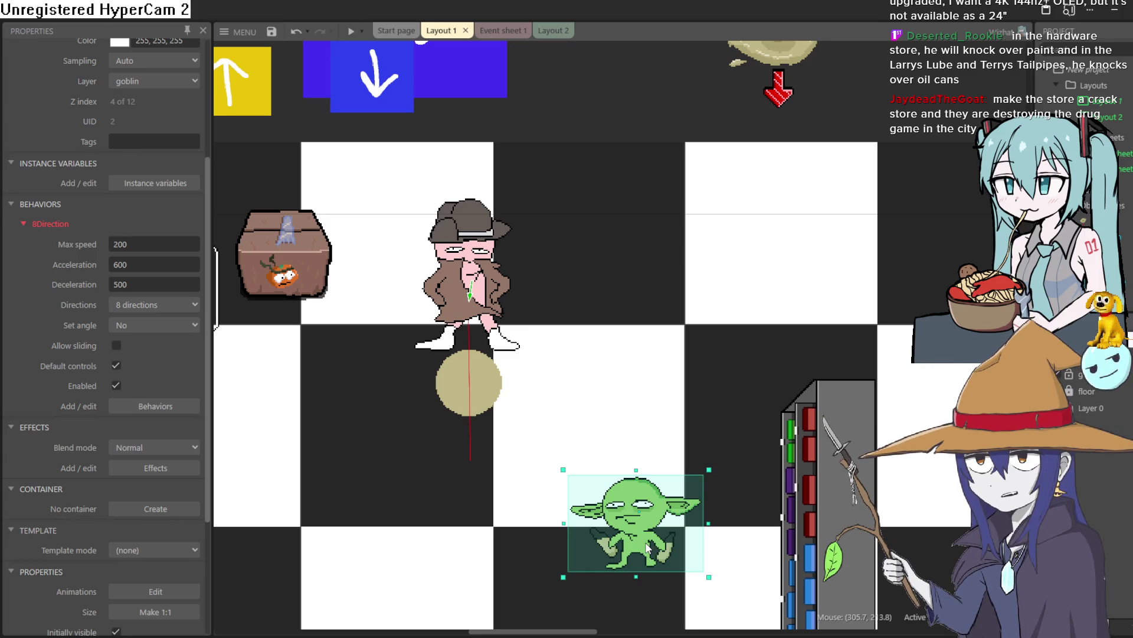
mouse_move(645, 549)
left_mouse_down()
mouse_move(576, 581)
mouse_move(667, 550)
mouse_move(679, 562)
left_mouse_up()
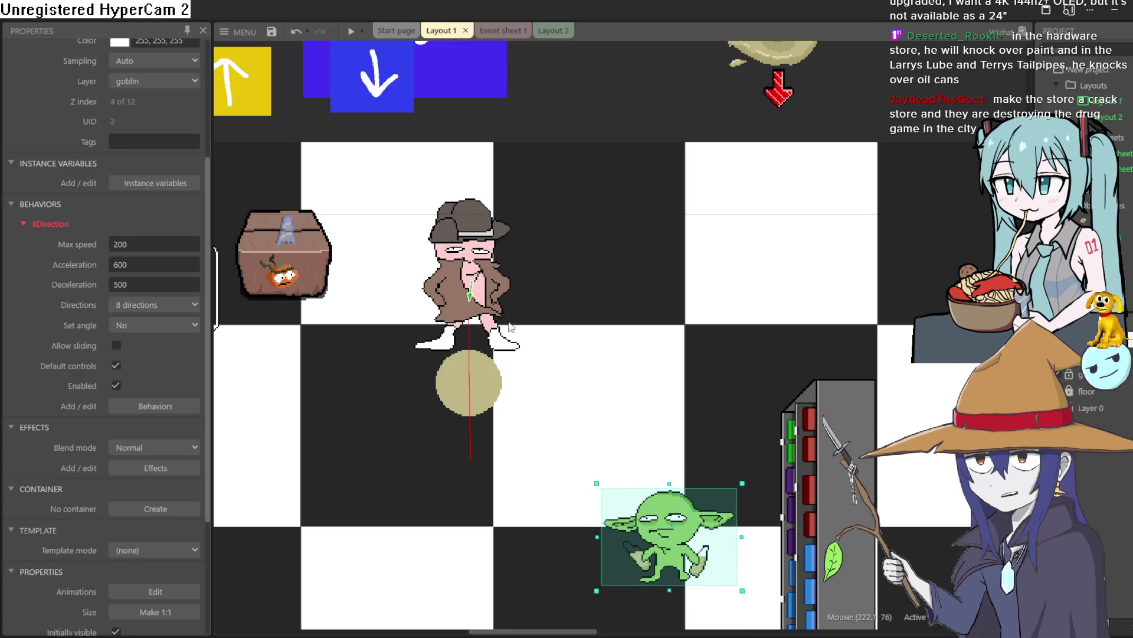
left_click(498, 318)
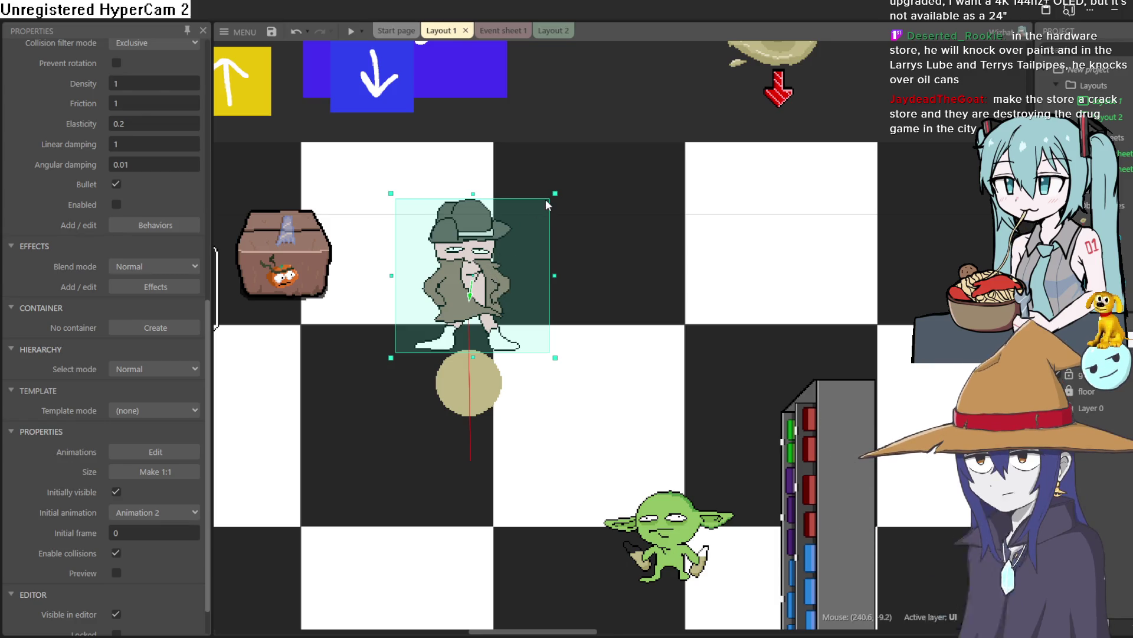
Bring the goblin back up to stand right beside the shopkeeper on the upper floor squares.
left_click_drag(625, 151, 805, 141)
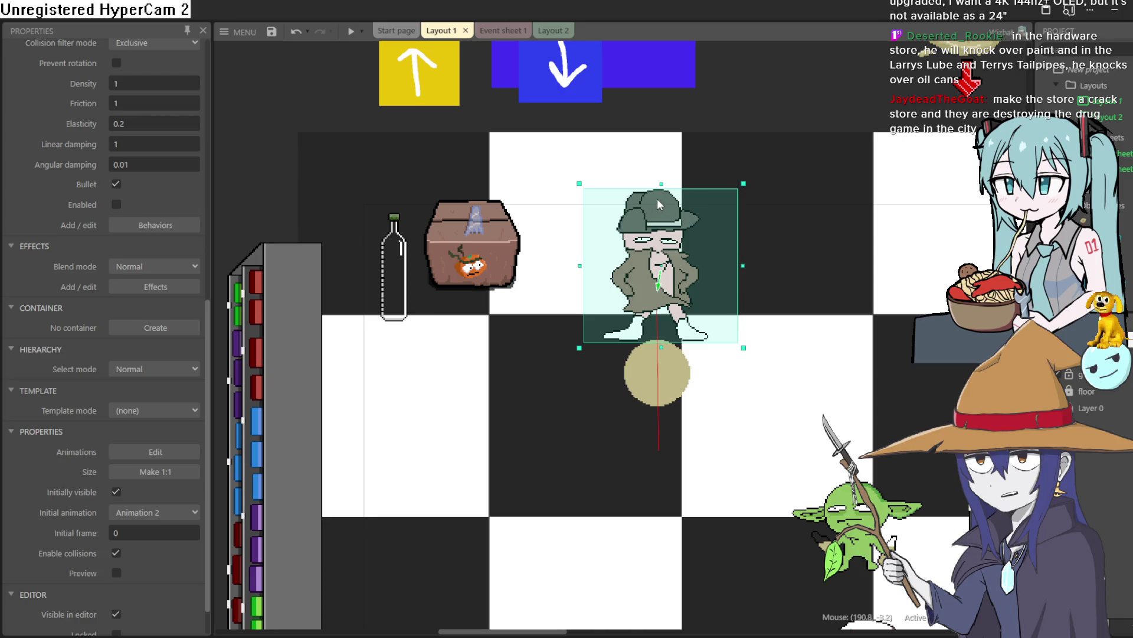
scroll(804, 167, "down", 3)
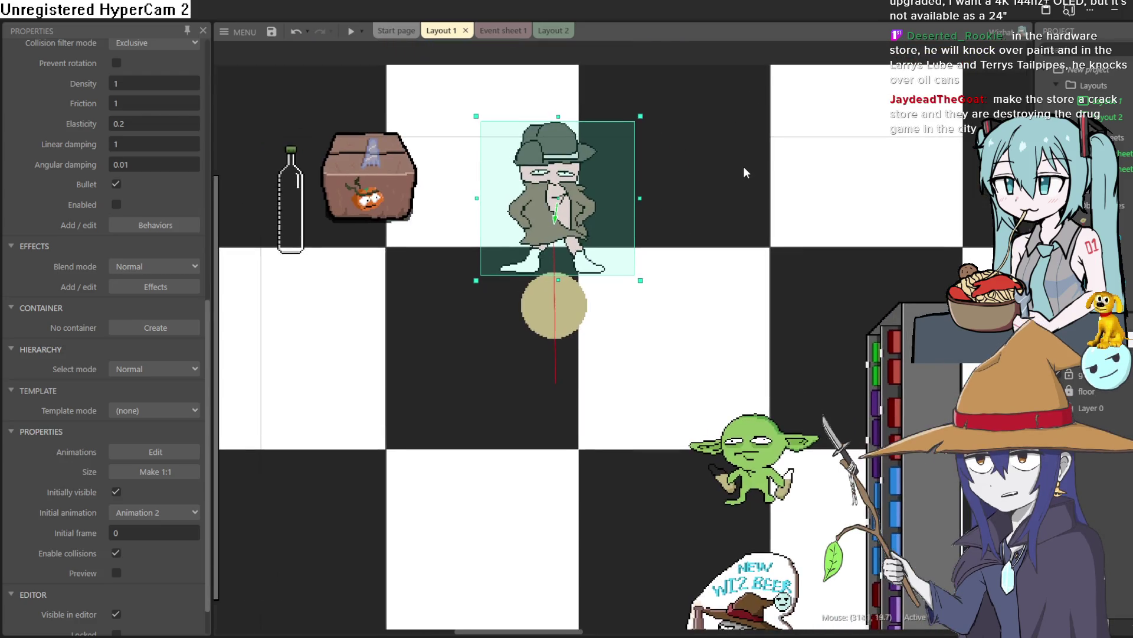
scroll(734, 206, "up", 4)
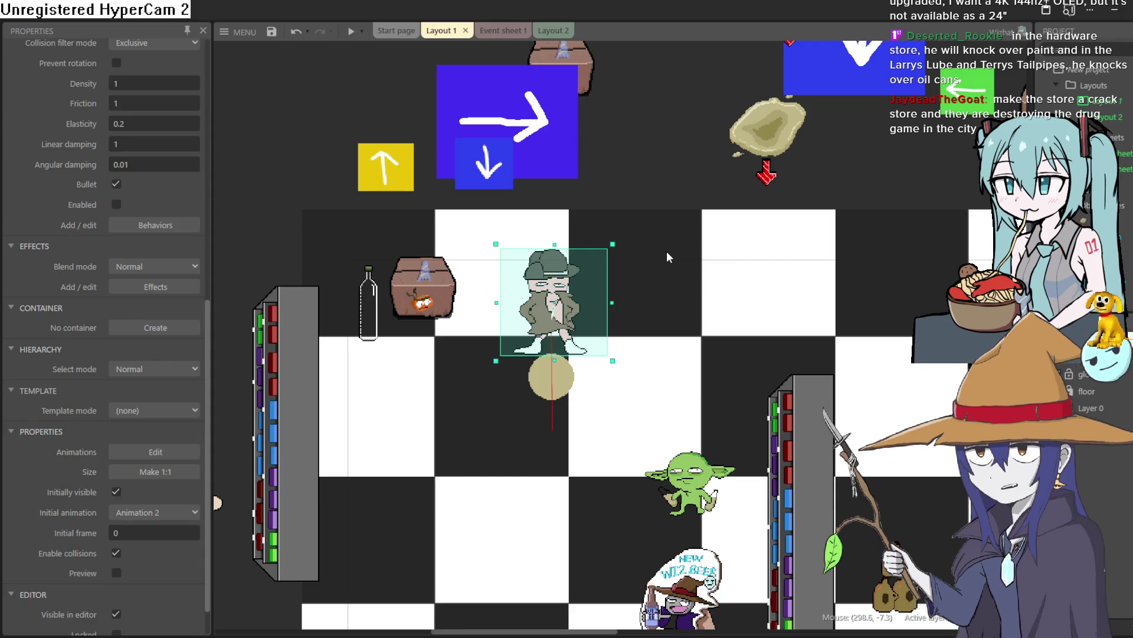
left_click(696, 482)
mouse_move(696, 482)
left_mouse_down()
mouse_move(660, 317)
mouse_move(644, 319)
left_mouse_up()
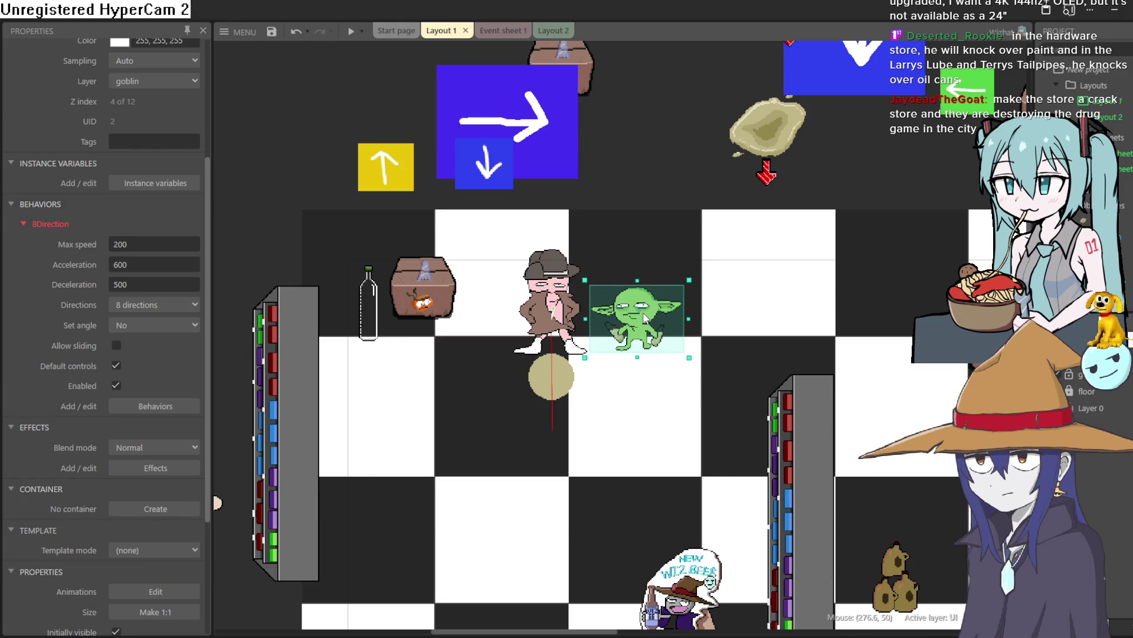
Place the goblin on the middle floor square diagonally below the shopkeeper, above the wizard-beer sign.
scroll(644, 316, "up", 10)
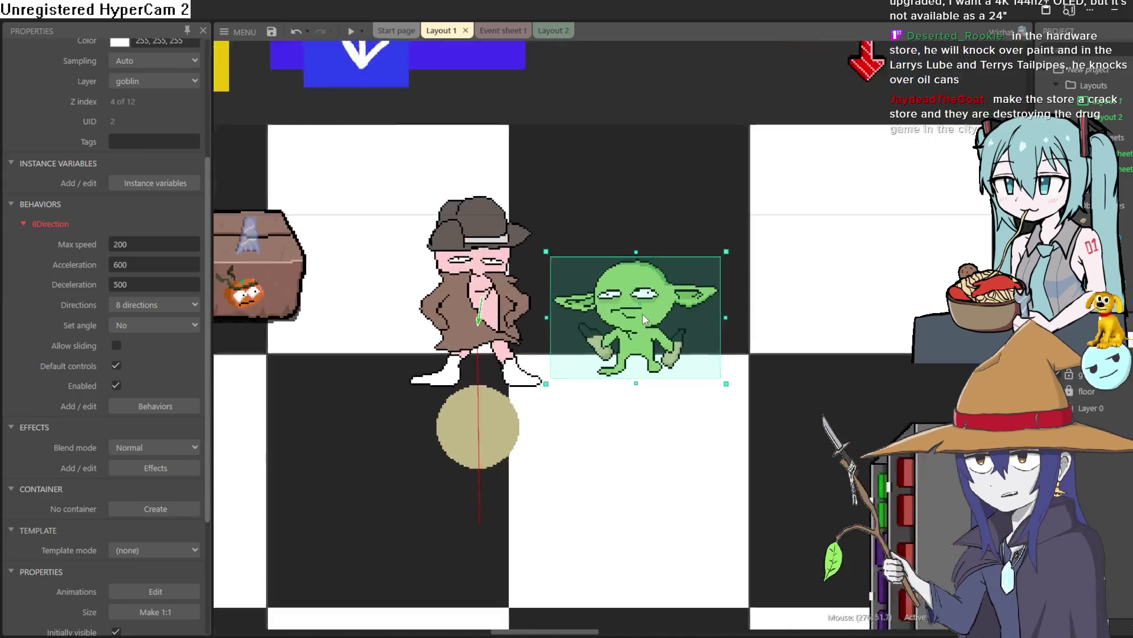
scroll(642, 314, "down", 5)
scroll(643, 314, "up", 1)
scroll(643, 316, "down", 2)
scroll(642, 315, "down", 6)
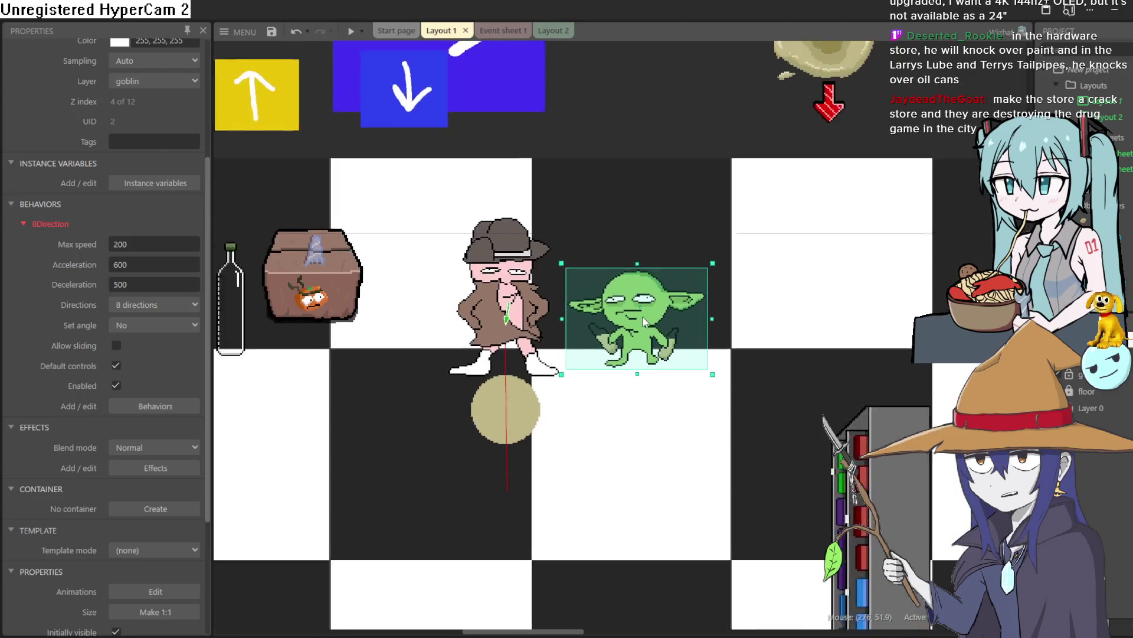
scroll(644, 321, "up", 2)
mouse_move(649, 318)
left_mouse_down()
mouse_move(640, 384)
mouse_move(664, 507)
mouse_move(631, 326)
left_mouse_up()
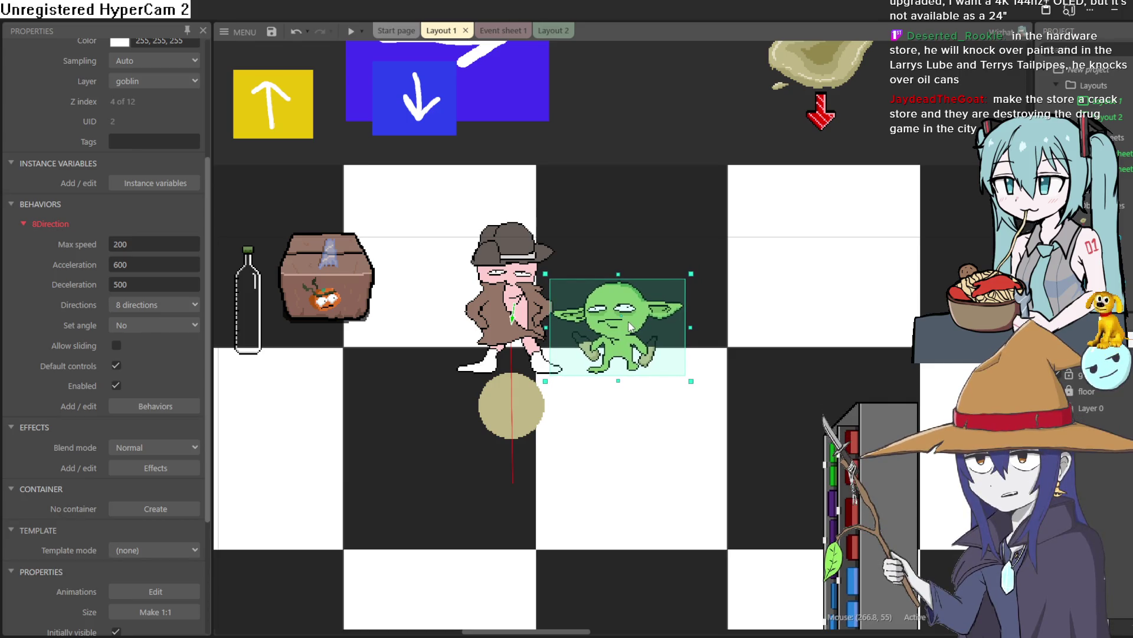
left_click_drag(631, 326, 683, 517)
Pan over more of the store floor, then go back to the Aseprite map artwork.
scroll(688, 387, "down", 3)
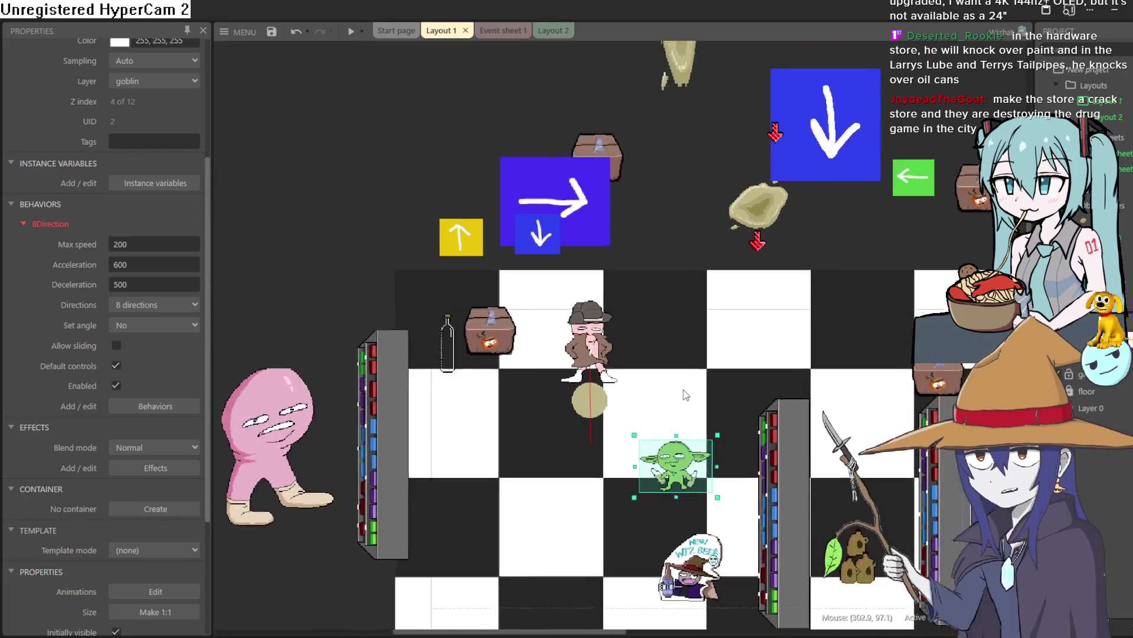
left_click_drag(687, 387, 647, 331)
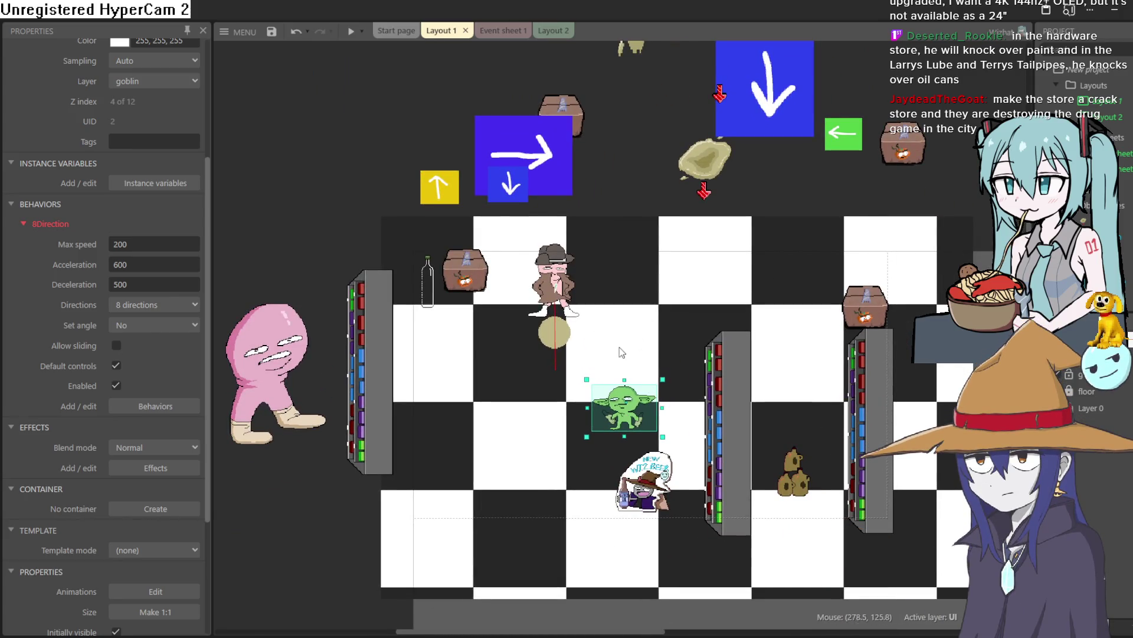
scroll(618, 347, "up", 3)
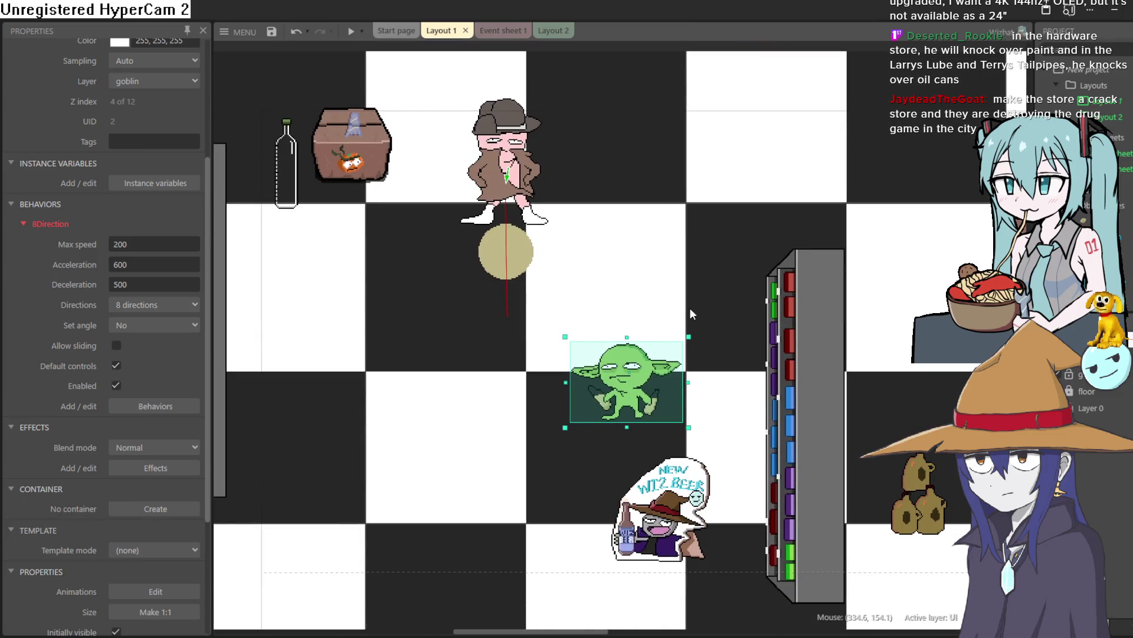
left_click(1123, 11)
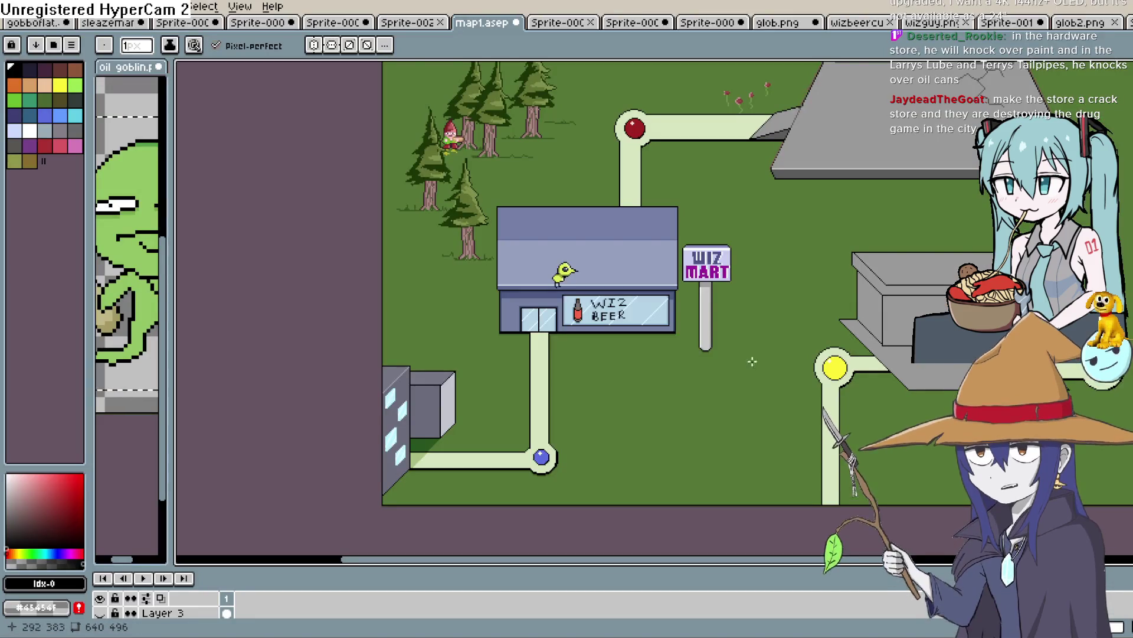
Pan and zoom the town map to bring the Henrys Hardware sign and roof edge into close view.
mouse_move(832, 286)
left_mouse_down()
mouse_move(712, 377)
mouse_move(548, 437)
mouse_move(727, 432)
left_mouse_up()
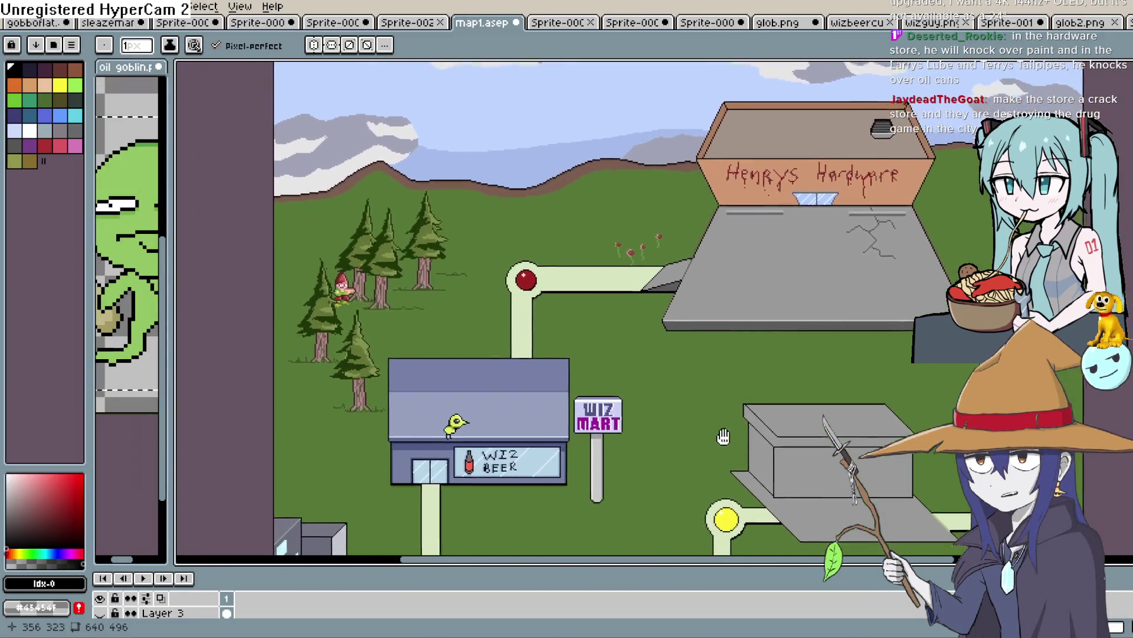
scroll(474, 335, "down", 5)
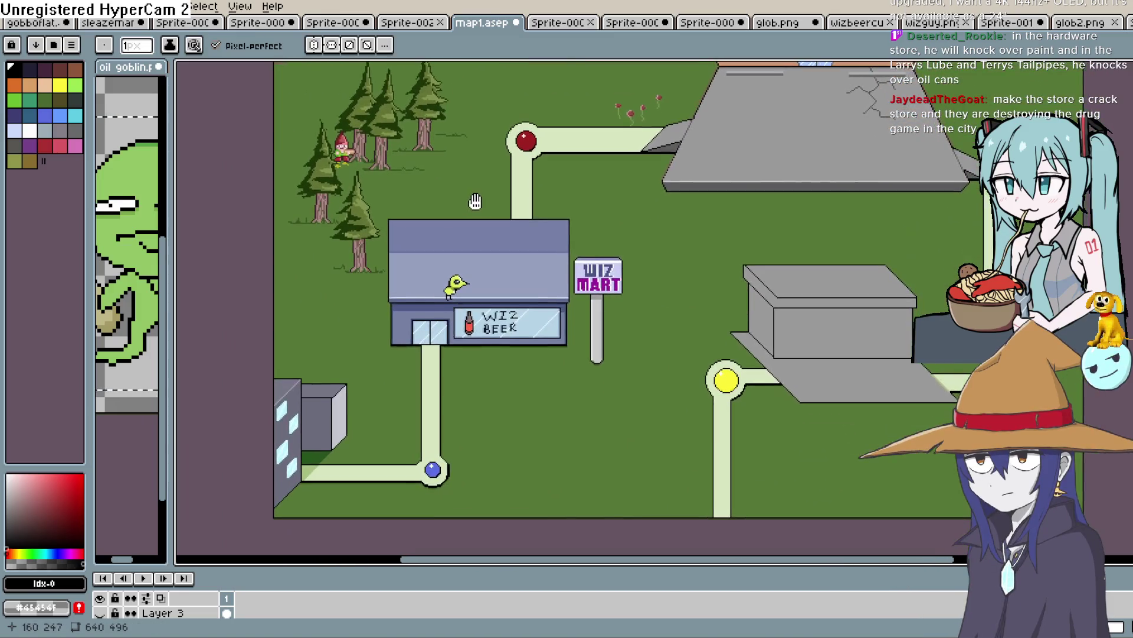
scroll(523, 413, "up", 2)
mouse_move(518, 435)
left_mouse_down()
mouse_move(617, 431)
mouse_move(657, 399)
mouse_move(668, 370)
left_mouse_up()
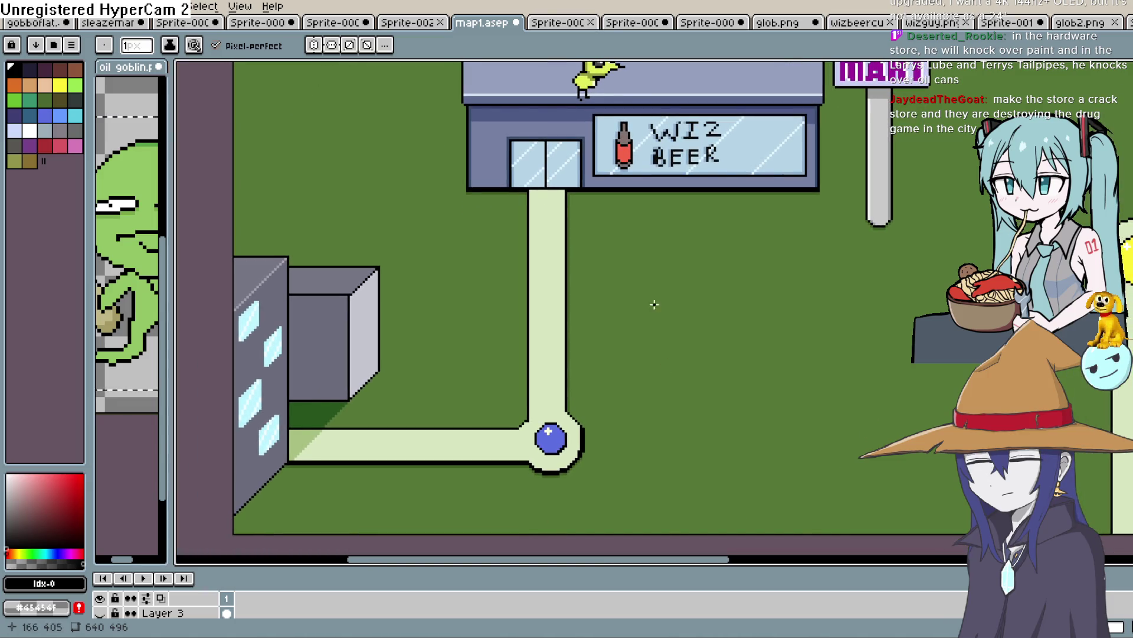
scroll(654, 304, "down", 1)
scroll(654, 304, "down", 1)
left_click_drag(1073, 67, 734, 317)
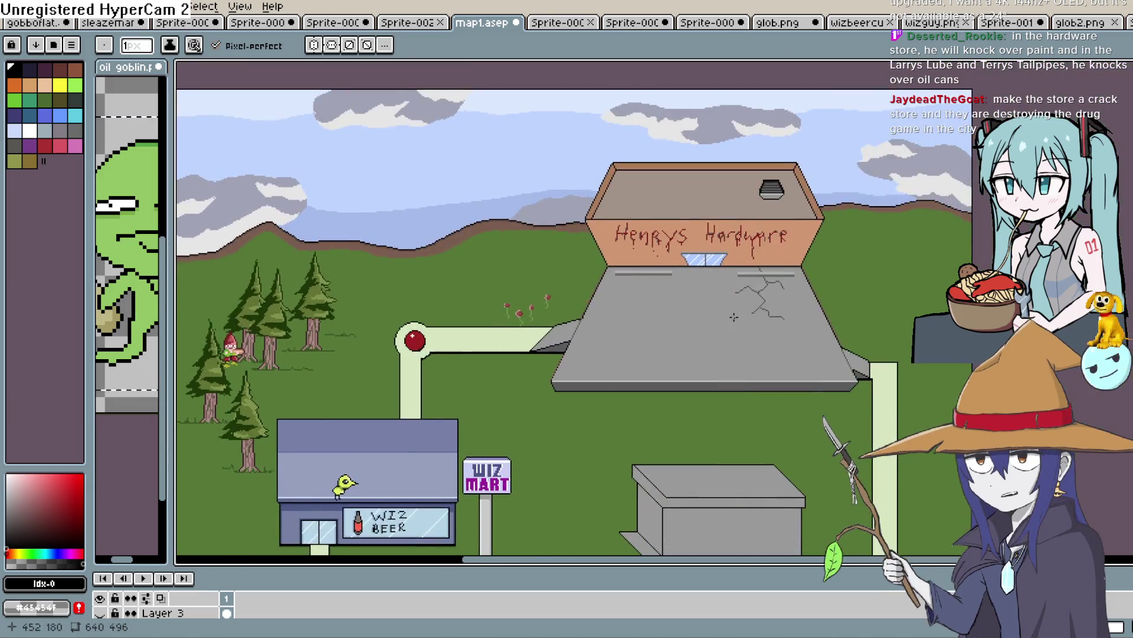
scroll(734, 317, "up", 4)
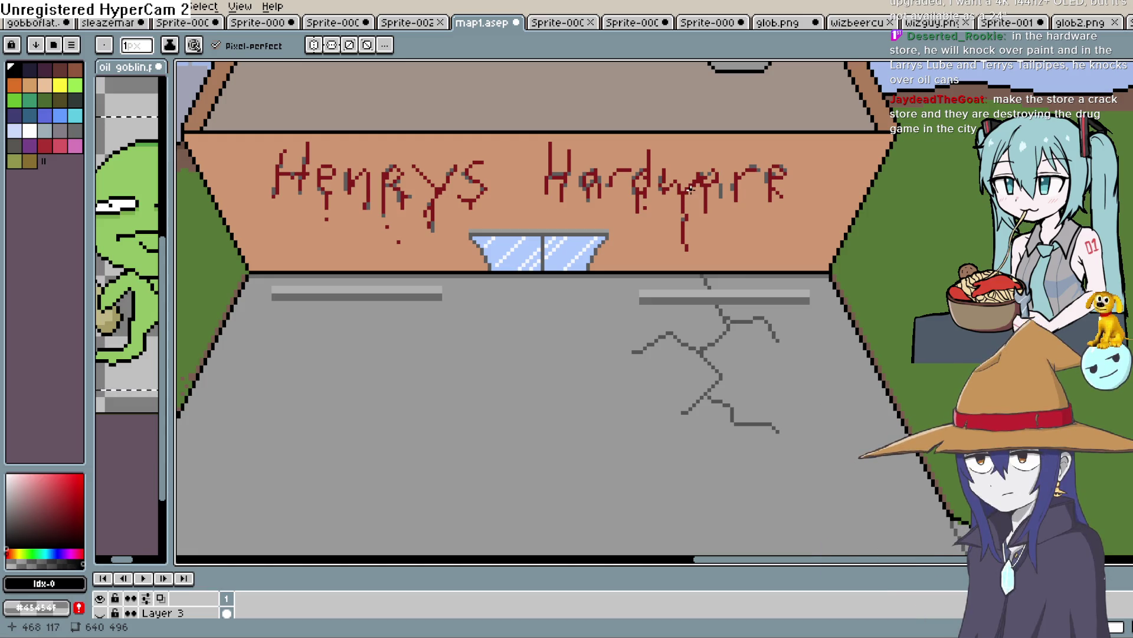
Zoom and pan across the gnome and pine trees, then centre the WIZ BEER store.
scroll(701, 128, "down", 2)
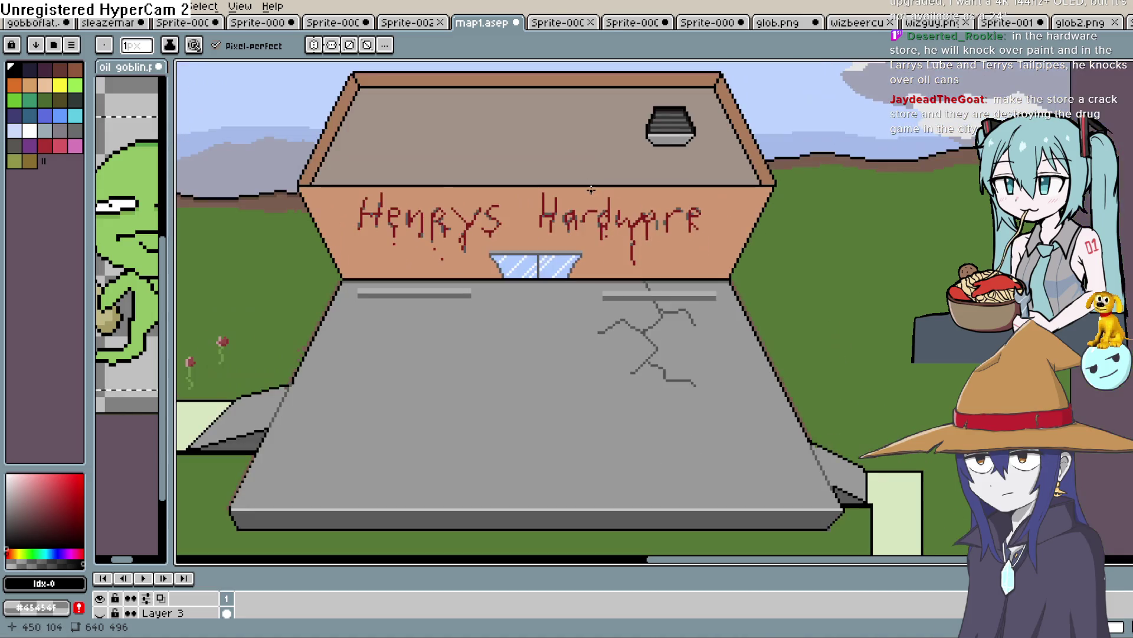
scroll(542, 249, "down", 5)
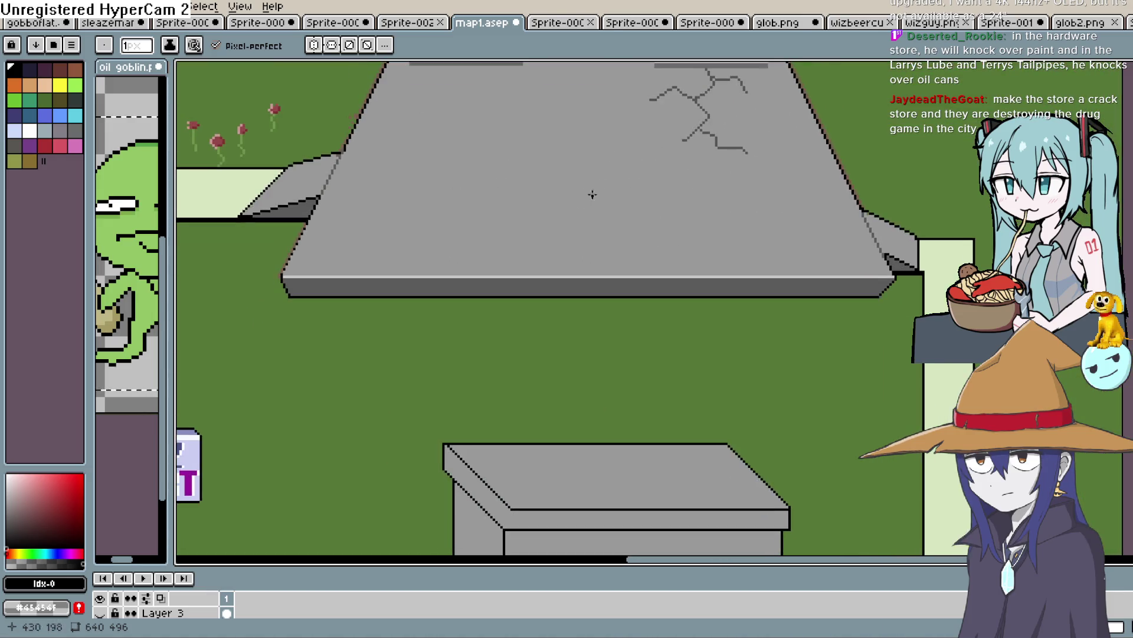
scroll(883, 241, "up", 2)
scroll(882, 240, "left", 6)
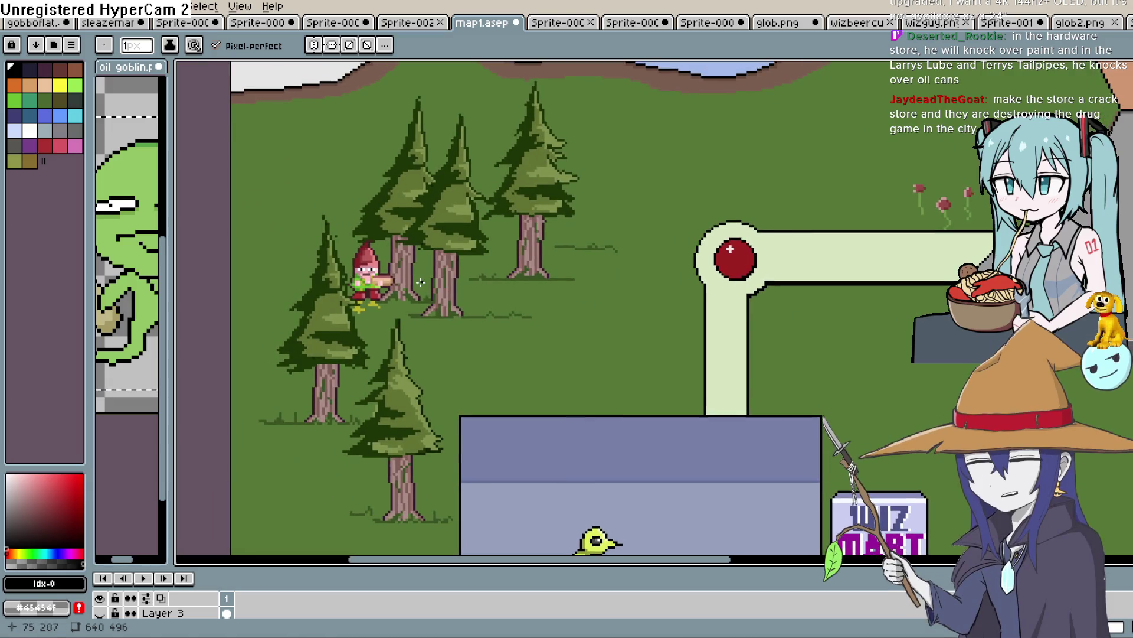
scroll(380, 275, "up", 5)
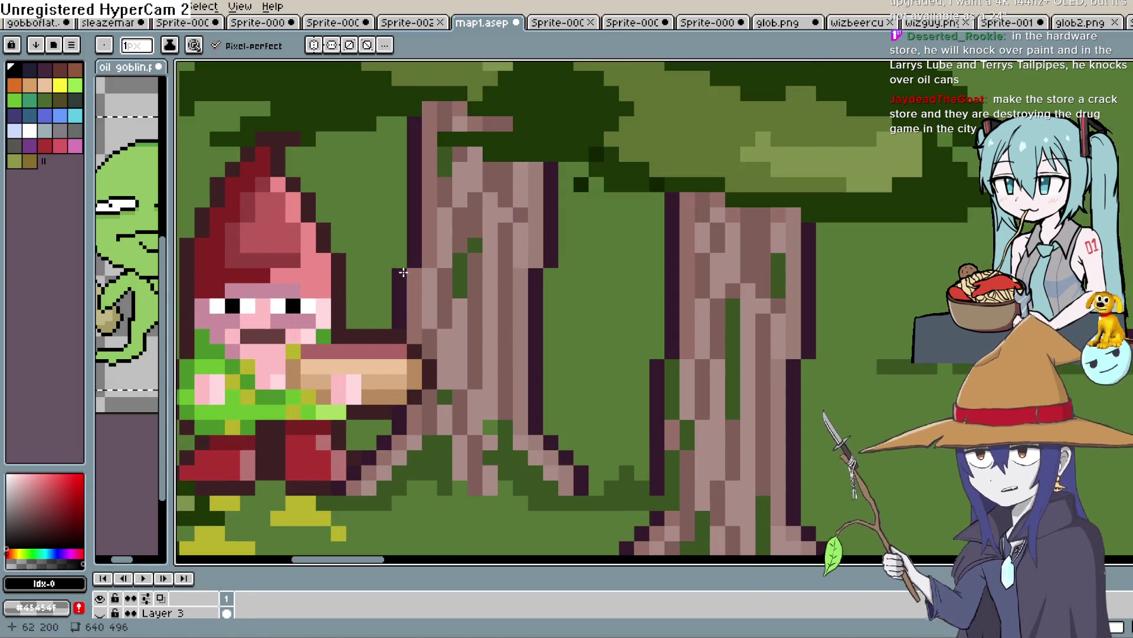
mouse_move(403, 272)
left_mouse_down()
mouse_move(543, 224)
mouse_move(555, 241)
left_mouse_up()
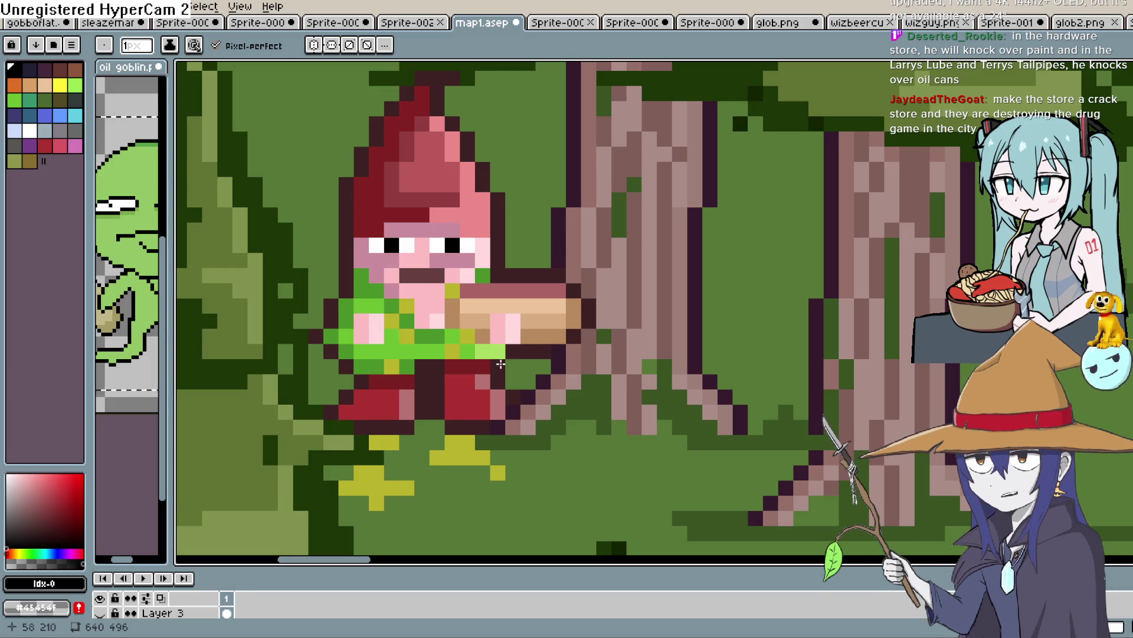
scroll(502, 362, "down", 5)
scroll(581, 263, "up", 2)
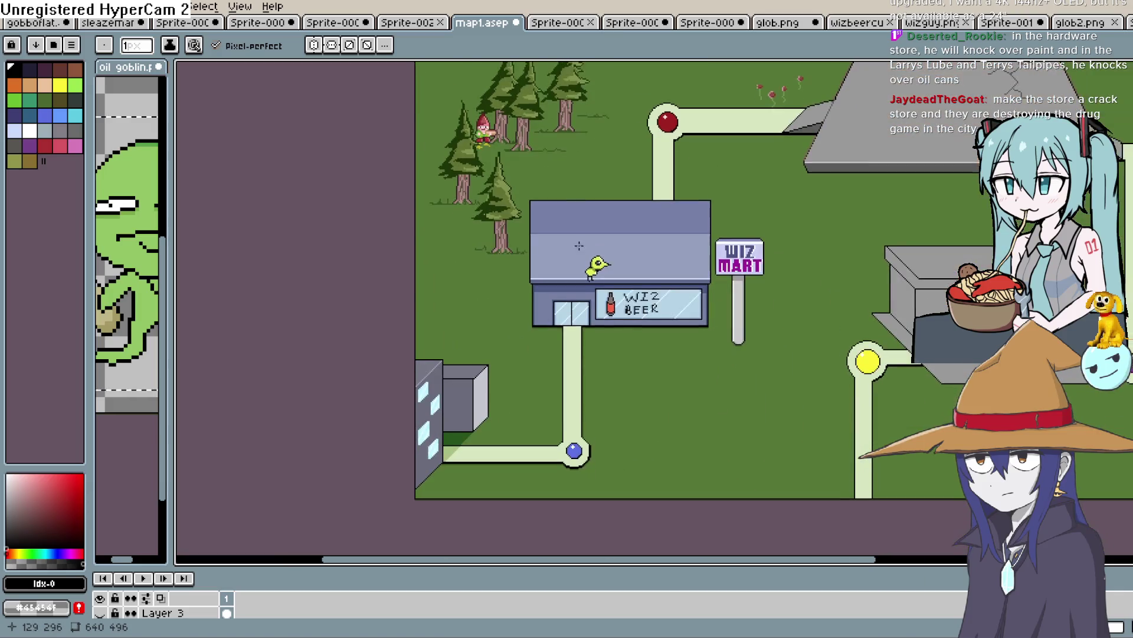
mouse_move(582, 263)
left_mouse_down()
mouse_move(568, 370)
mouse_move(551, 357)
mouse_move(537, 304)
mouse_move(501, 307)
left_mouse_up()
scroll(561, 360, "up", 3)
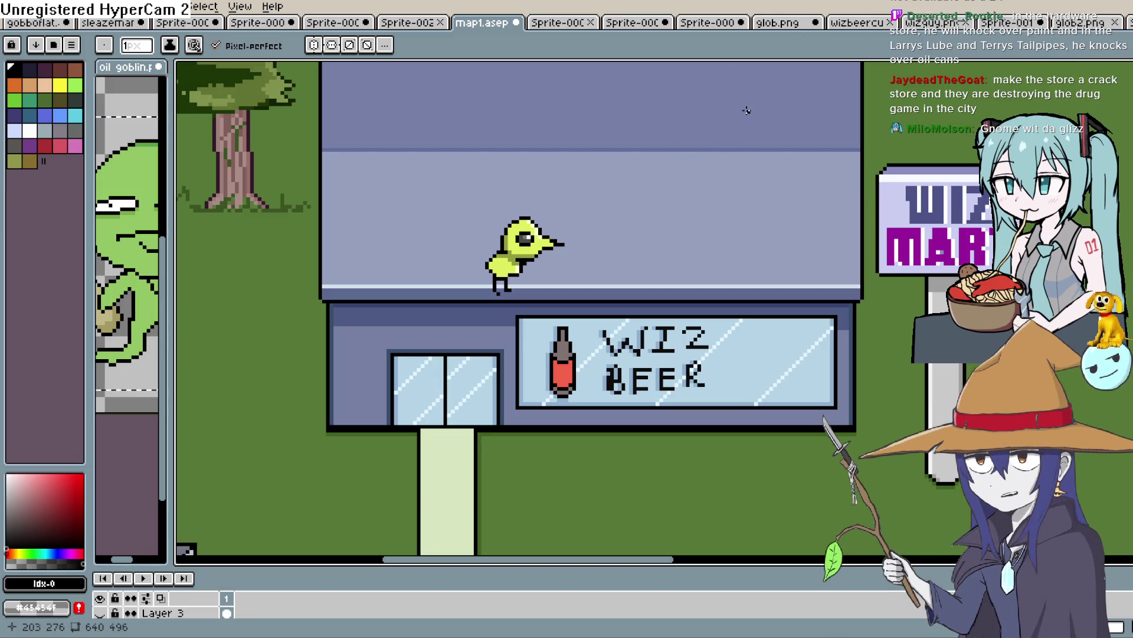
Pan back over the trees and gnome, then frame the Wiz Beer store and red marker.
mouse_move(473, 83)
left_mouse_down()
mouse_move(612, 382)
mouse_move(628, 445)
left_mouse_up()
left_click_drag(511, 291, 636, 312)
scroll(618, 203, "up", 5)
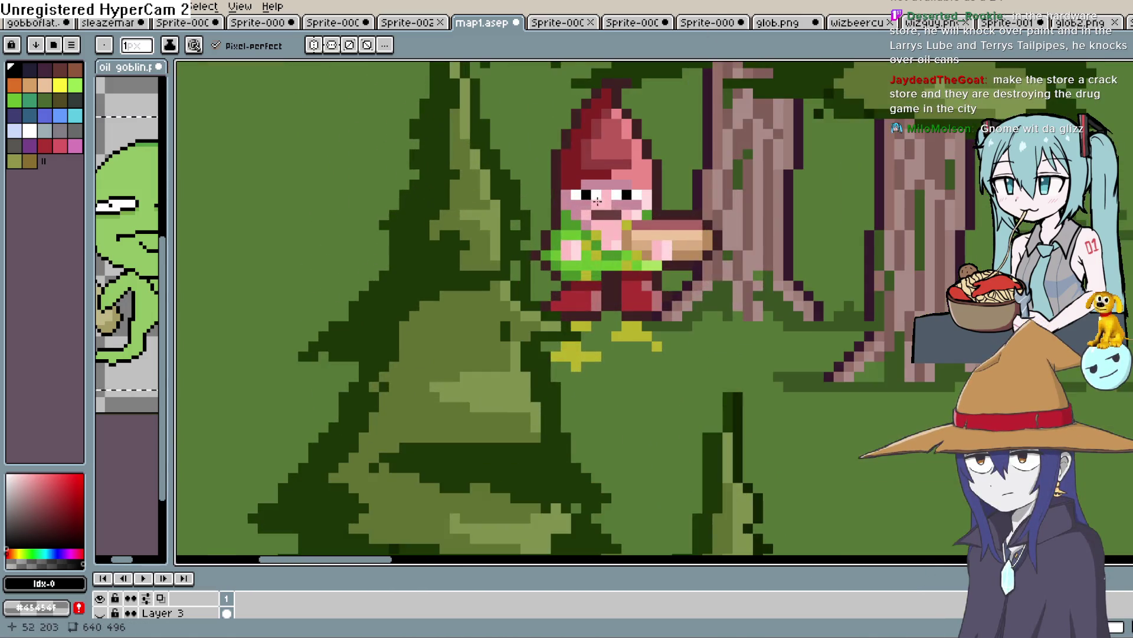
scroll(619, 203, "down", 2)
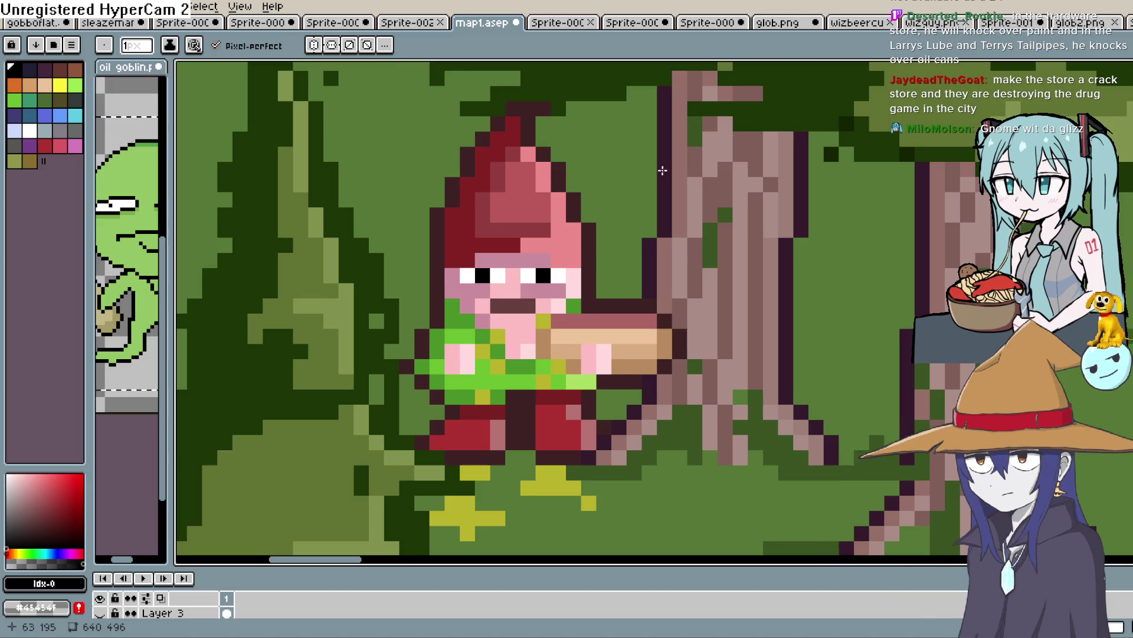
scroll(646, 241, "down", 3)
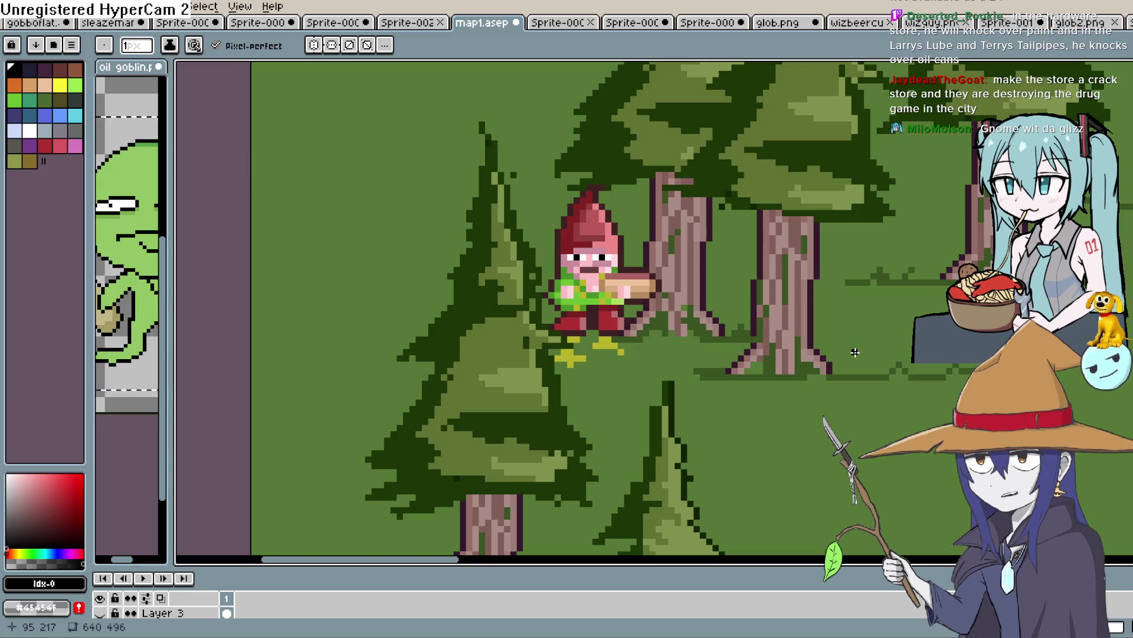
scroll(855, 352, "down", 10)
scroll(708, 266, "right", 10)
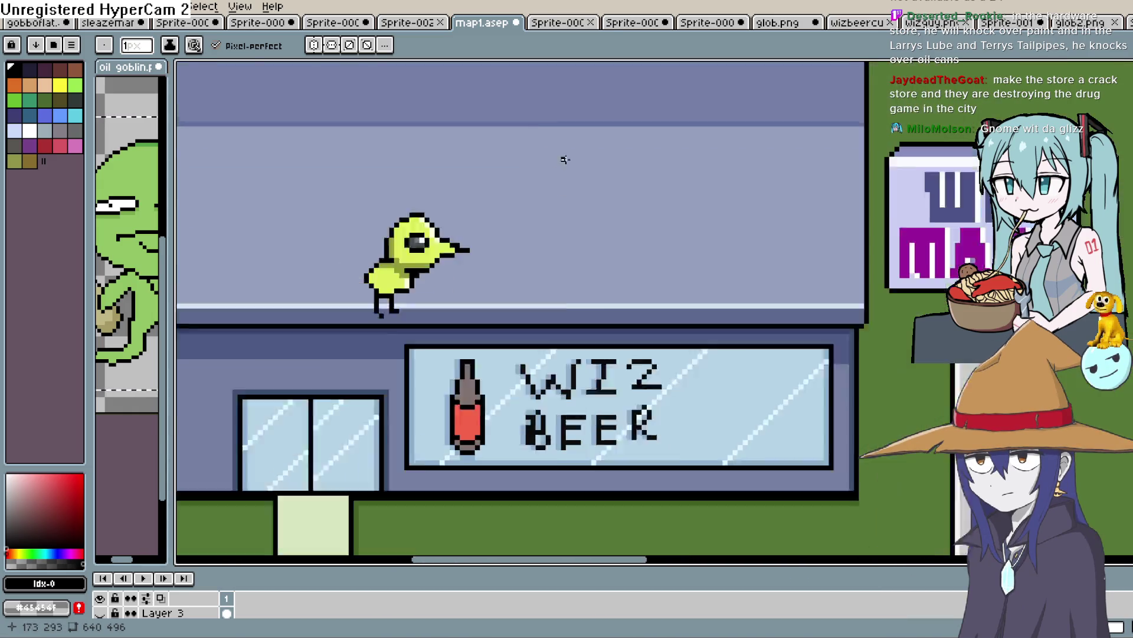
scroll(668, 283, "down", 1)
left_click_drag(671, 289, 707, 329)
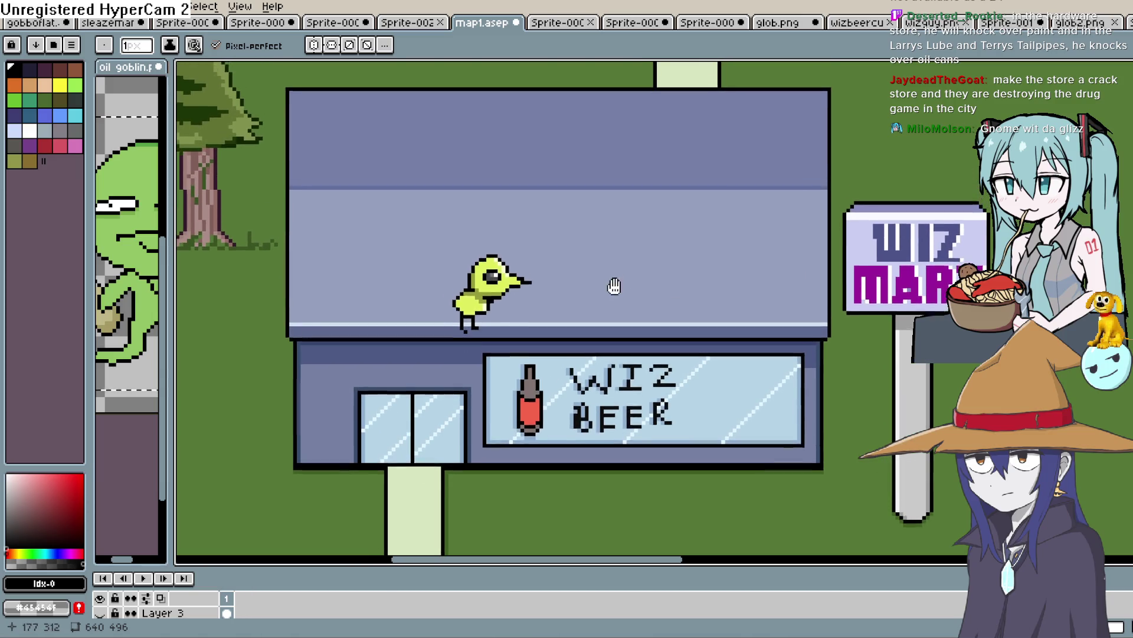
left_click_drag(614, 286, 627, 321)
scroll(630, 322, "down", 1)
left_click_drag(615, 271, 606, 303)
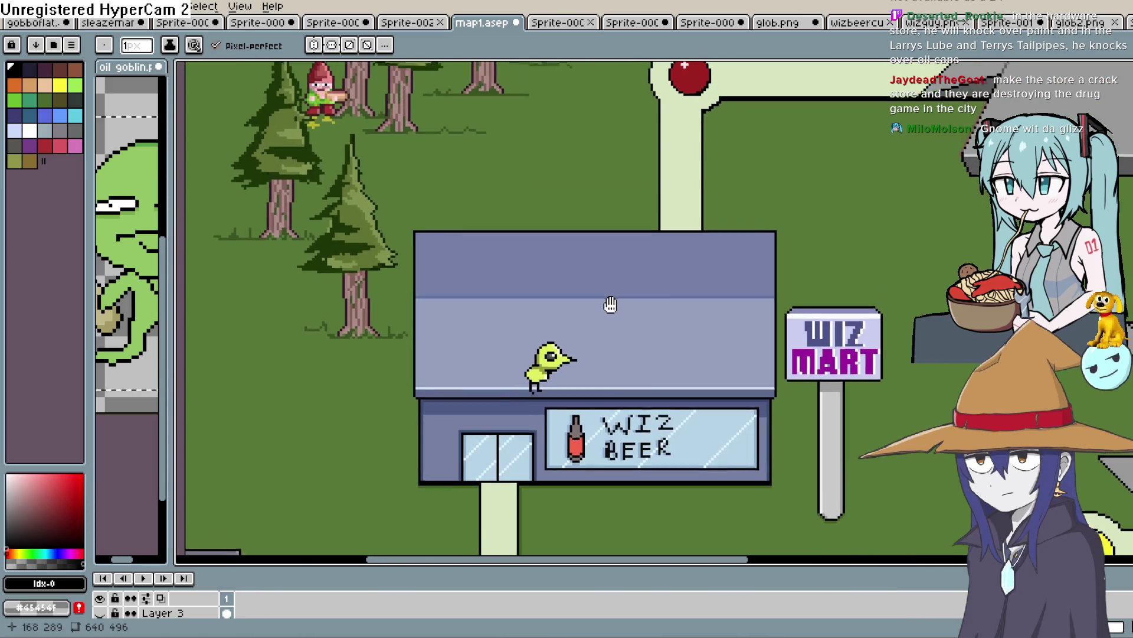
Switch through the open documents to the store sprite with the counter table.
left_click(853, 23)
left_click(939, 23)
left_click(1034, 24)
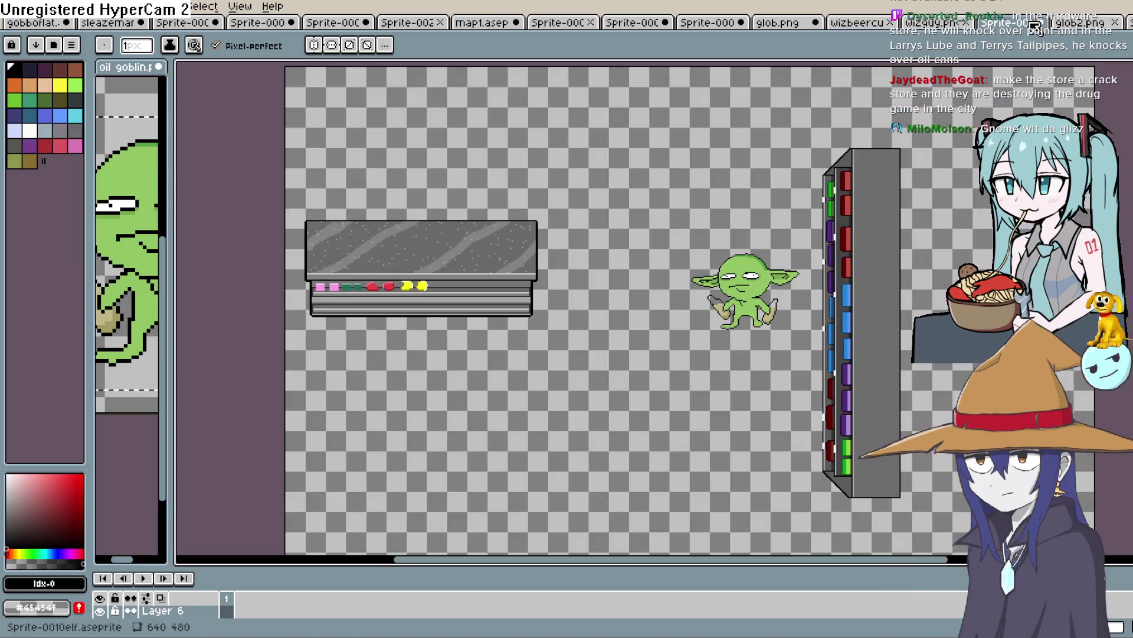
scroll(340, 290, "up", 5)
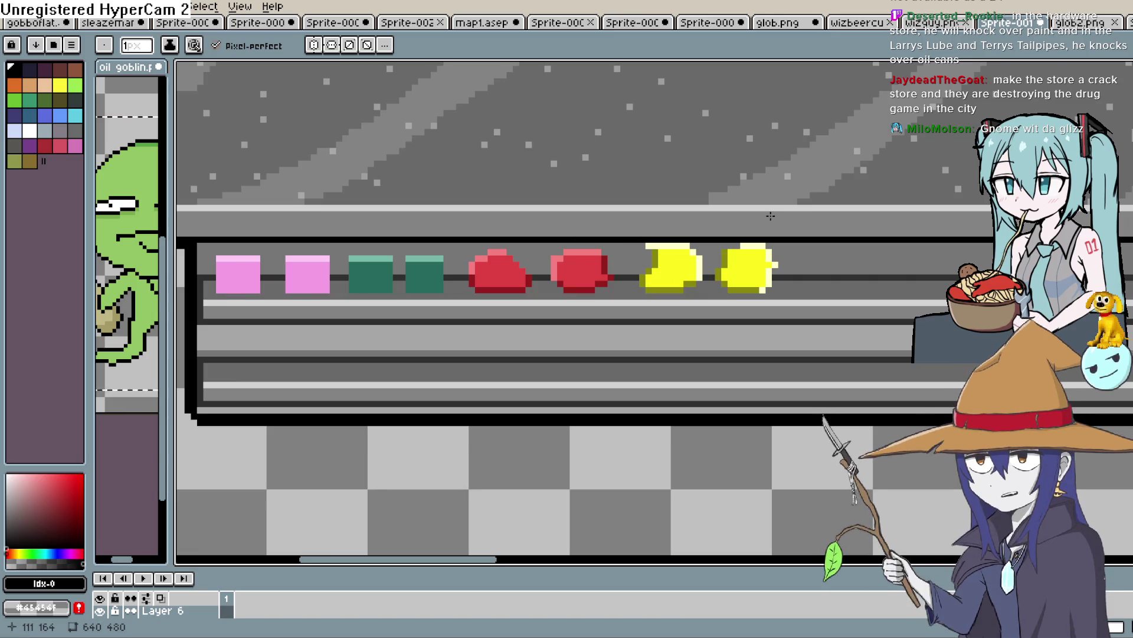
Marquee-select the red and yellow items on the shelf, then clear the selection.
key("m")
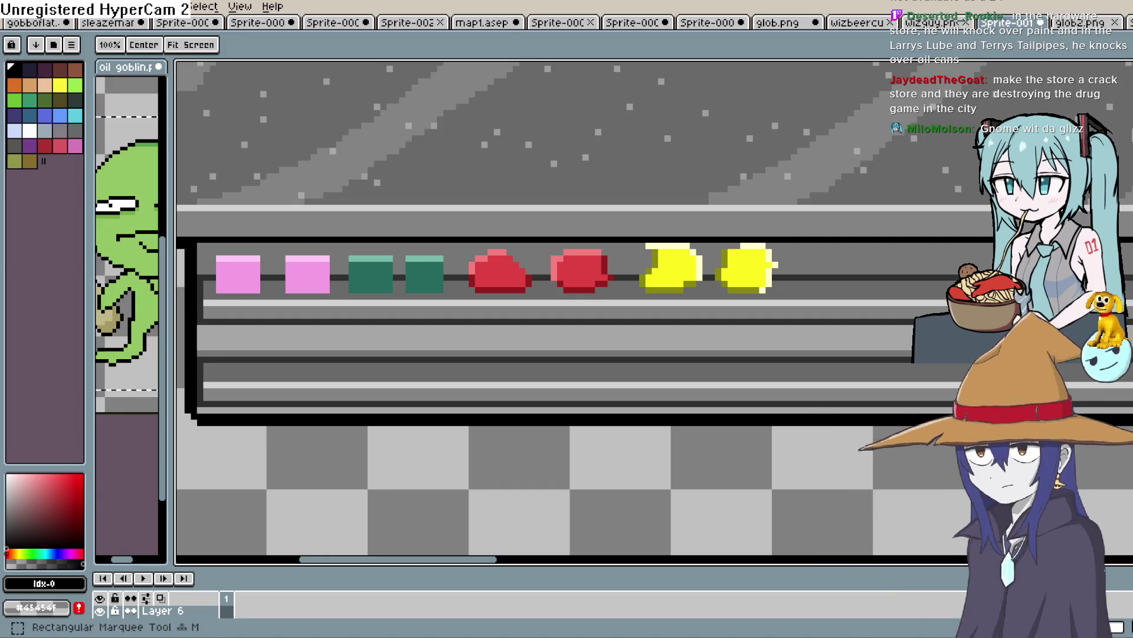
key("q")
mouse_move(800, 220)
left_mouse_down()
mouse_move(657, 299)
mouse_move(501, 300)
mouse_move(449, 314)
left_mouse_up()
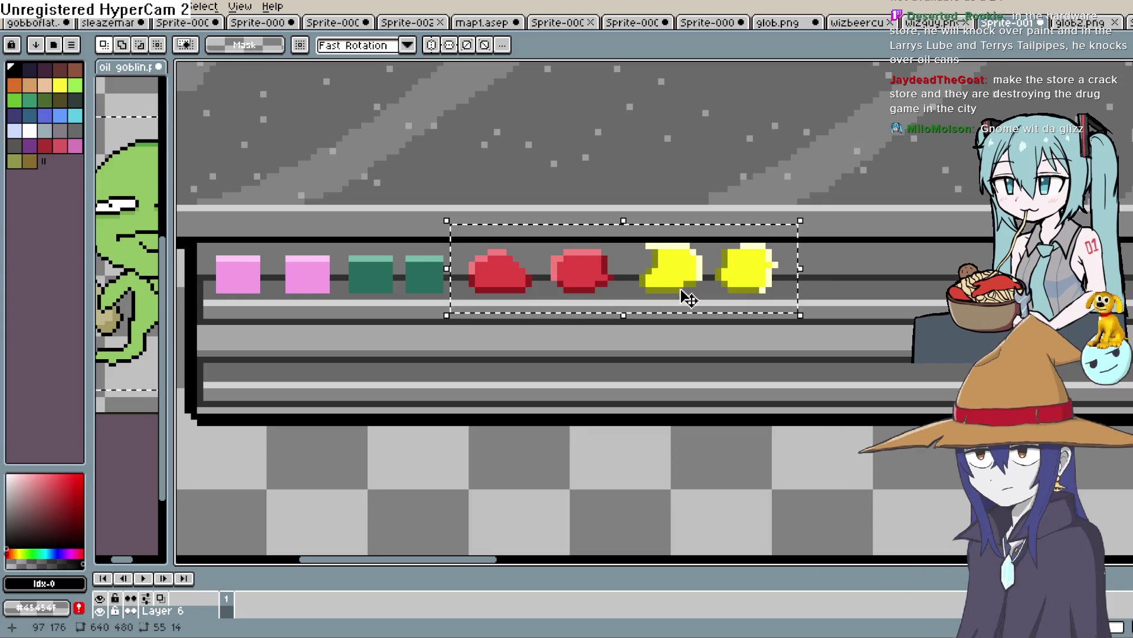
left_click(472, 536)
Expand the timeline to show all layers and shift the view so the table sits lower.
left_click_drag(500, 567, 532, 424)
scroll(623, 257, "down", 4)
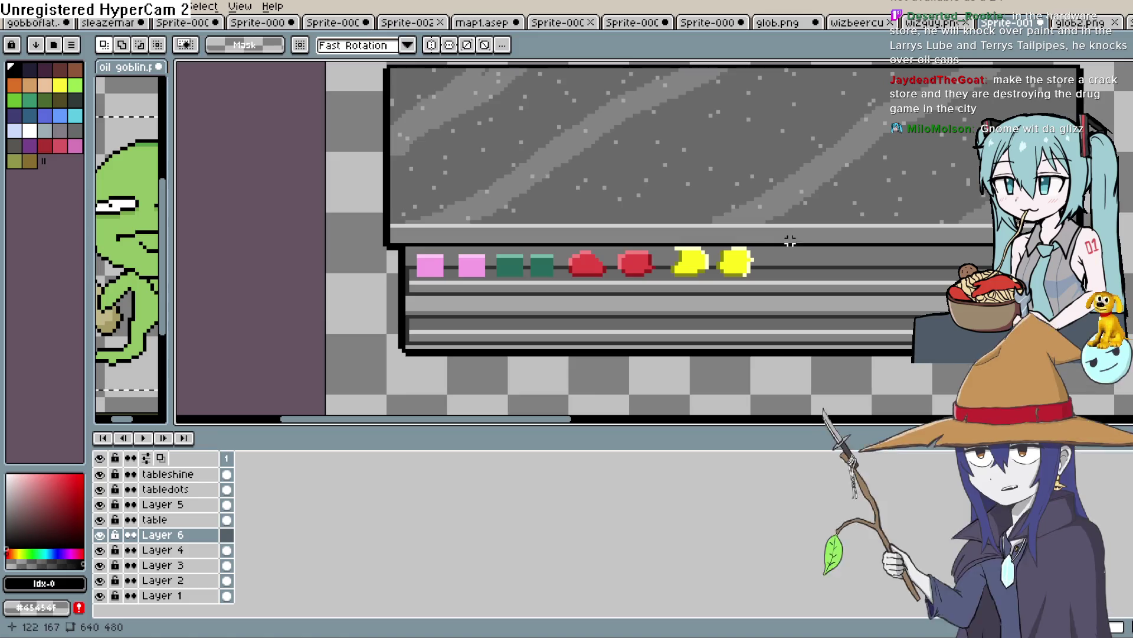
mouse_move(689, 252)
left_mouse_down()
mouse_move(671, 268)
mouse_move(683, 278)
mouse_move(703, 203)
mouse_move(668, 235)
left_mouse_up()
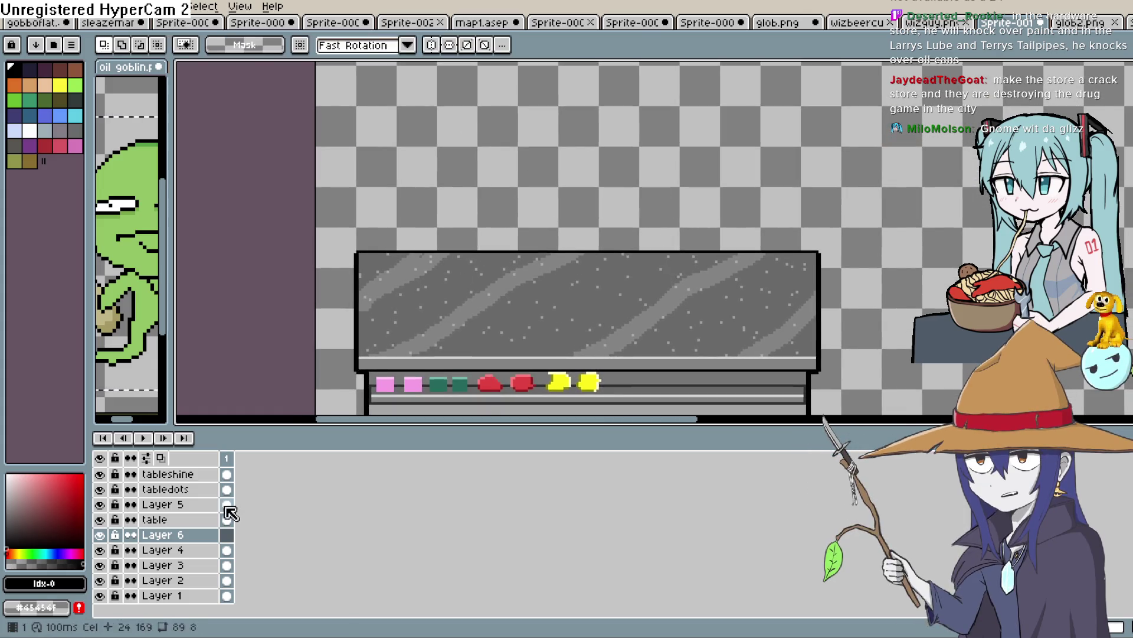
Pencil a black loop and zigzag stroke above the counter table, then return to Construct 3.
key("b")
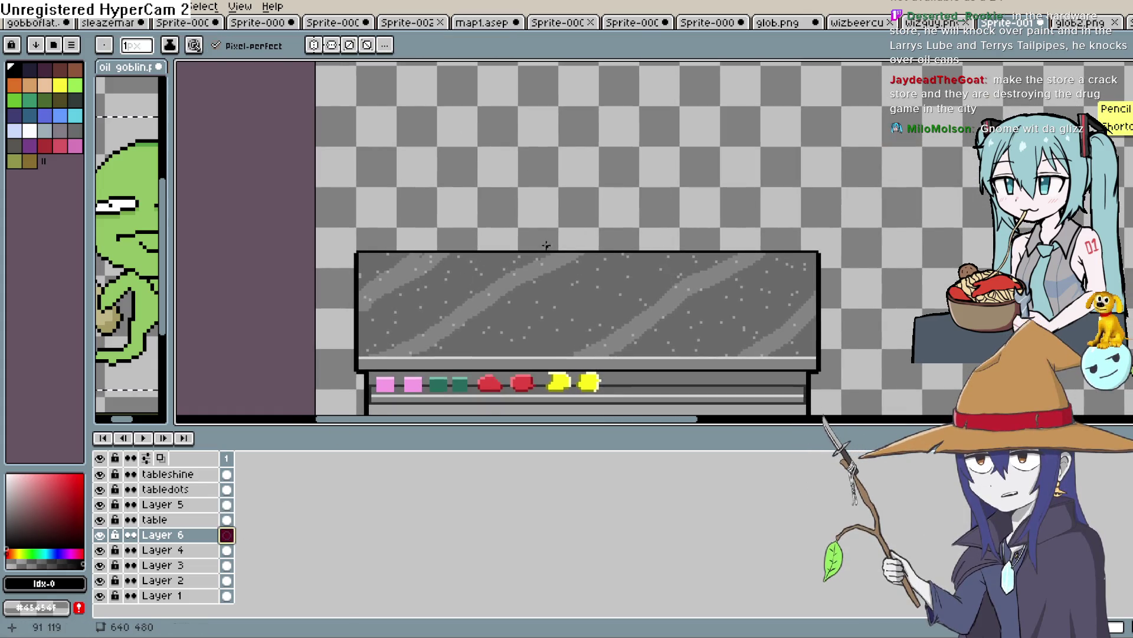
mouse_move(560, 148)
left_mouse_down()
mouse_move(640, 157)
mouse_move(654, 186)
mouse_move(543, 158)
mouse_move(565, 152)
left_mouse_up()
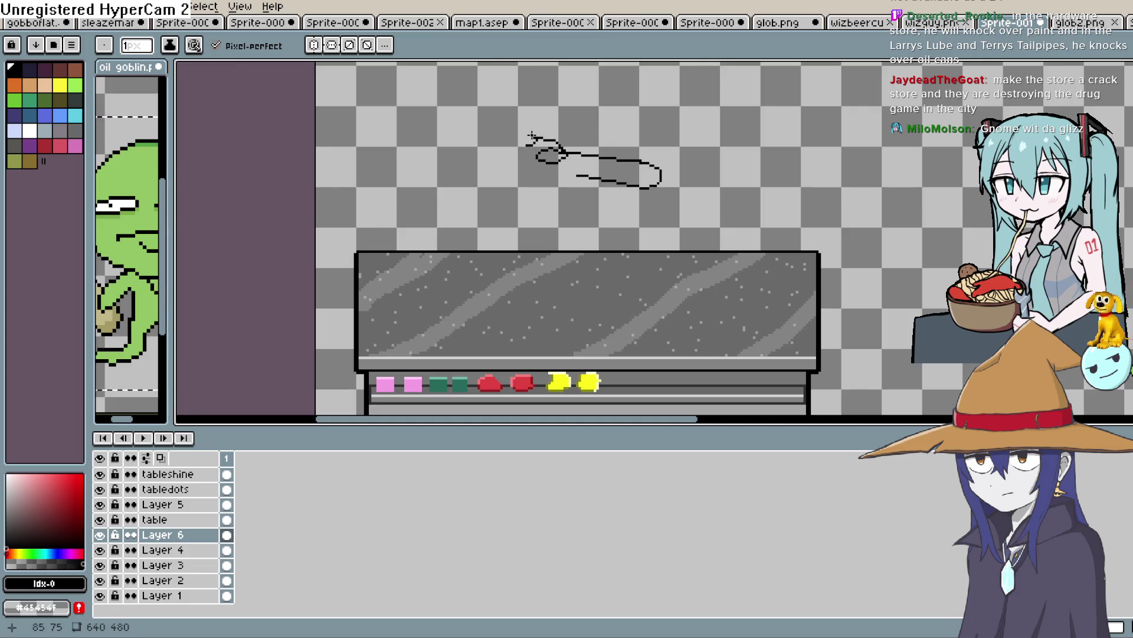
left_click_drag(525, 130, 489, 82)
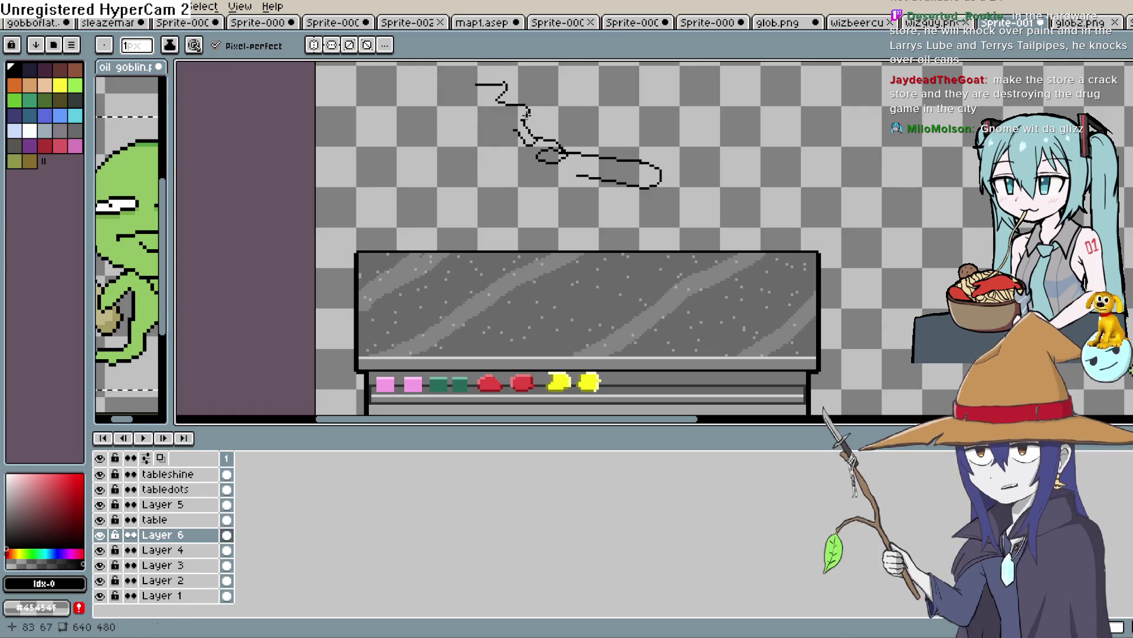
scroll(579, 155, "up", 1)
scroll(620, 151, "up", 1)
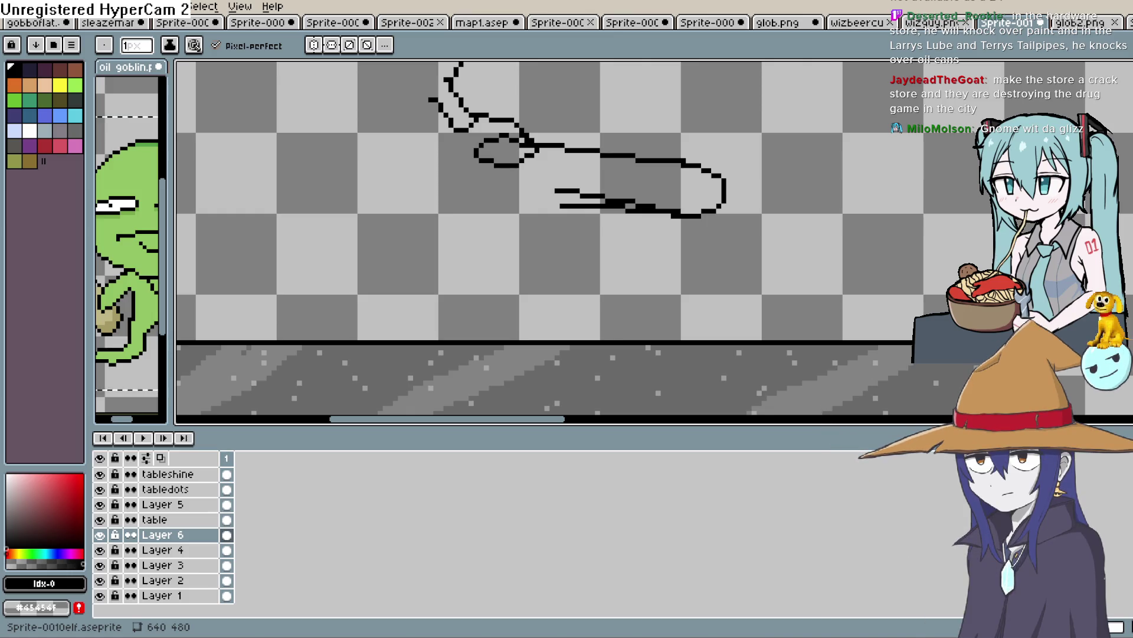
key("alt+Tab")
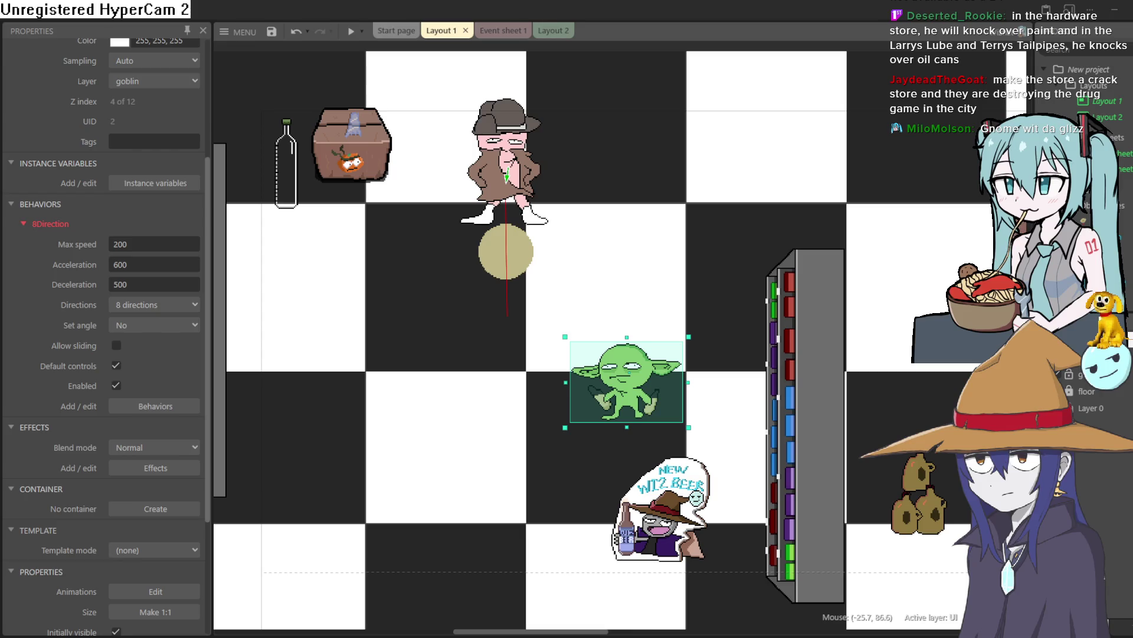
Switch back to Aseprite, now showing skinwalker_waifu.png.
key("alt+Tab")
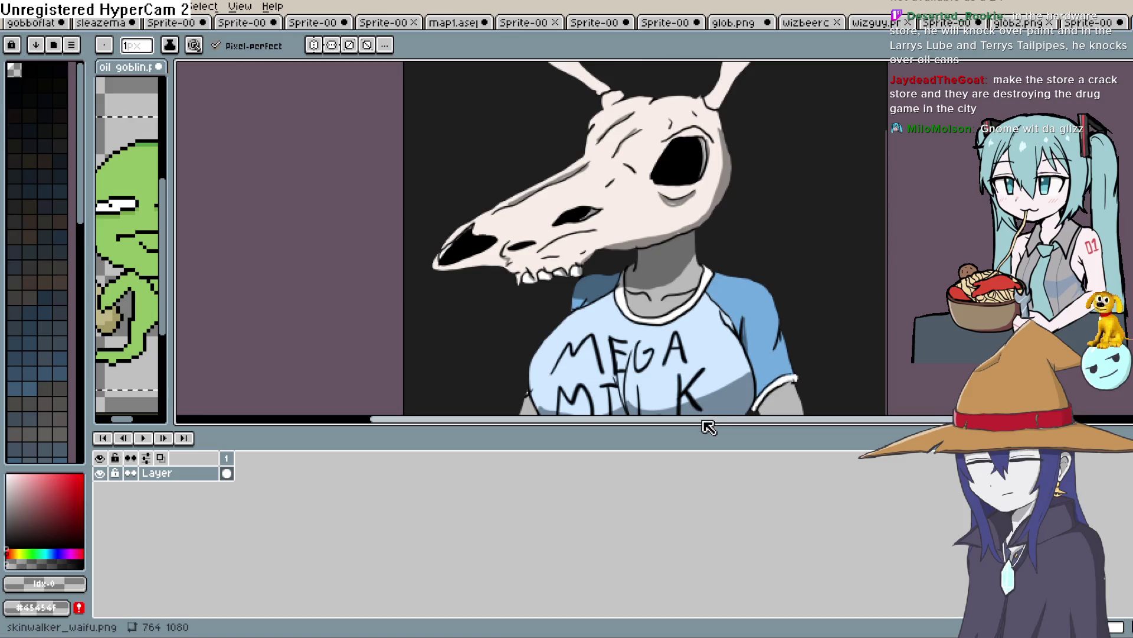
Dock the skinwalker image in a widened left panel beside the sprite being edited.
left_click_drag(698, 427, 698, 590)
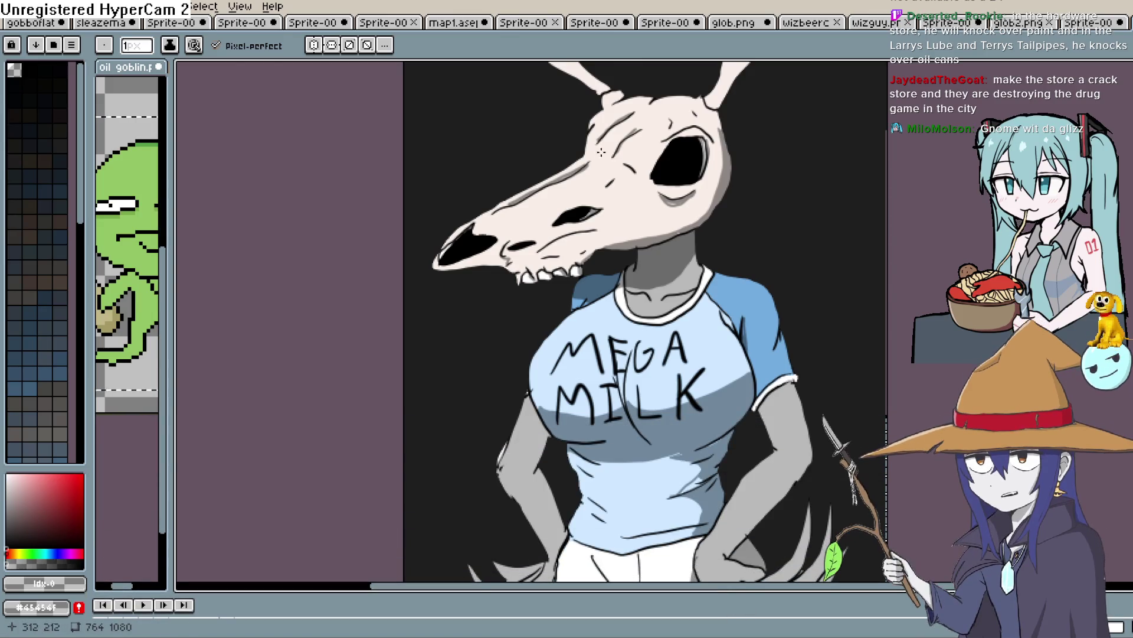
mouse_move(680, 143)
left_mouse_down()
mouse_move(617, 244)
mouse_move(636, 196)
left_mouse_up()
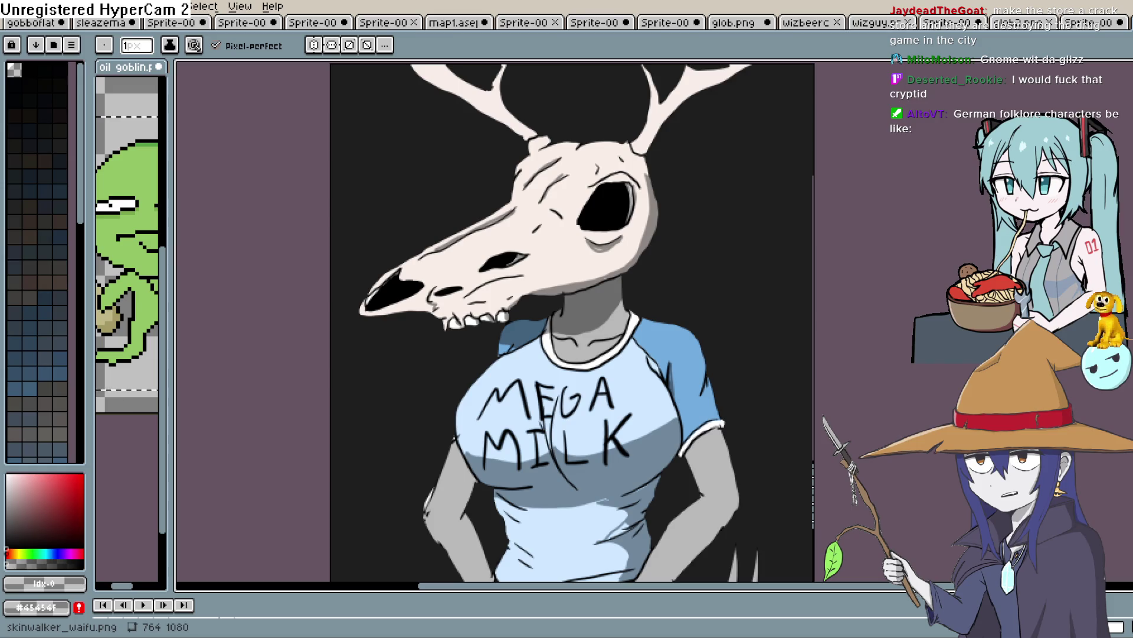
mouse_move(1093, 23)
left_mouse_down()
mouse_move(755, 165)
mouse_move(155, 118)
mouse_move(169, 74)
mouse_move(536, 114)
left_mouse_up()
left_click_drag(524, 342, 459, 264)
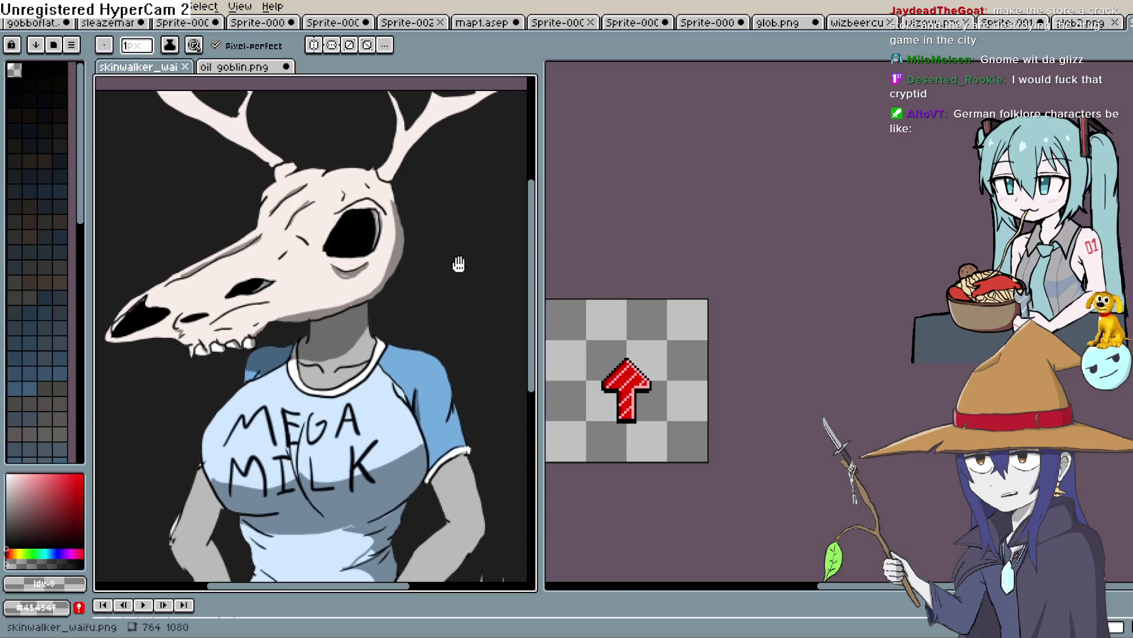
Switch to the Sprite-001 sketch canvas and bring its line drawing into view.
left_click(778, 22)
left_click(928, 25)
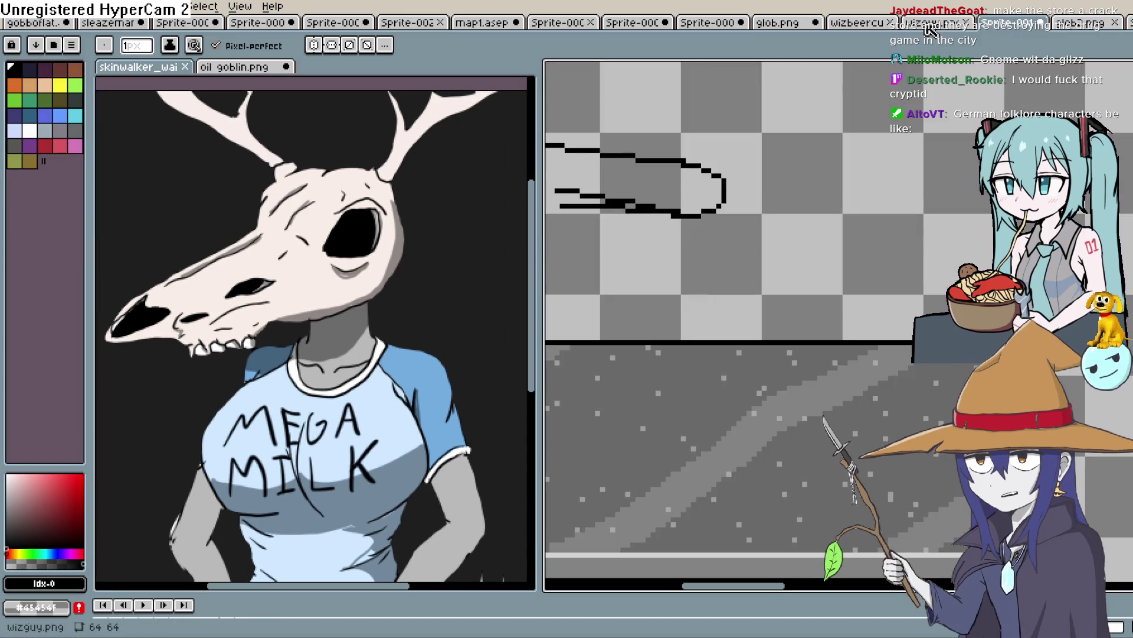
mouse_move(662, 222)
left_mouse_down()
mouse_move(883, 222)
mouse_move(872, 255)
left_mouse_up()
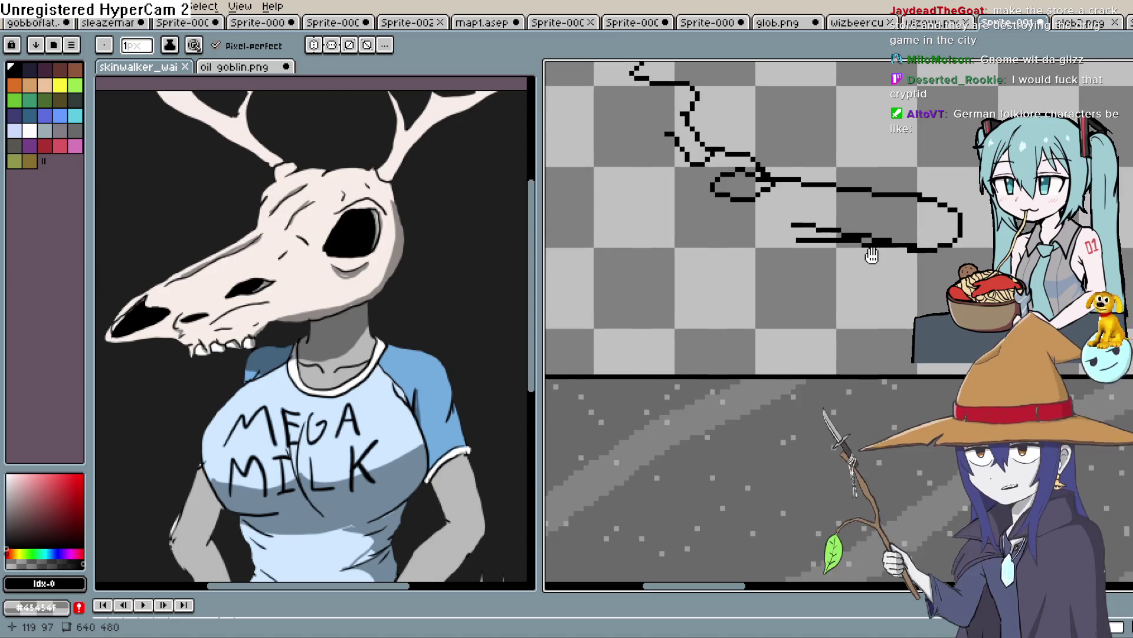
scroll(860, 268, "down", 1)
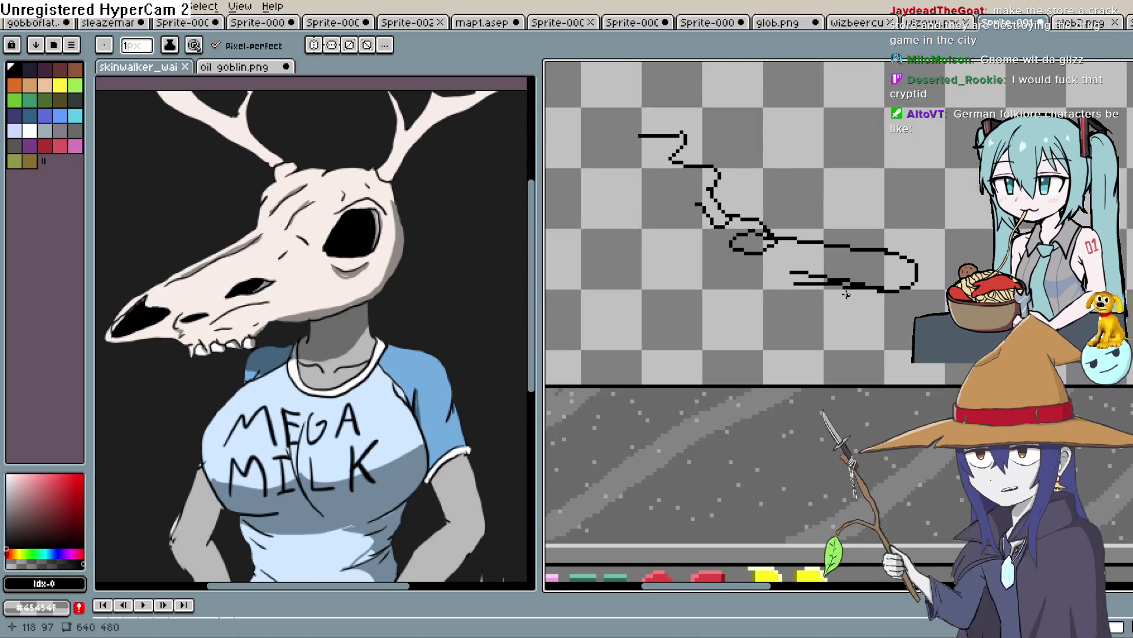
left_click_drag(846, 294, 841, 307)
Marquee-select the old loop-and-zigzag line drawing above the counter and delete it.
key("m")
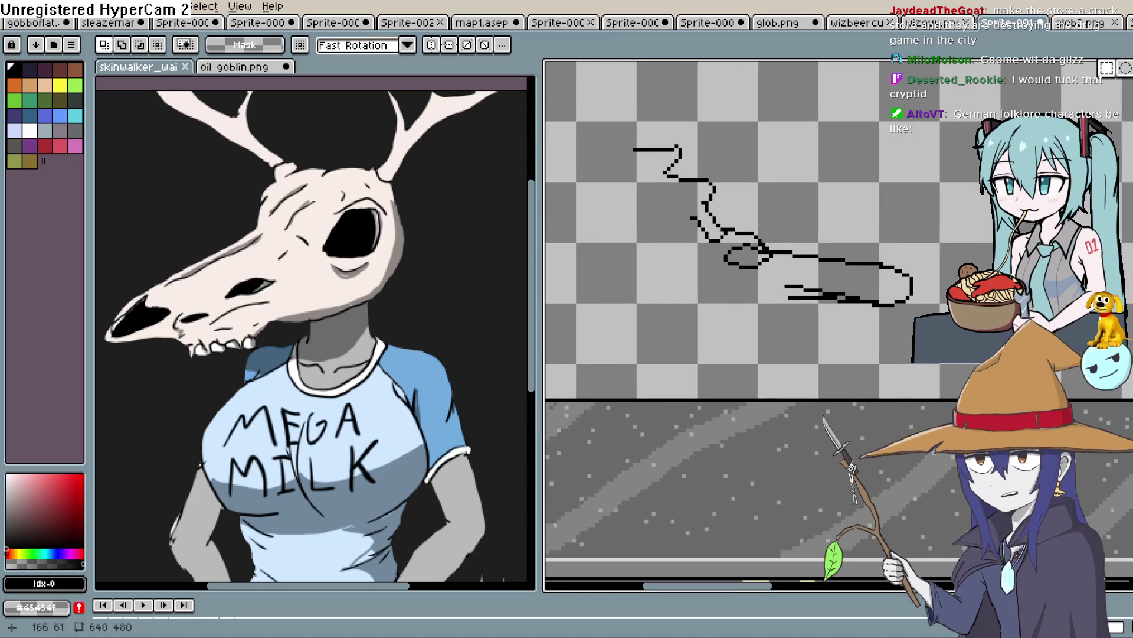
mouse_move(975, 116)
left_mouse_down()
mouse_move(659, 351)
mouse_move(597, 351)
left_mouse_up()
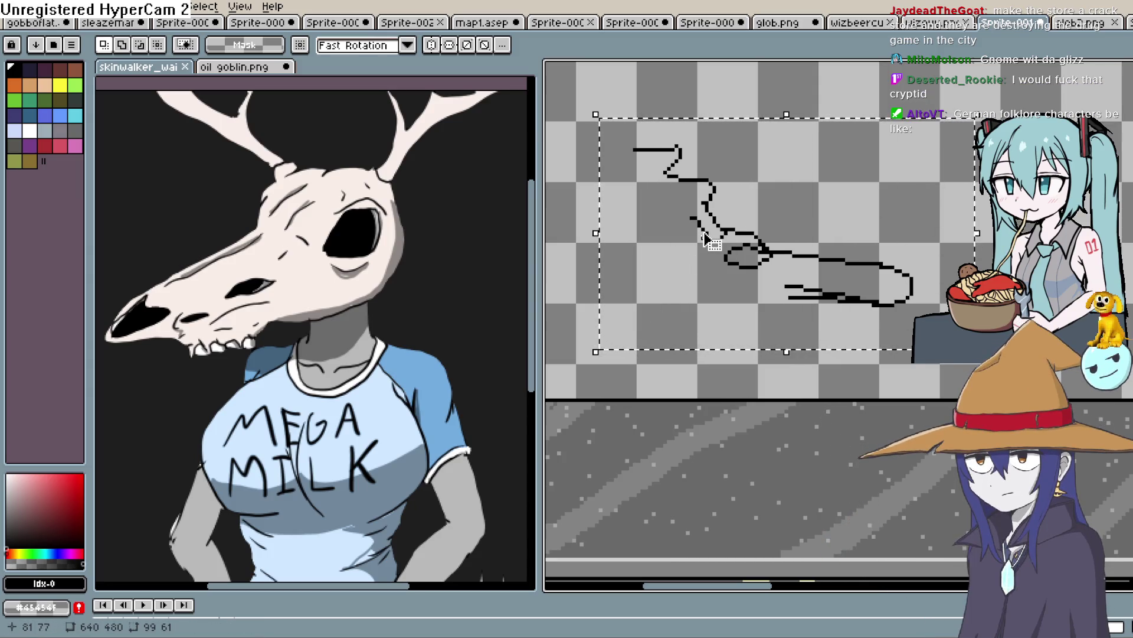
key("Delete")
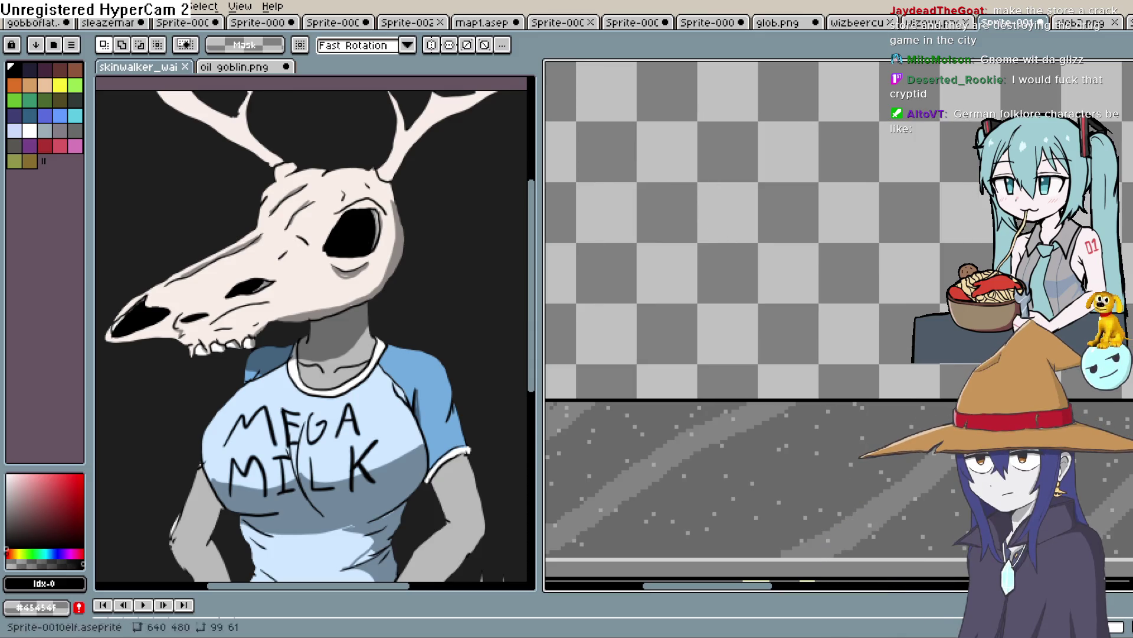
left_click(1125, 118)
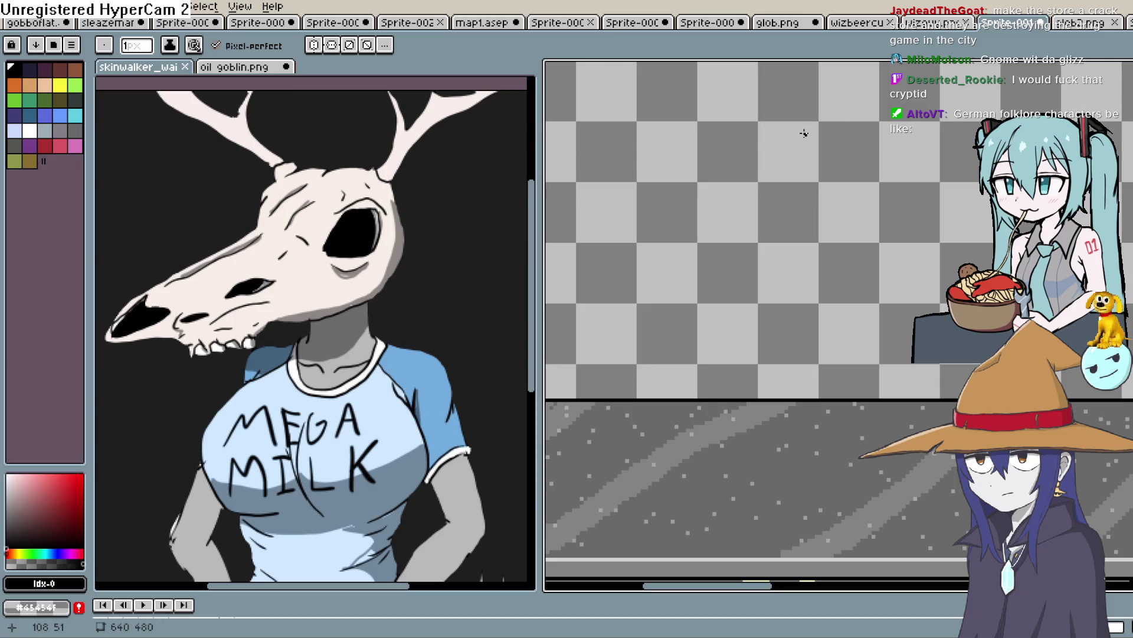
Draw a short black diagonal pencil line above the floor, redoing the first attempt.
left_click_drag(756, 185, 693, 240)
key("ctrl+z")
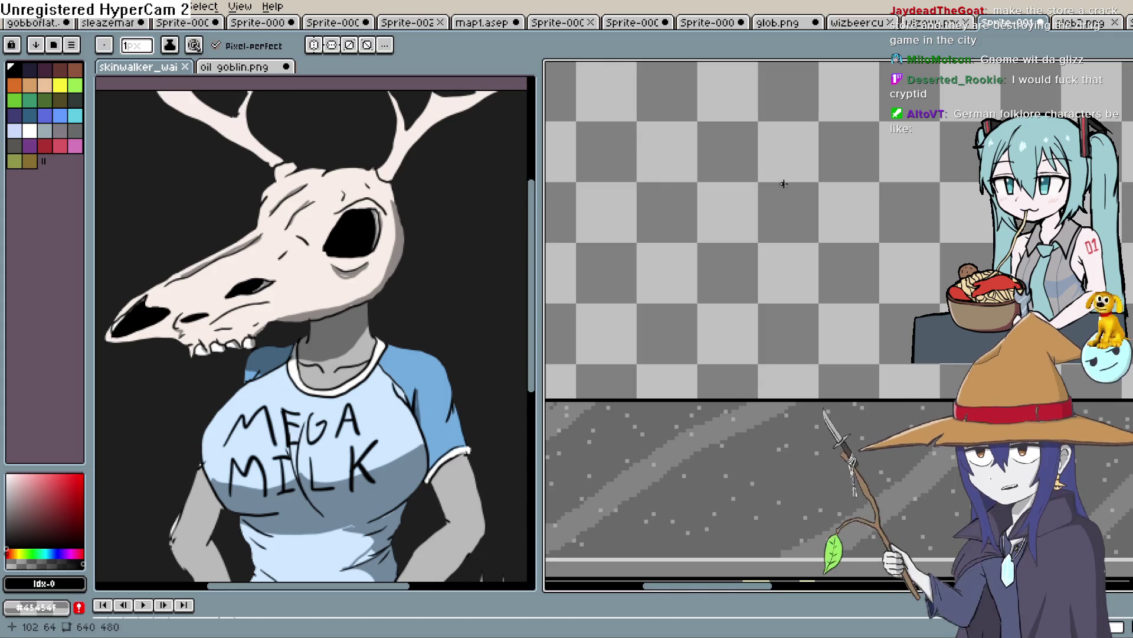
left_click_drag(747, 193, 789, 148)
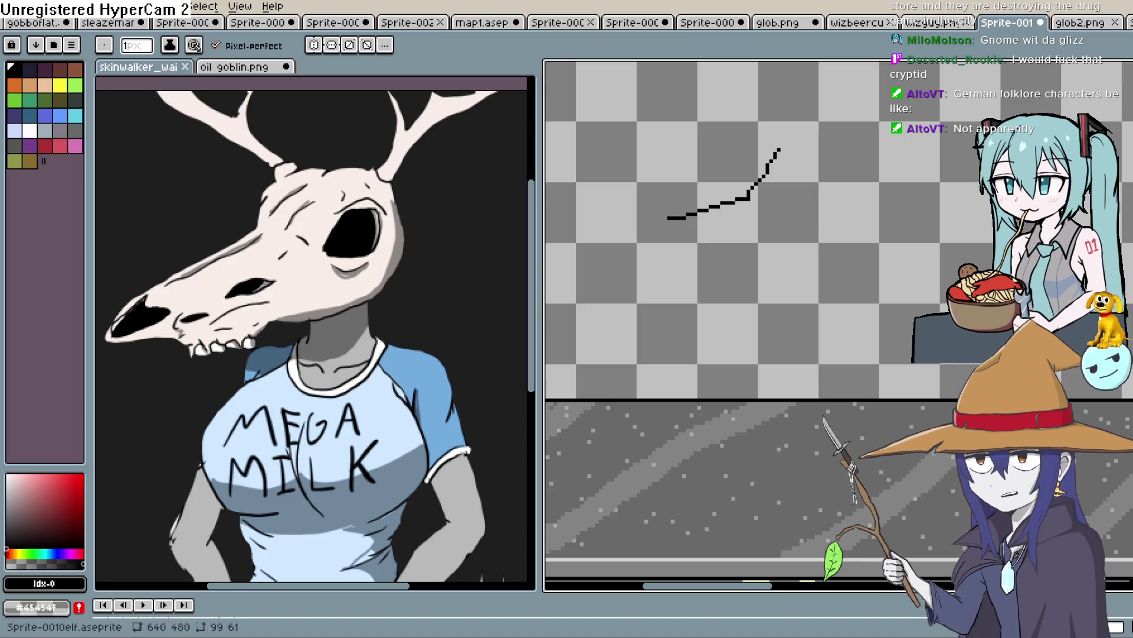
Shrink the reference panel to a narrow strip and switch to map1.aseprite.
mouse_move(539, 158)
left_mouse_down()
mouse_move(126, 158)
mouse_move(159, 157)
mouse_move(147, 162)
left_mouse_up()
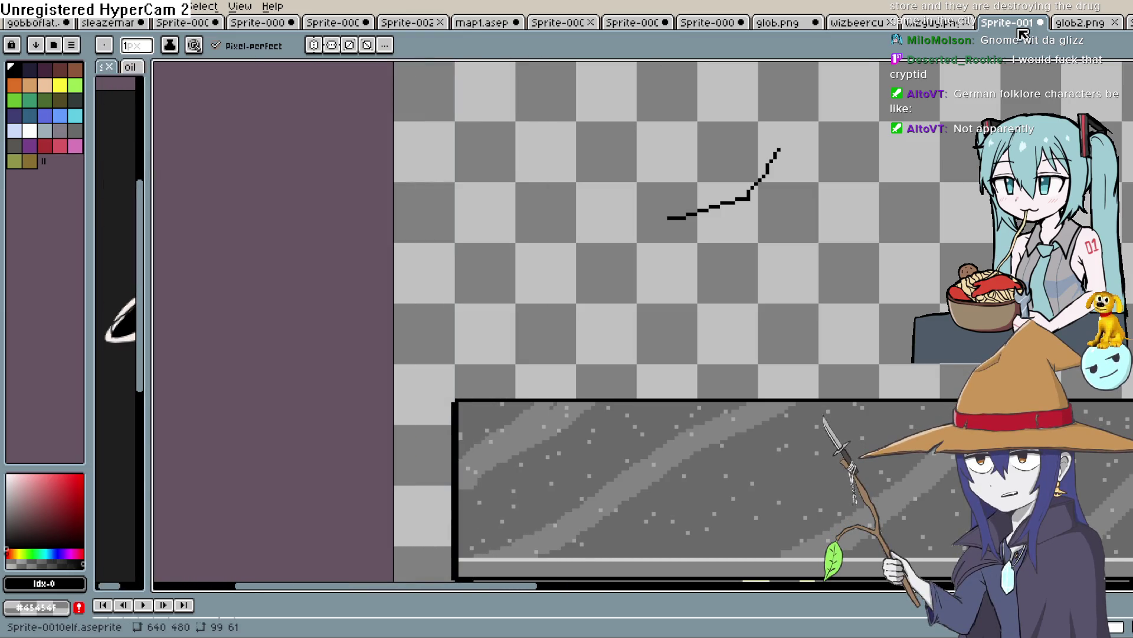
left_click(862, 26)
left_click(769, 25)
left_click(708, 27)
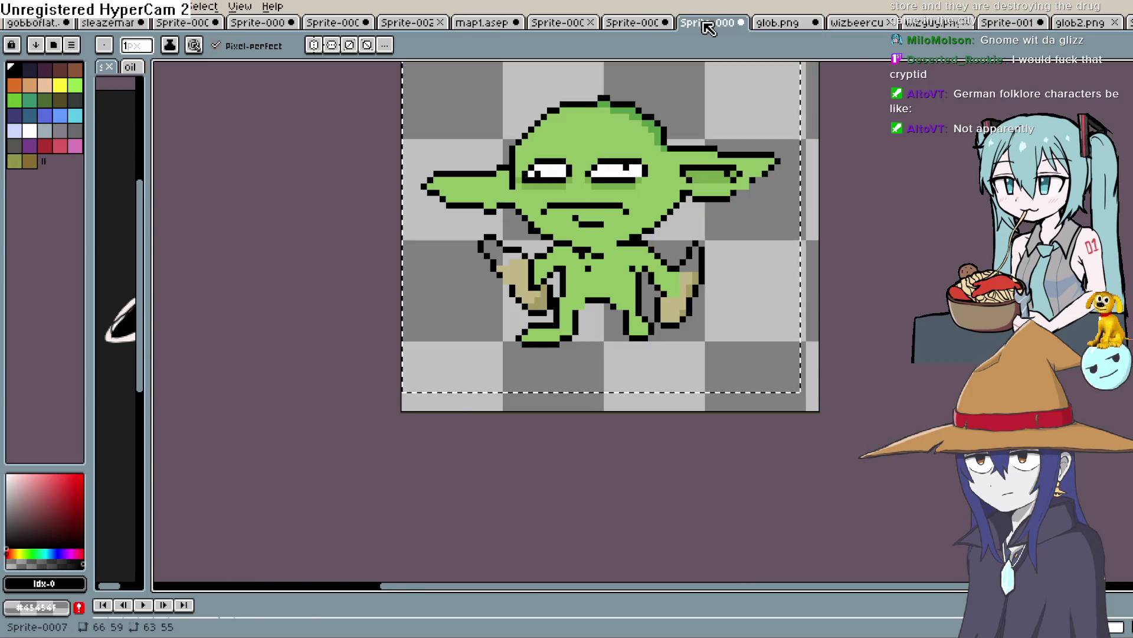
left_click(632, 27)
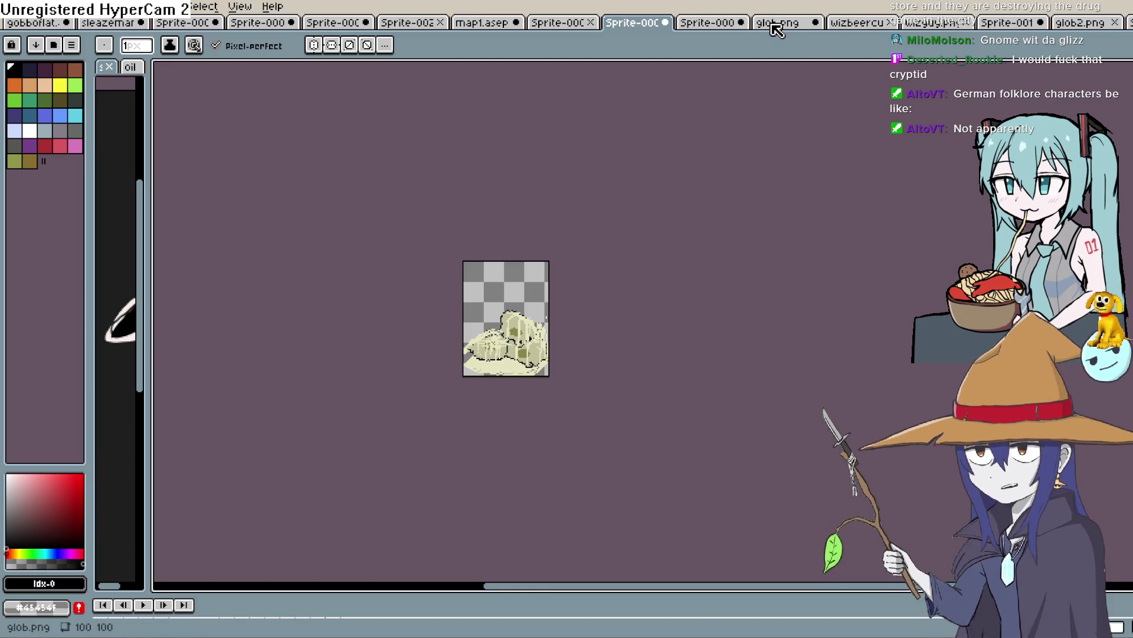
left_click(485, 20)
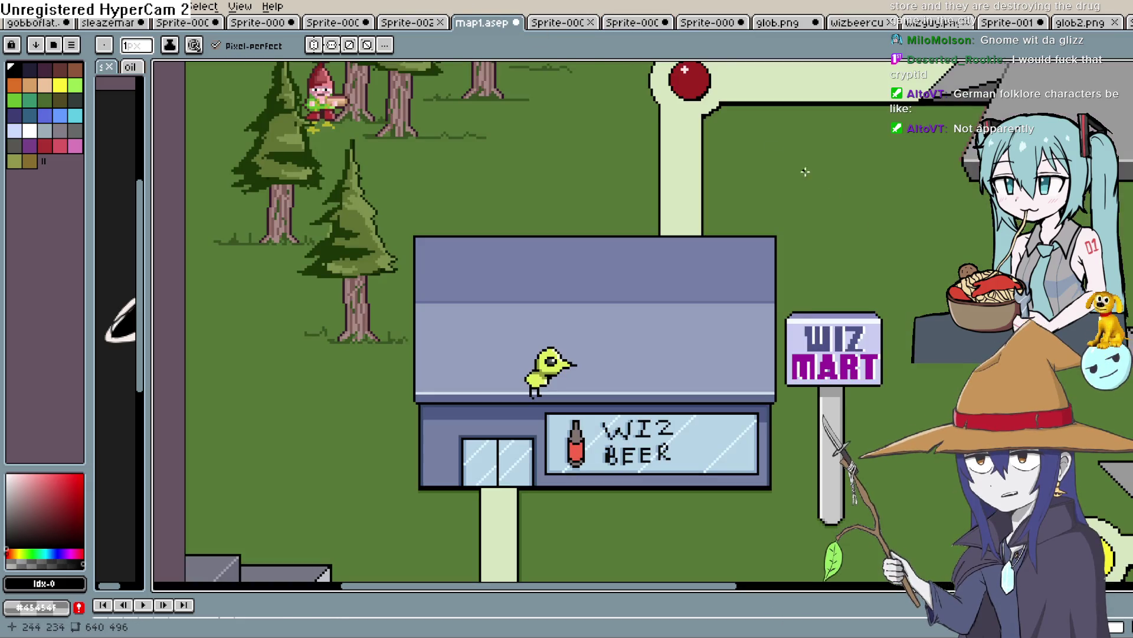
Pan and zoom the town map to centre the Wiz Beer shop and Wiz Mart sign.
mouse_move(649, 286)
left_mouse_down()
mouse_move(639, 235)
mouse_move(663, 228)
mouse_move(675, 238)
mouse_move(513, 284)
mouse_move(612, 325)
mouse_move(656, 317)
mouse_move(678, 278)
mouse_move(633, 318)
mouse_move(624, 301)
mouse_move(640, 317)
left_mouse_up()
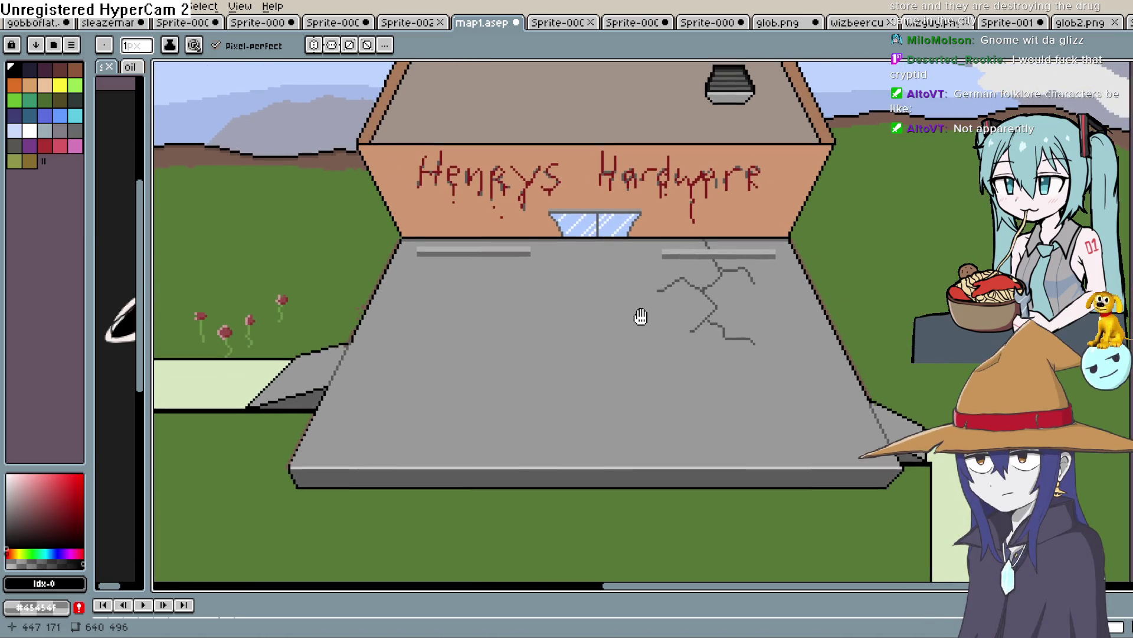
scroll(640, 317, "down", 4)
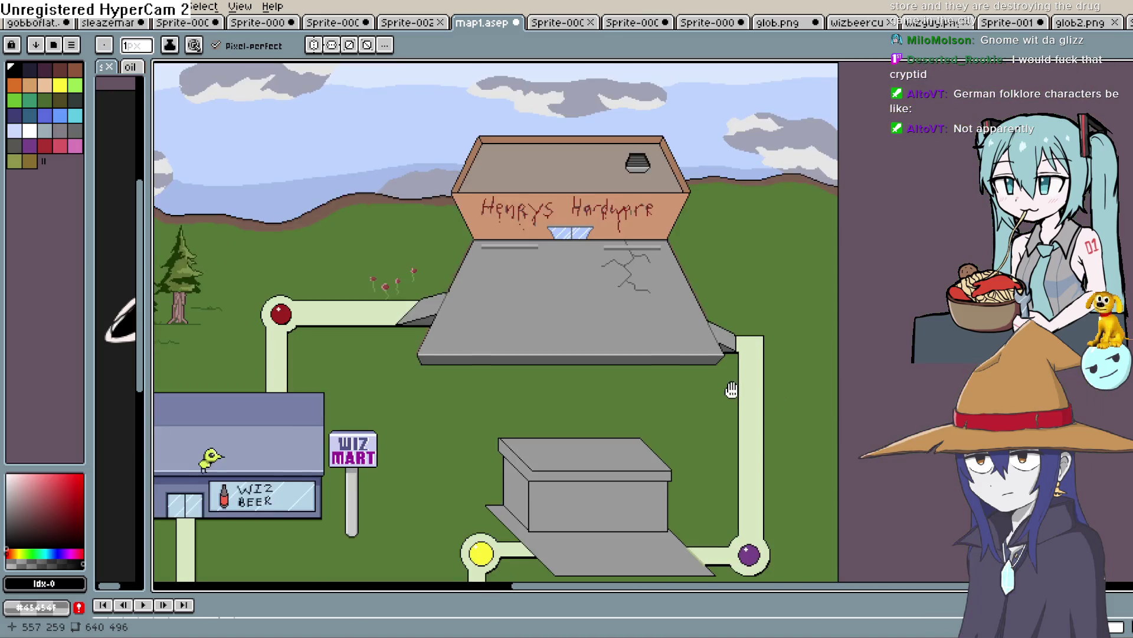
mouse_move(732, 389)
left_mouse_down()
mouse_move(645, 382)
mouse_move(782, 395)
mouse_move(822, 387)
left_mouse_up()
scroll(644, 383, "up", 1)
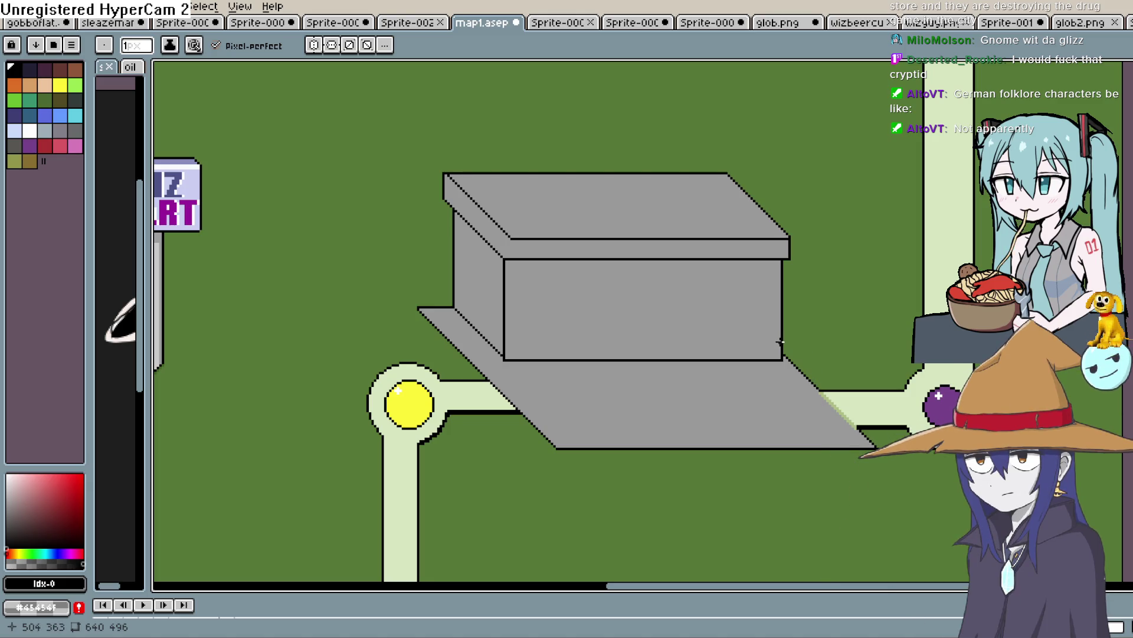
mouse_move(552, 326)
left_mouse_down()
mouse_move(713, 293)
mouse_move(939, 402)
mouse_move(985, 412)
mouse_move(1061, 347)
mouse_move(1093, 350)
left_mouse_up()
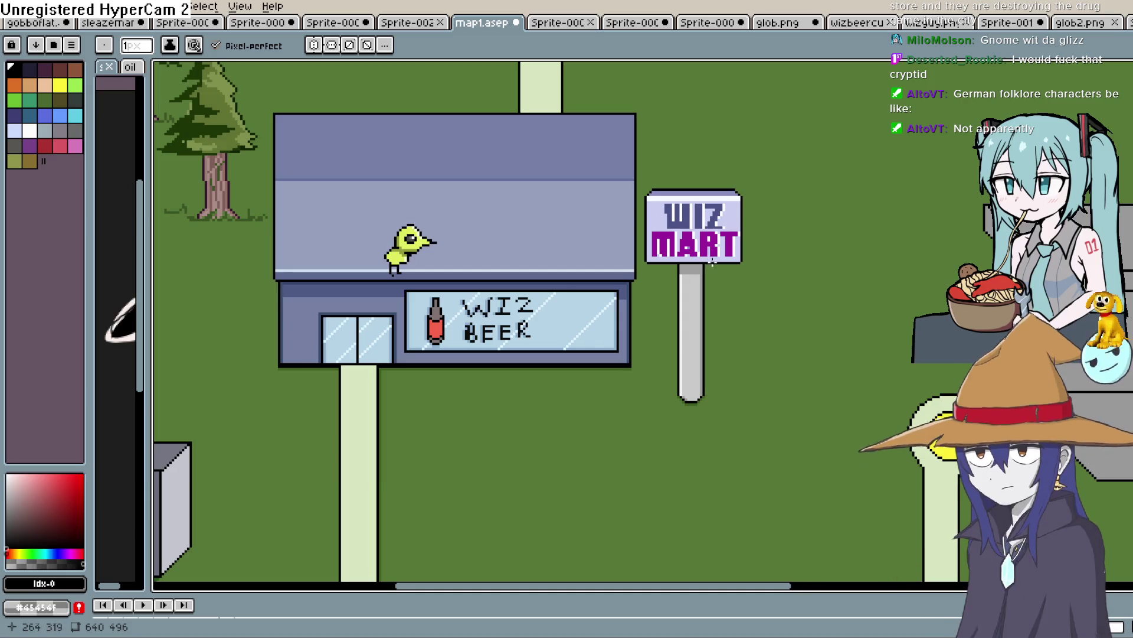
left_click_drag(602, 247, 693, 302)
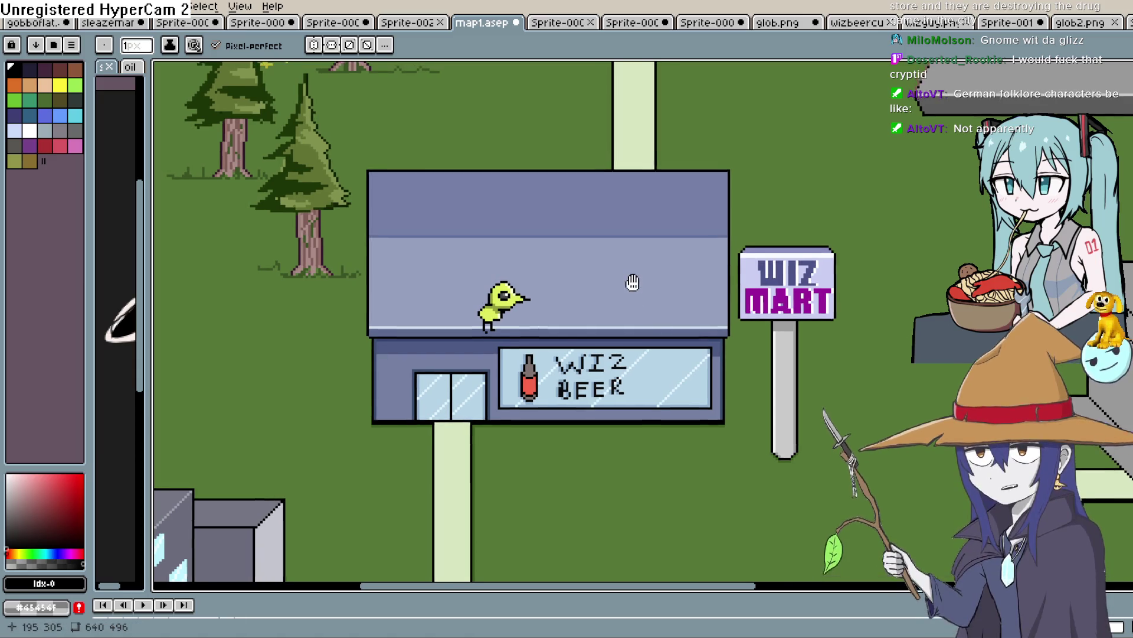
left_click_drag(632, 284, 640, 285)
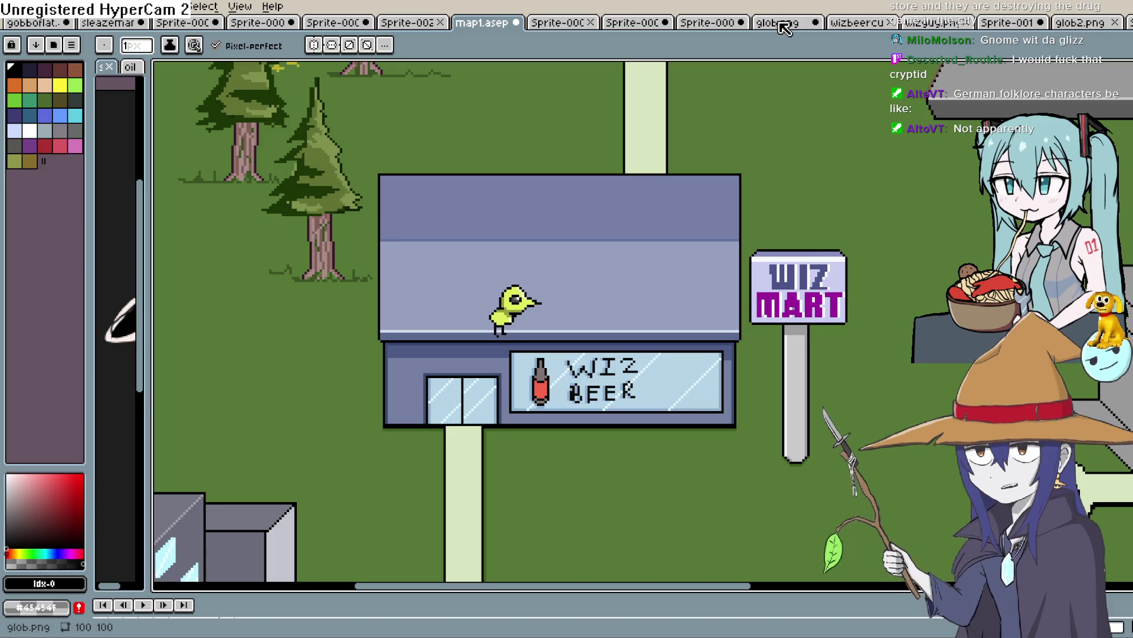
Return to the sketch canvas and widen the skinwalker reference panel again.
left_click(691, 25)
left_click(639, 22)
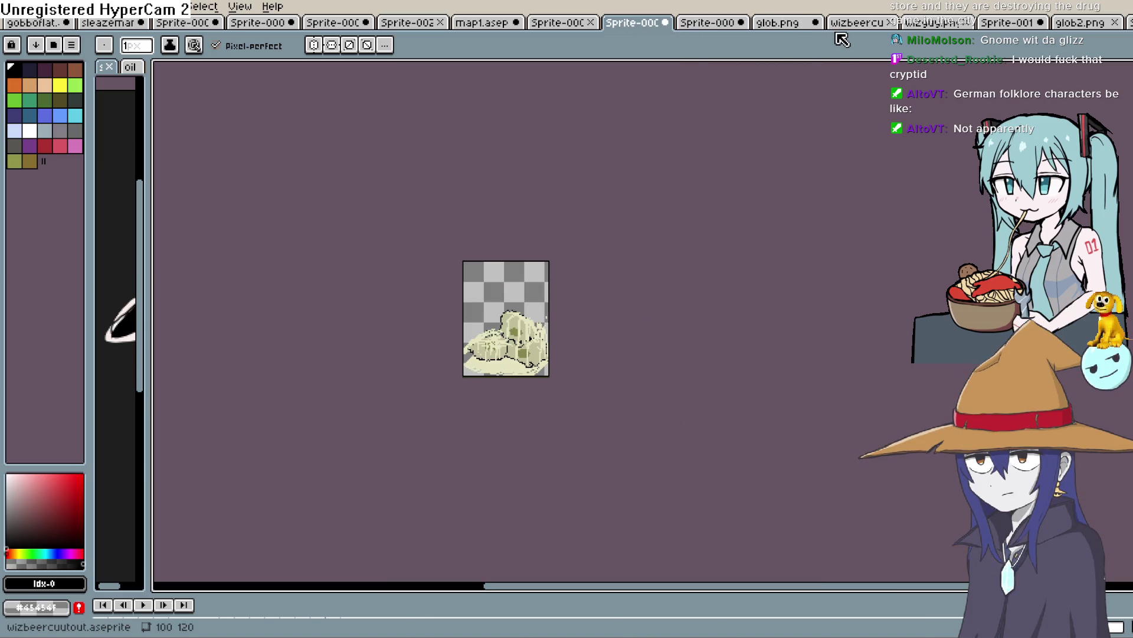
left_click(865, 24)
left_click(938, 22)
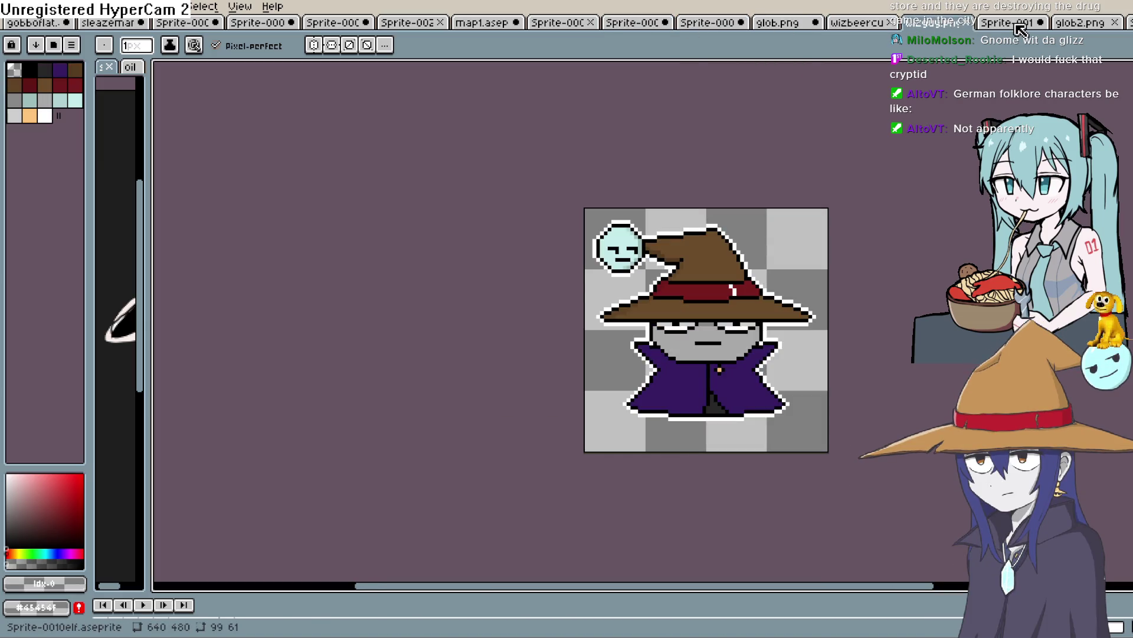
left_click(1013, 24)
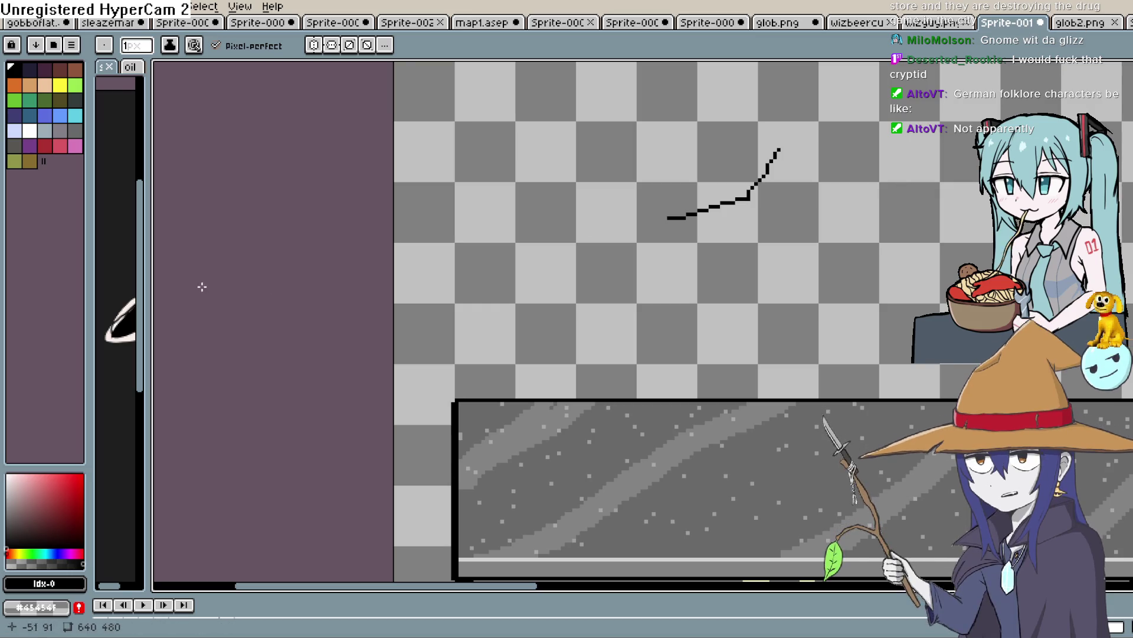
left_click_drag(147, 281, 484, 274)
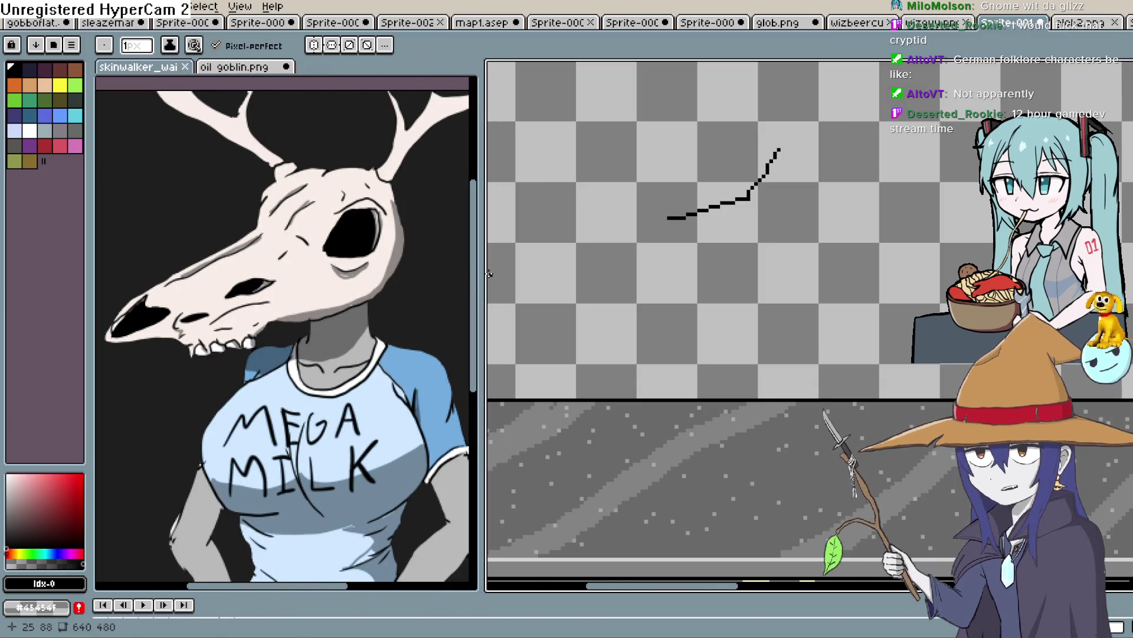
Extend the skull outline around the back of the head and draw the snout's lower edge.
mouse_move(779, 200)
left_mouse_down()
mouse_move(794, 176)
mouse_move(833, 199)
mouse_move(796, 215)
left_mouse_up()
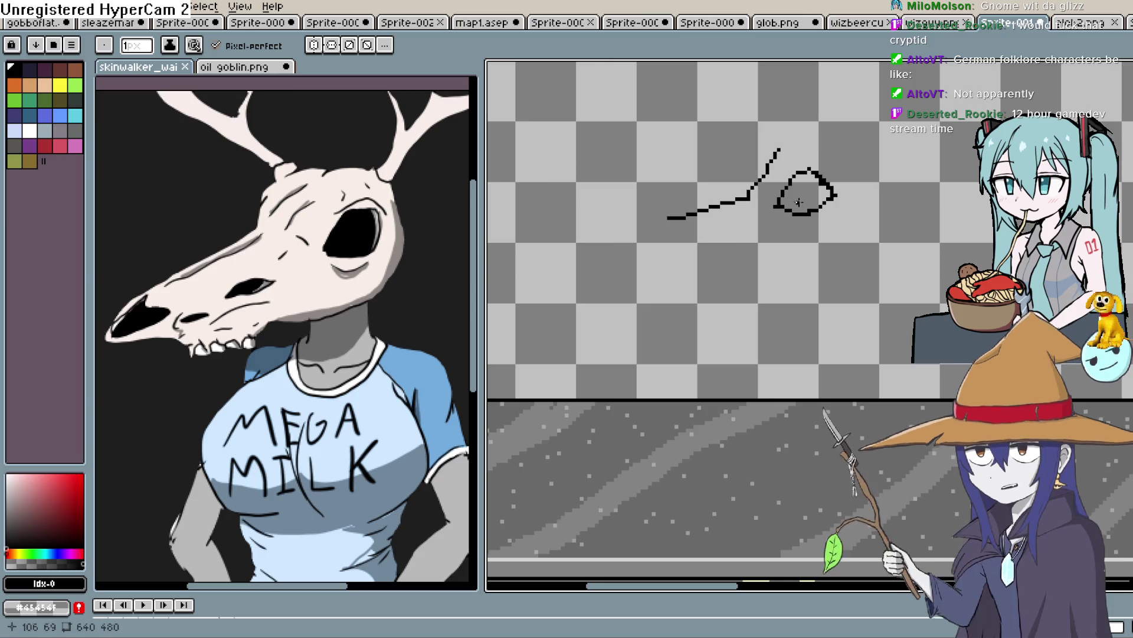
scroll(761, 188, "down", 1)
scroll(762, 189, "left", 1)
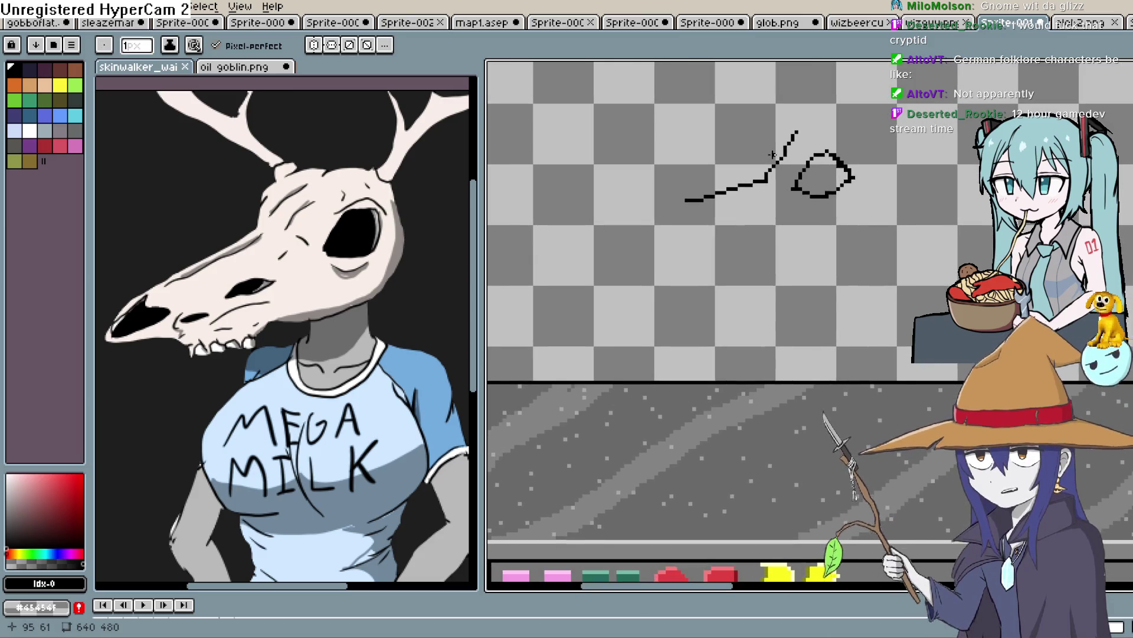
left_click_drag(758, 177, 815, 119)
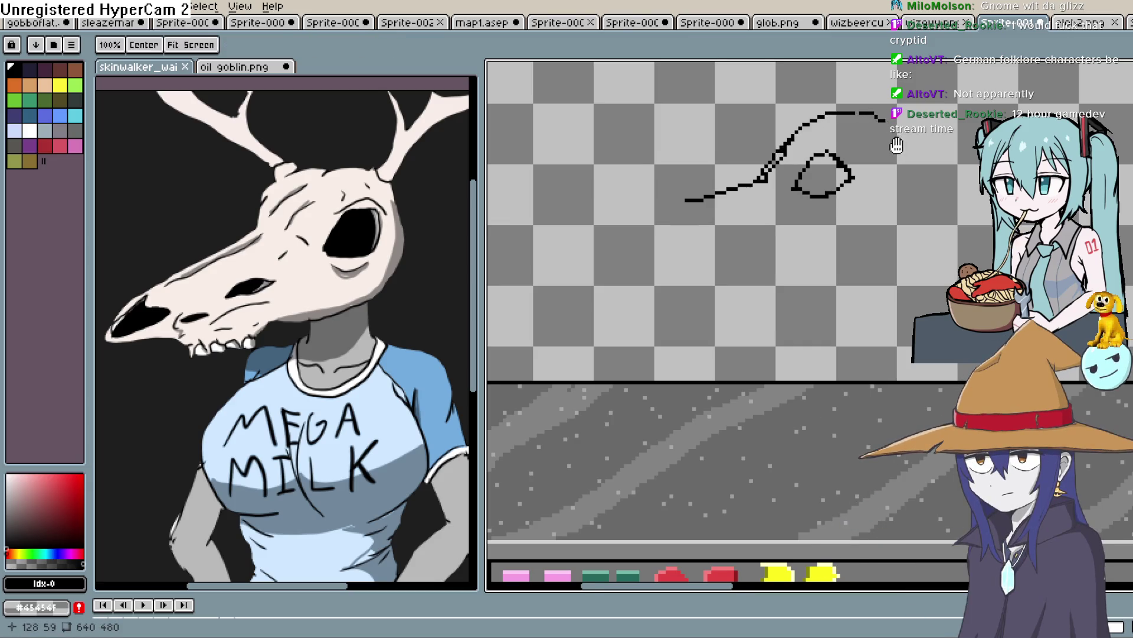
scroll(881, 118, "right", 2)
scroll(882, 118, "up", 1)
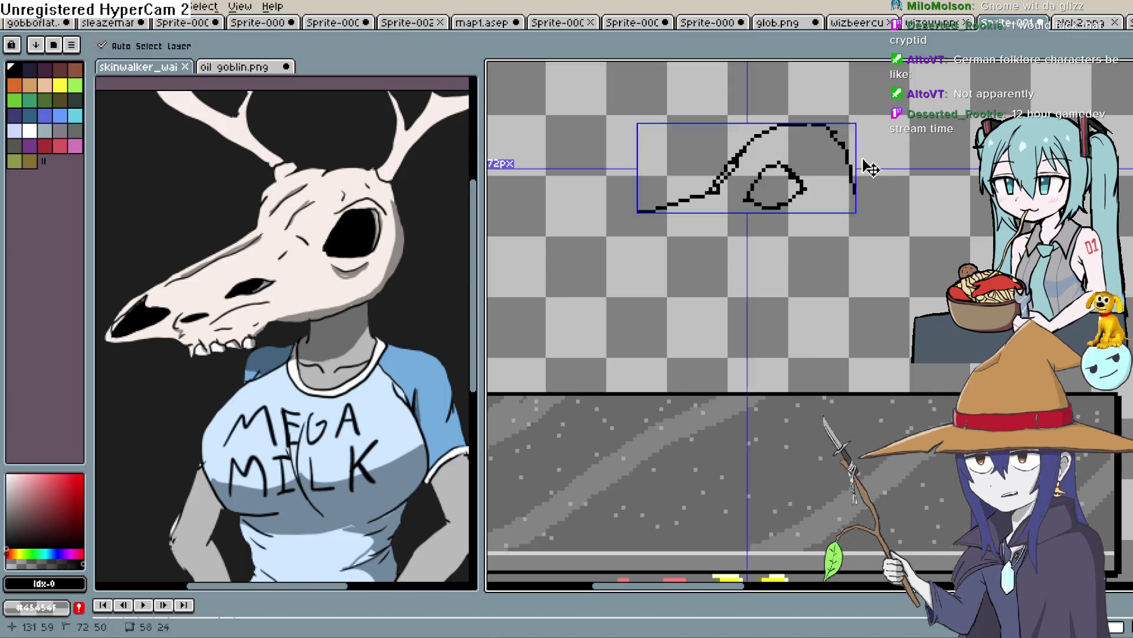
mouse_move(844, 145)
left_mouse_down()
mouse_move(850, 237)
mouse_move(834, 249)
mouse_move(781, 252)
left_mouse_up()
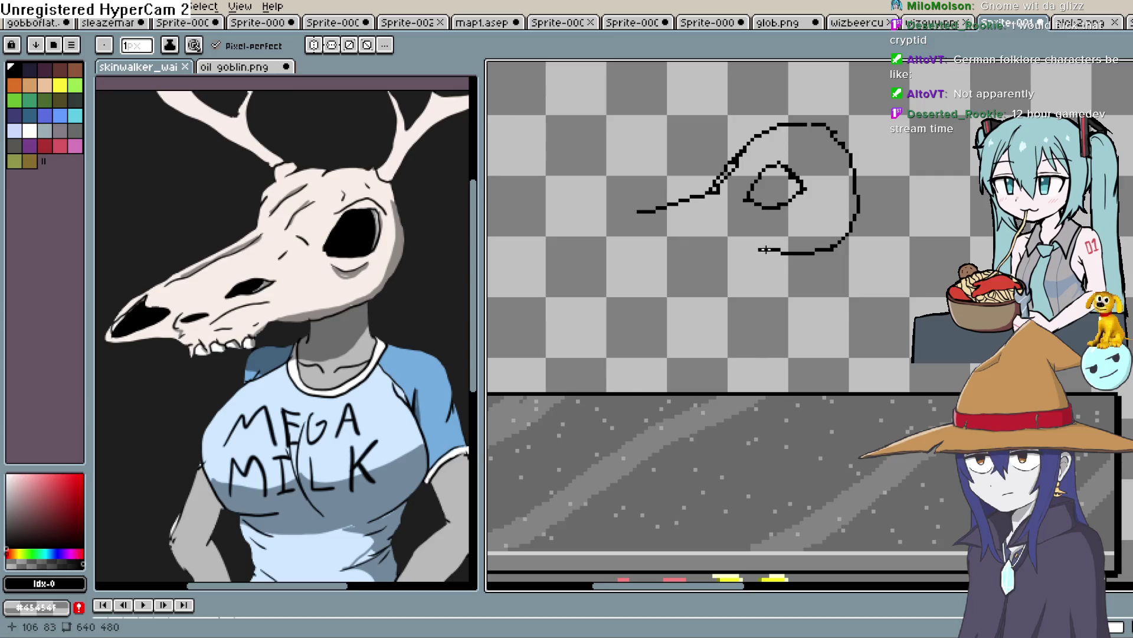
left_click_drag(761, 154, 642, 226)
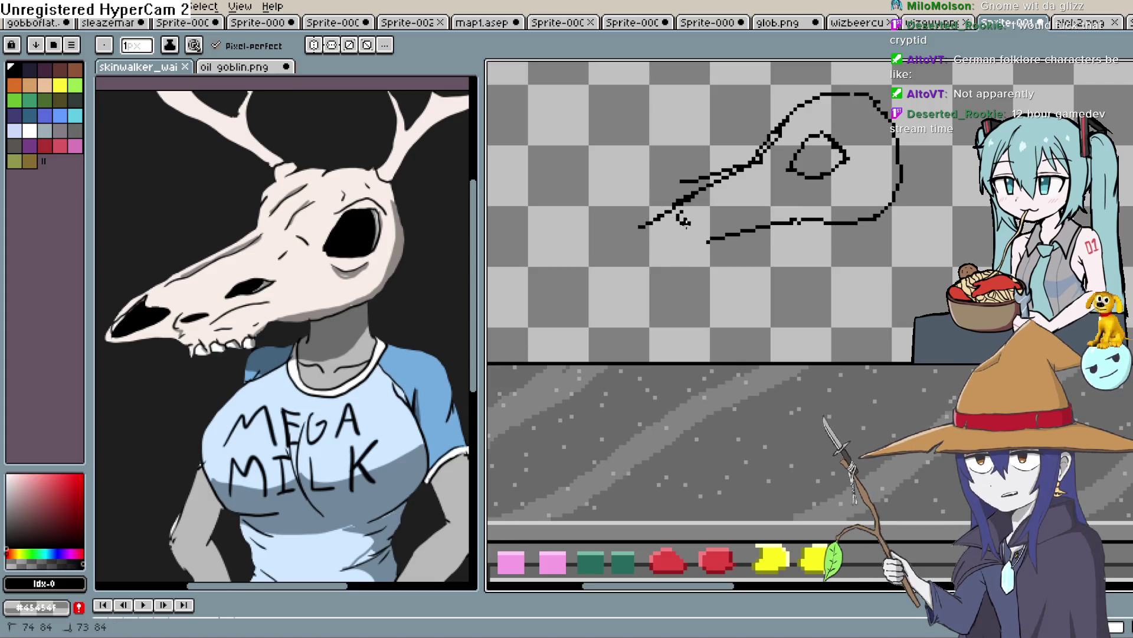
left_click_drag(685, 221, 680, 208)
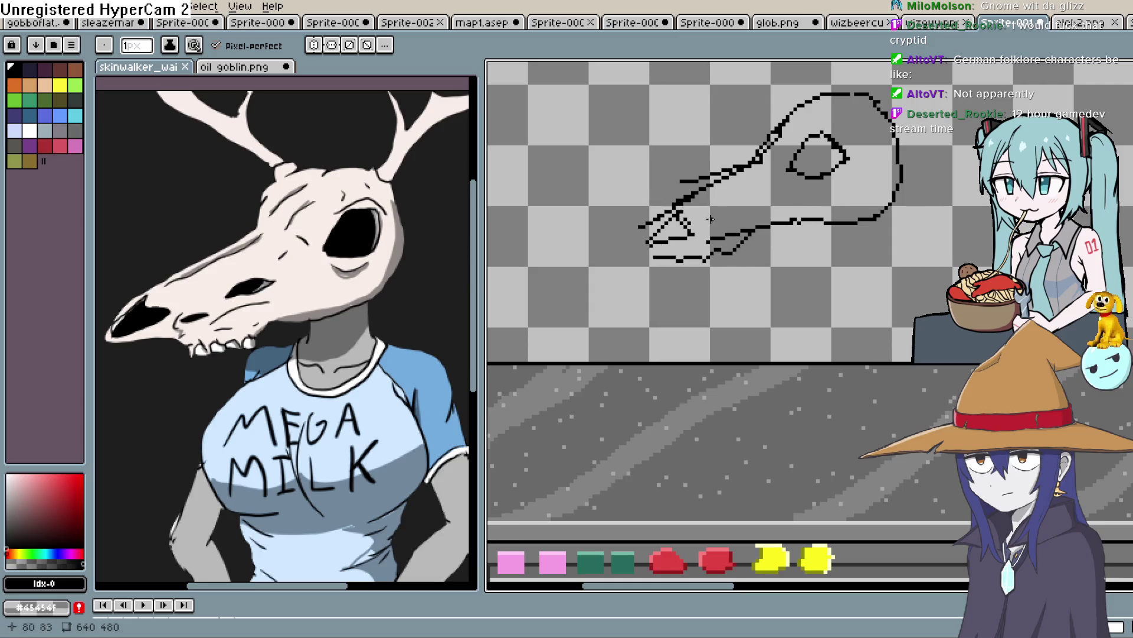
key("ctrl+z")
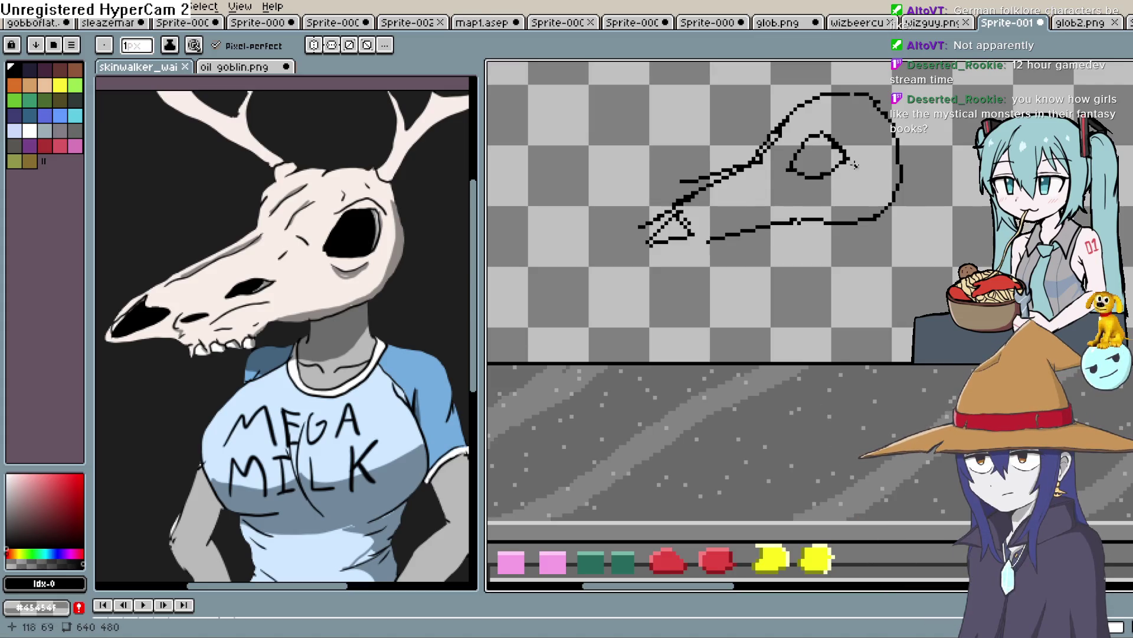
Erase the extra diagonal lines around the snout, leaving a simple snout outline.
key("e")
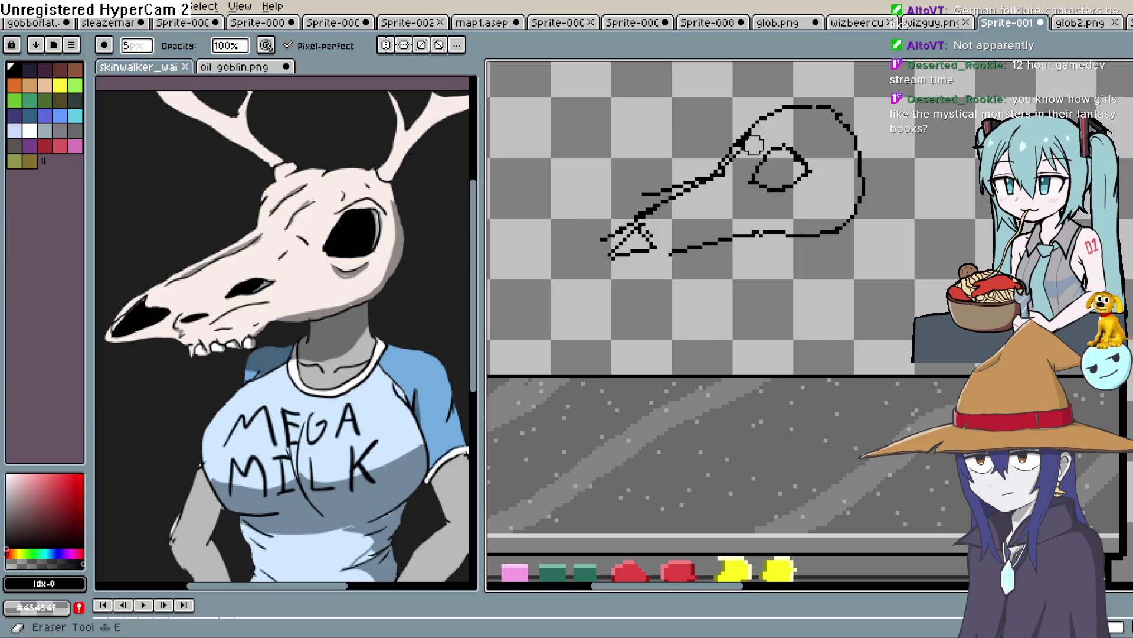
left_click_drag(721, 172, 745, 139)
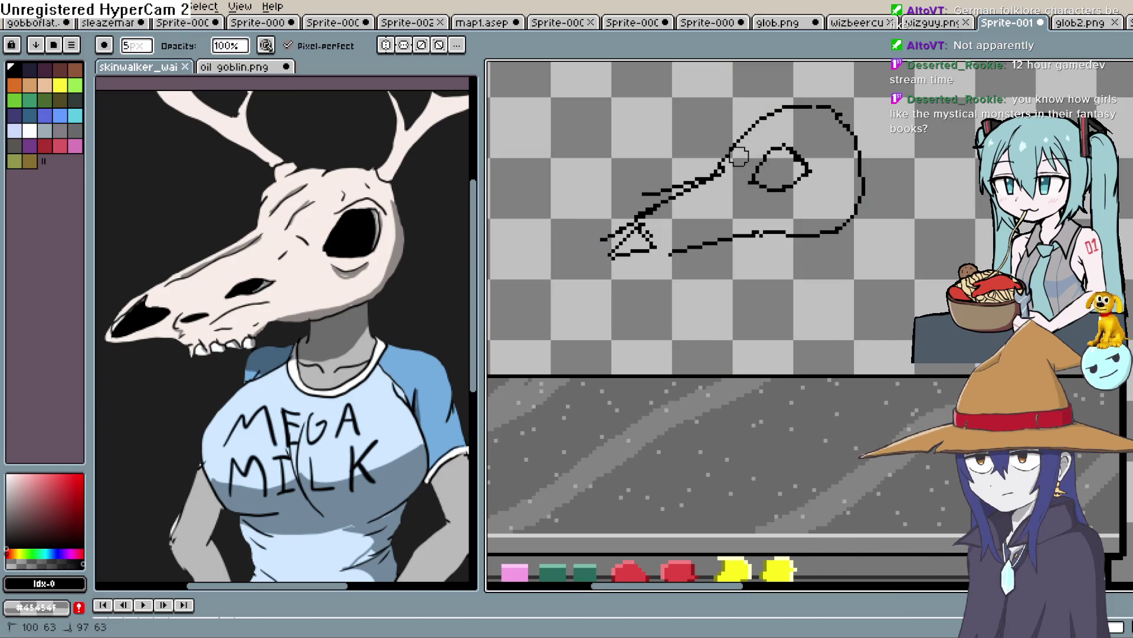
mouse_move(682, 209)
left_mouse_down()
mouse_move(656, 204)
mouse_move(628, 222)
left_mouse_up()
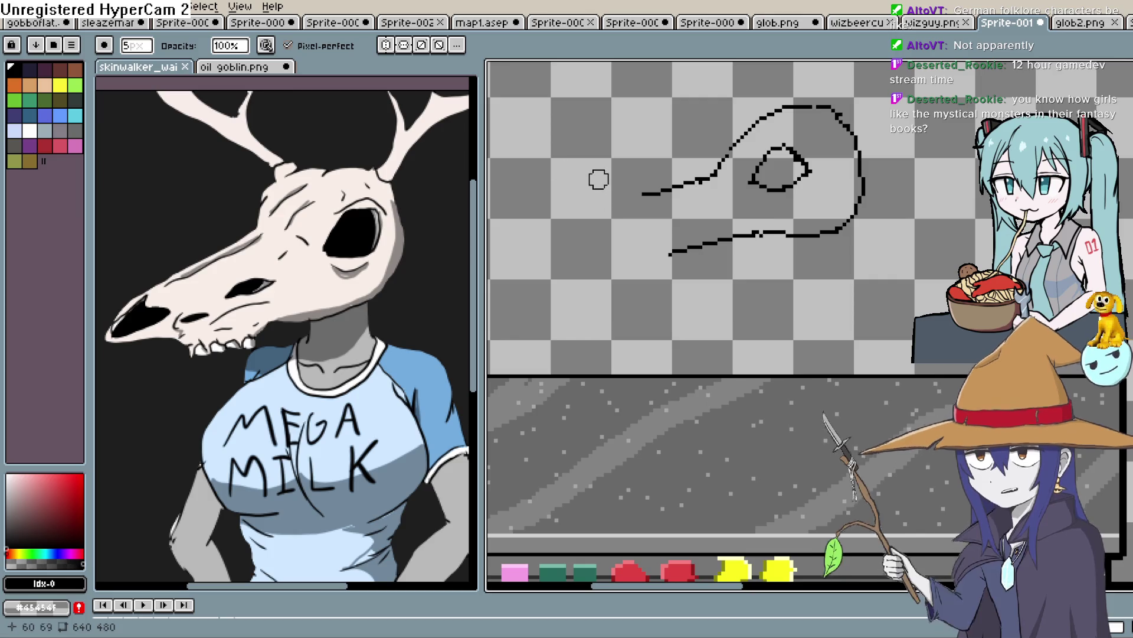
mouse_move(619, 233)
left_mouse_down()
mouse_move(699, 190)
mouse_move(599, 213)
mouse_move(560, 254)
left_mouse_up()
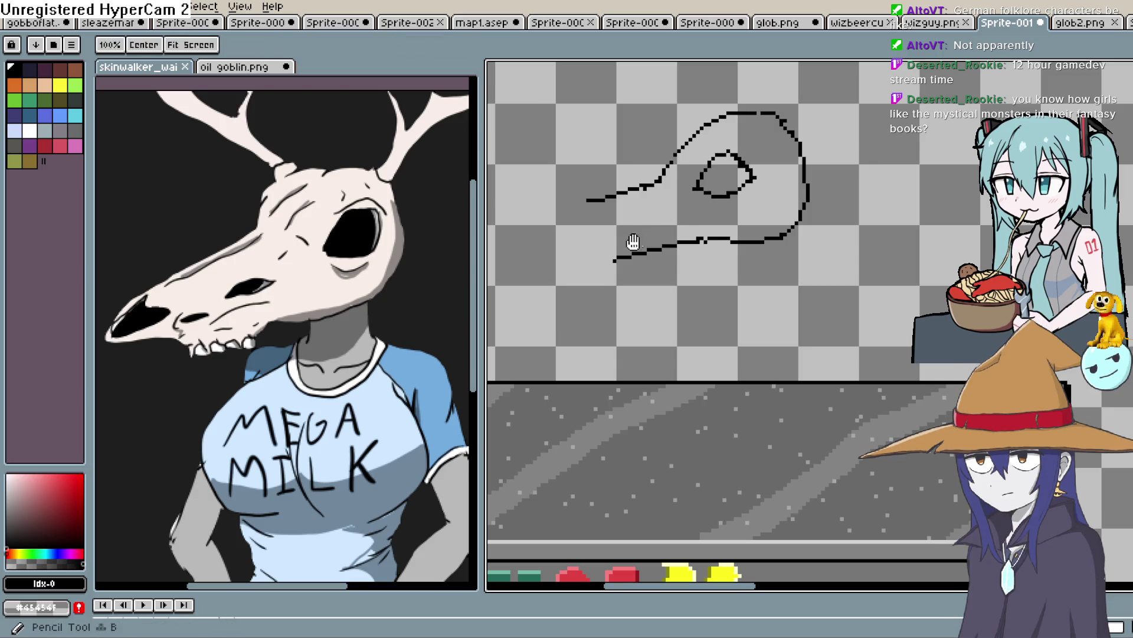
Draw a small closed nose loop at the tip of the skull's snout.
scroll(649, 218, "up", 4)
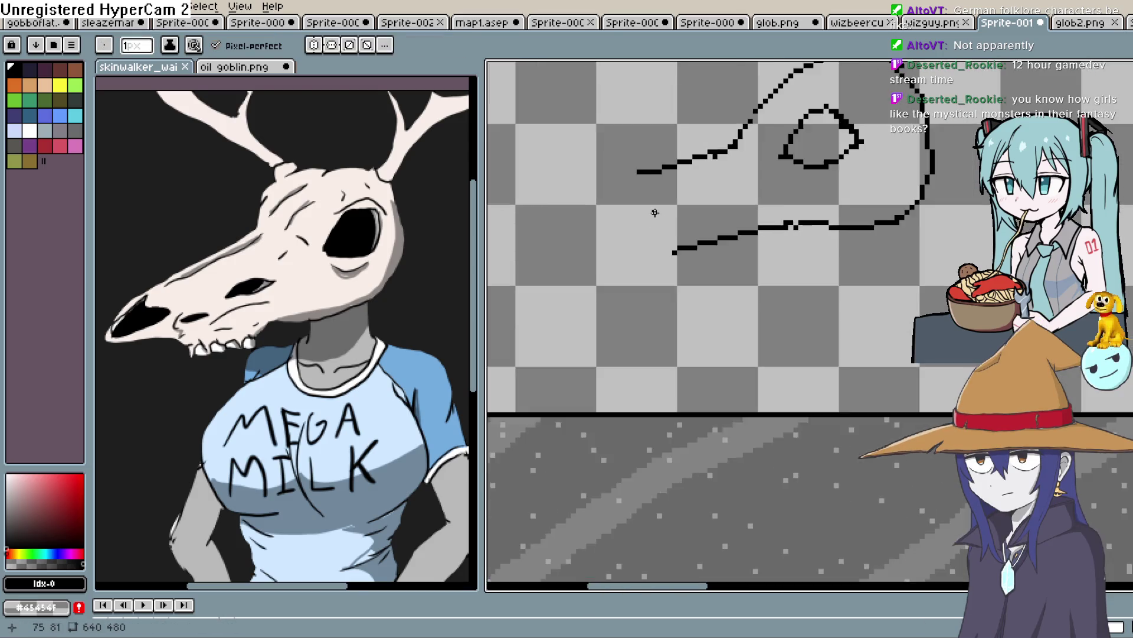
scroll(655, 212, "up", 3)
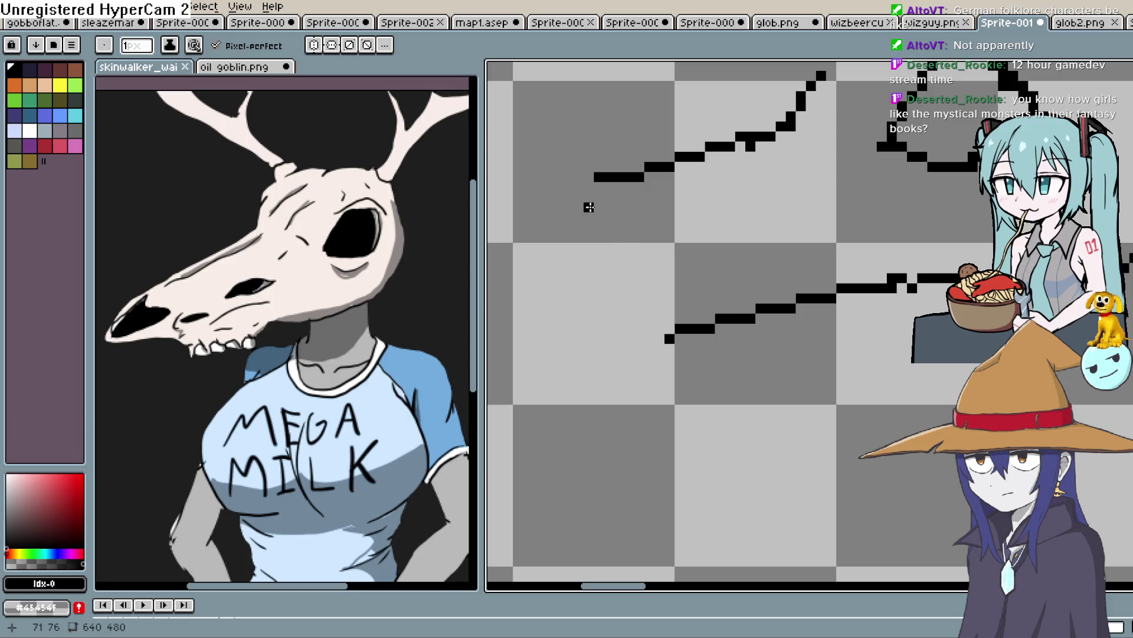
left_click_drag(589, 220, 600, 236)
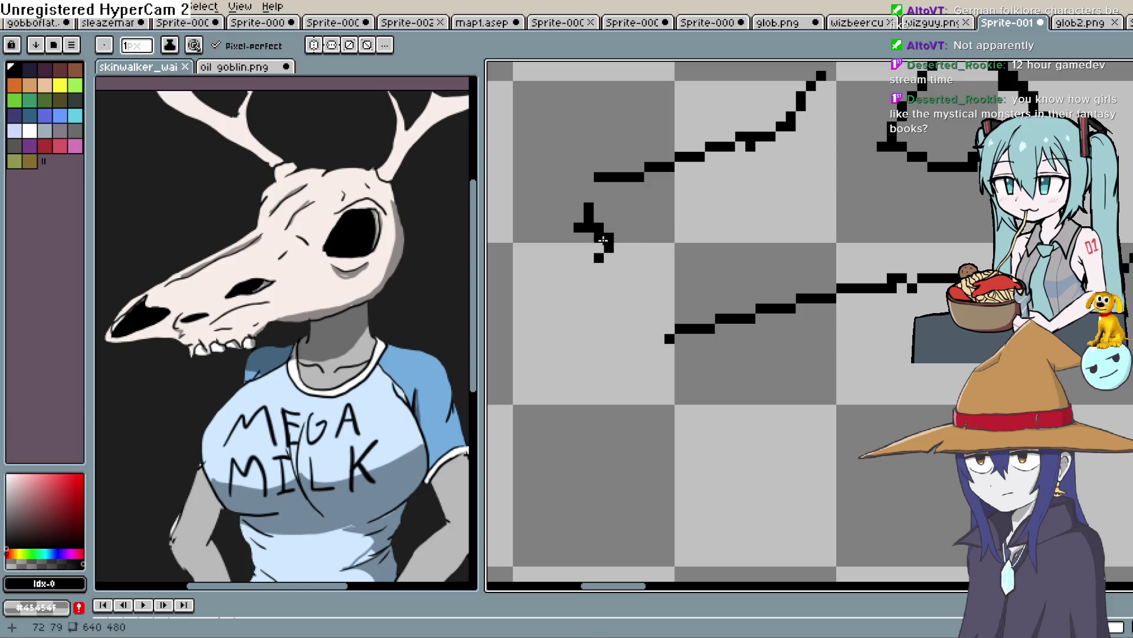
key("ctrl+z")
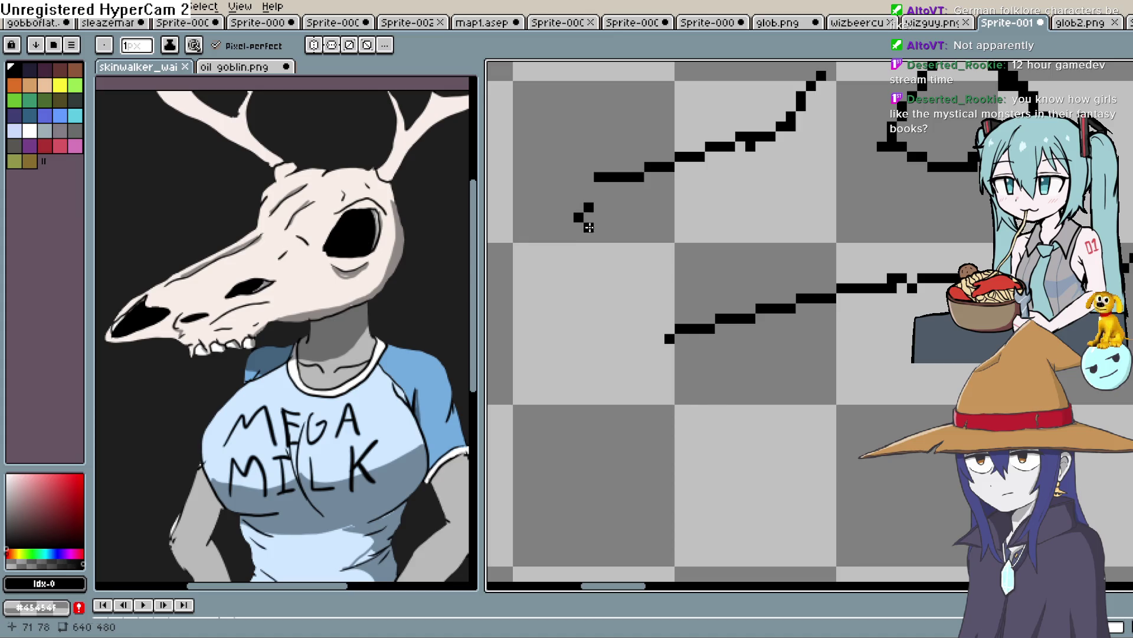
left_click_drag(589, 268, 546, 285)
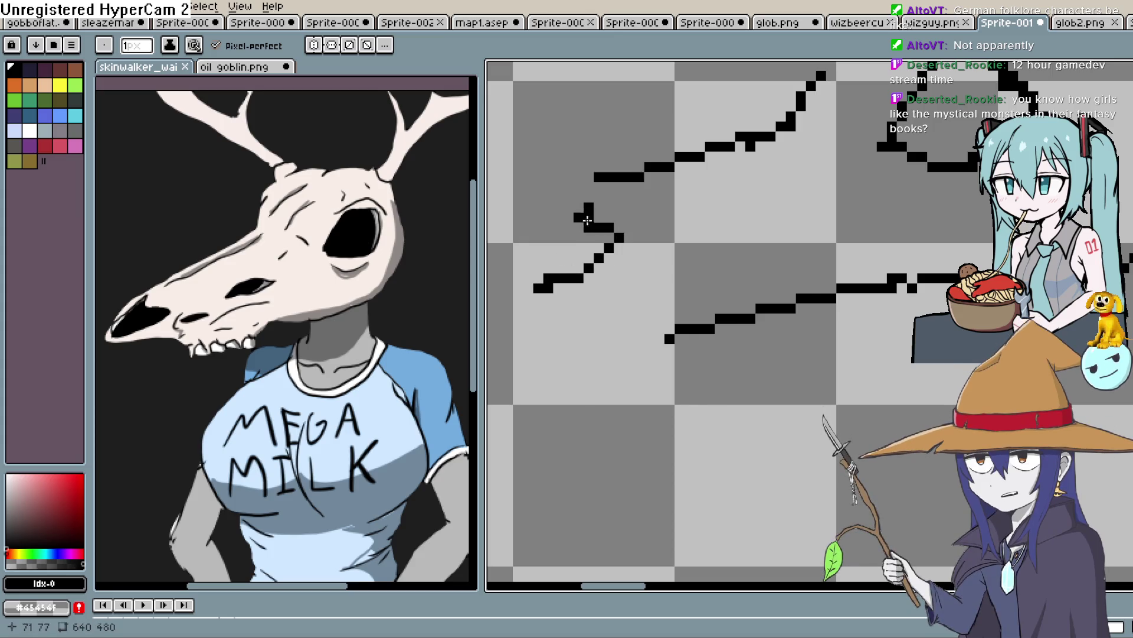
left_click_drag(574, 210, 527, 289)
Erase the stray left end of the sketch line near the snout.
left_click_drag(629, 244, 702, 312)
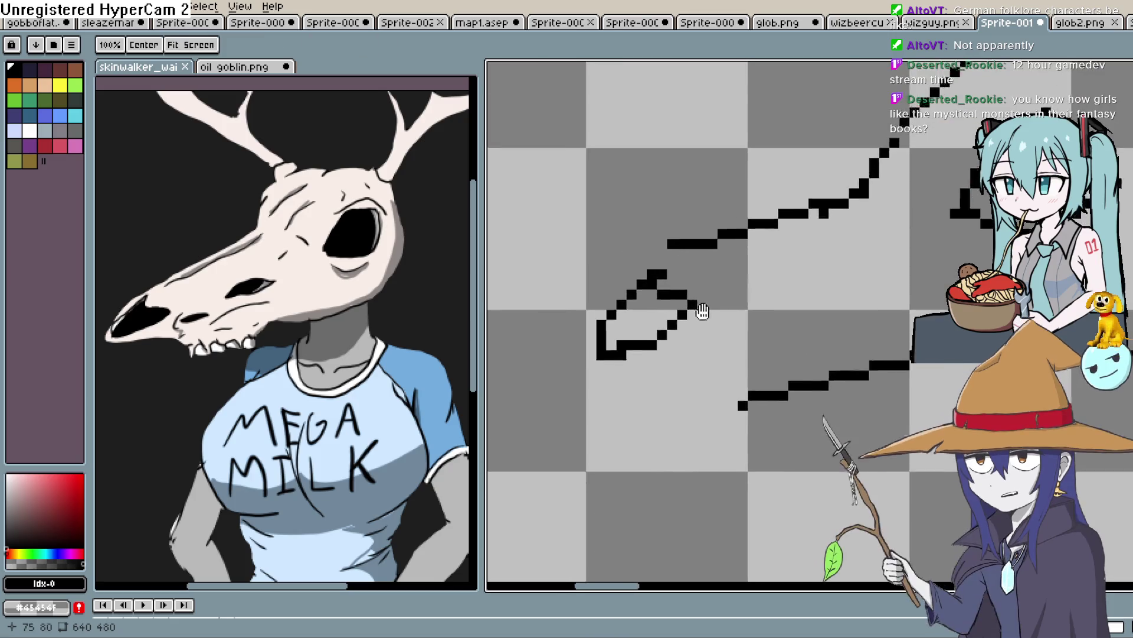
scroll(703, 311, "down", 3)
scroll(848, 236, "up", 1)
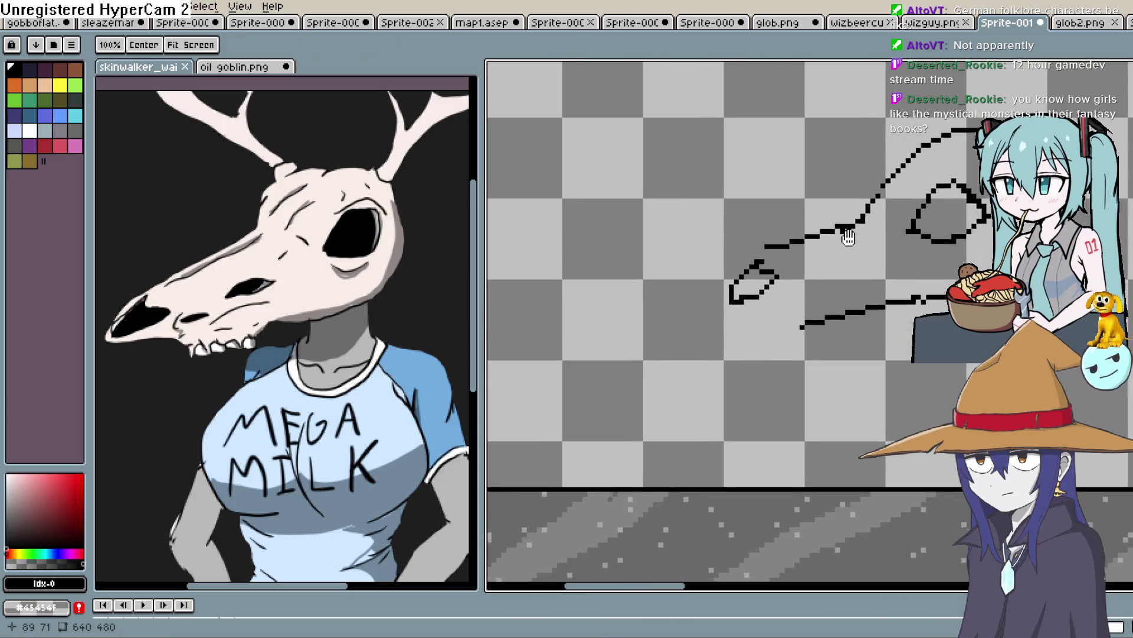
left_click_drag(848, 236, 703, 236)
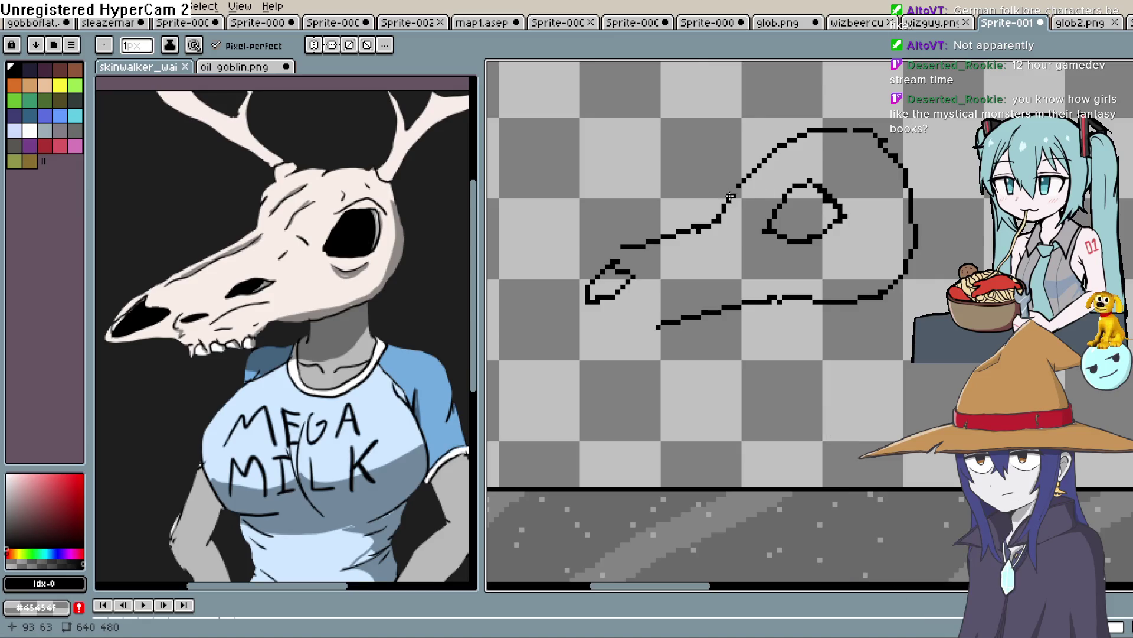
key("e")
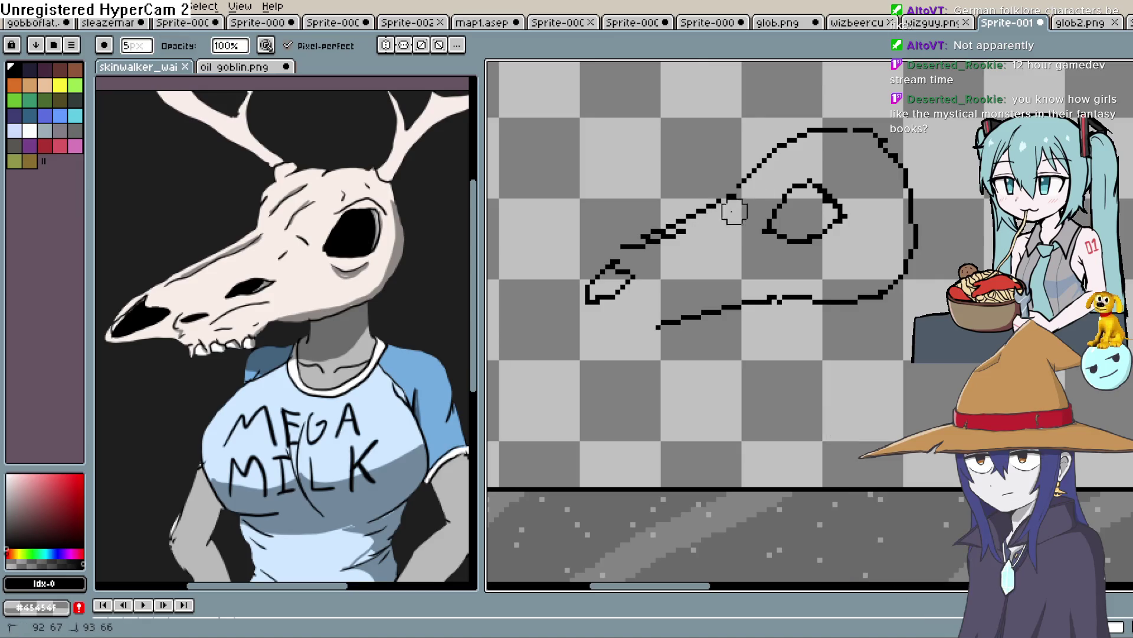
mouse_move(643, 246)
left_mouse_down()
mouse_move(692, 202)
mouse_move(650, 236)
left_mouse_up()
key("b")
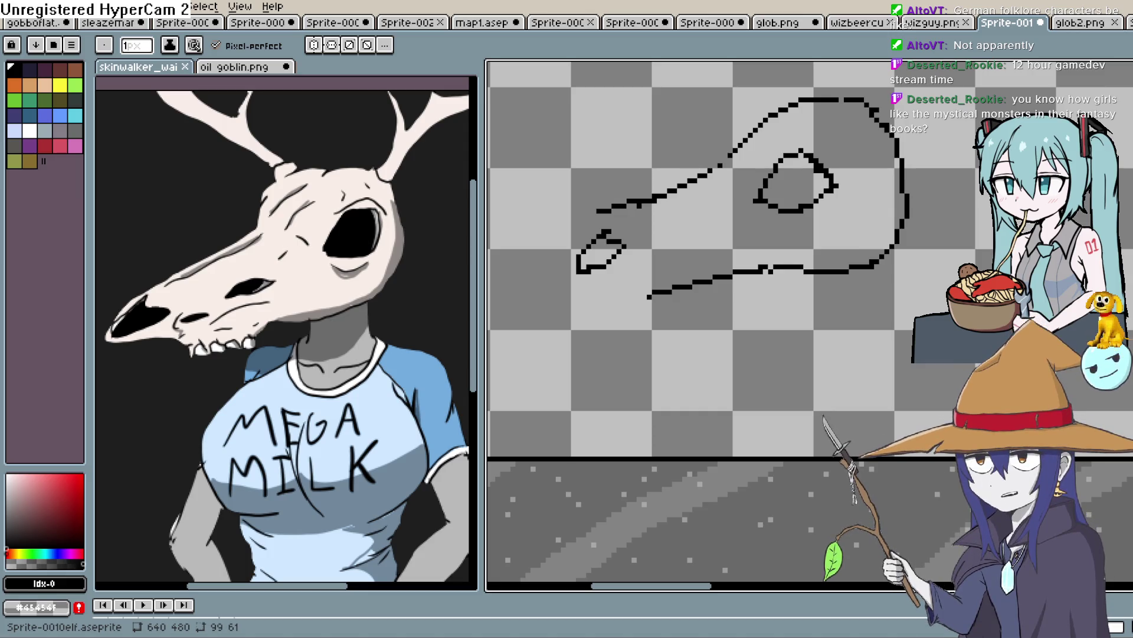
mouse_move(651, 279)
left_mouse_down()
mouse_move(607, 245)
mouse_move(637, 193)
mouse_move(673, 224)
left_mouse_up()
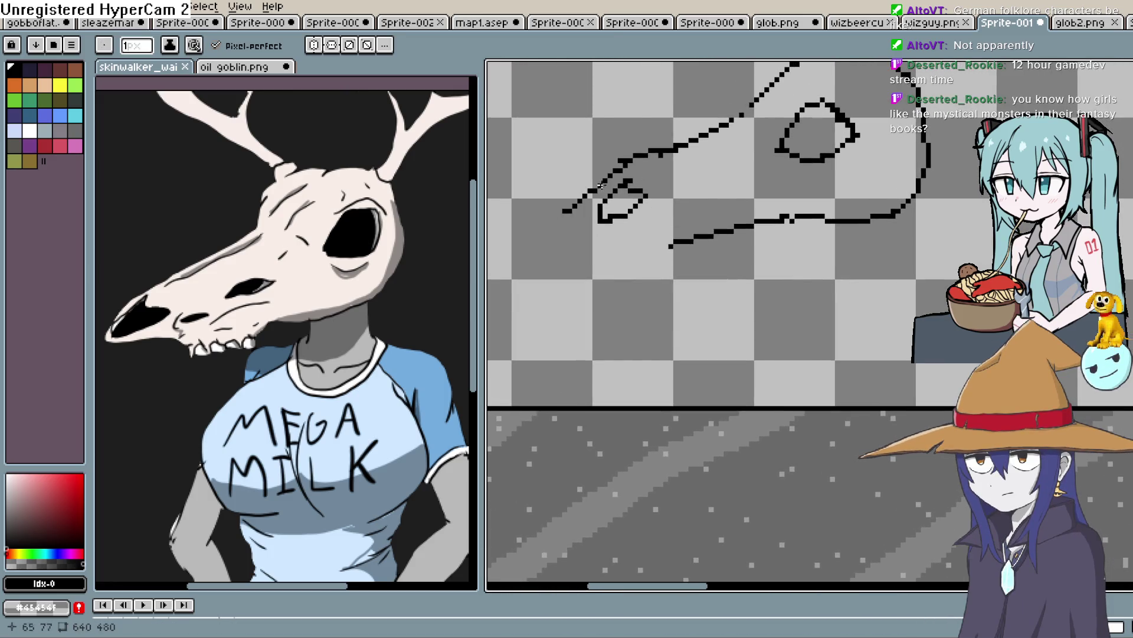
Fill the skull's nose and eye socket solid black with the Paint Bucket.
key("ctrl+z")
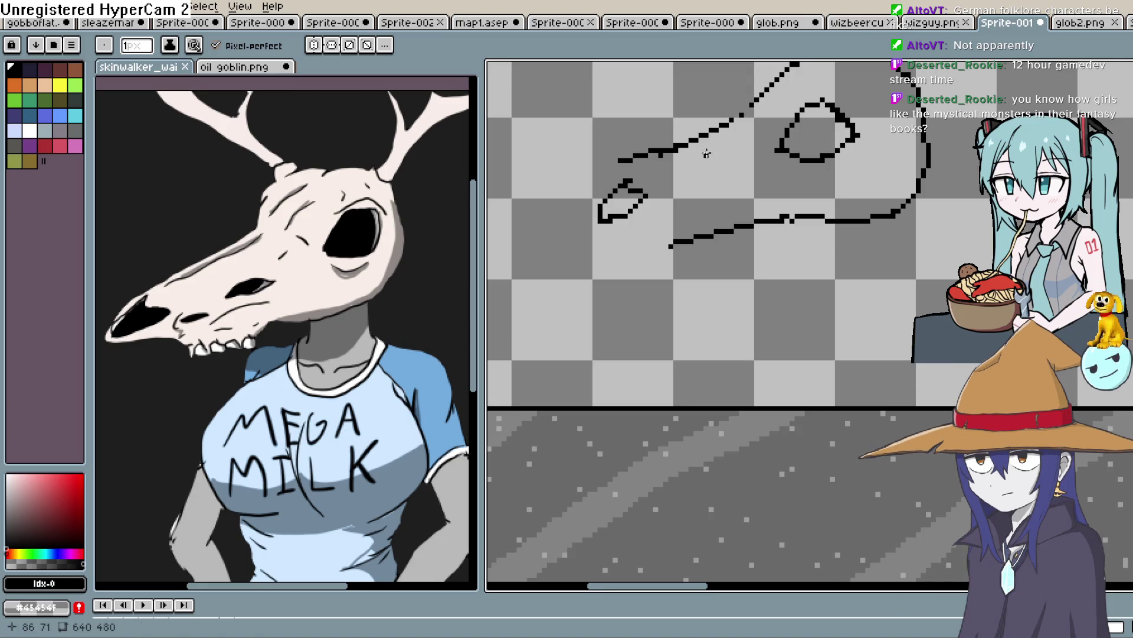
left_click_drag(610, 240, 600, 259)
mouse_move(616, 179)
left_mouse_down()
mouse_move(593, 208)
mouse_move(615, 181)
left_mouse_up()
key("ctrl+z")
key("ctrl+z")
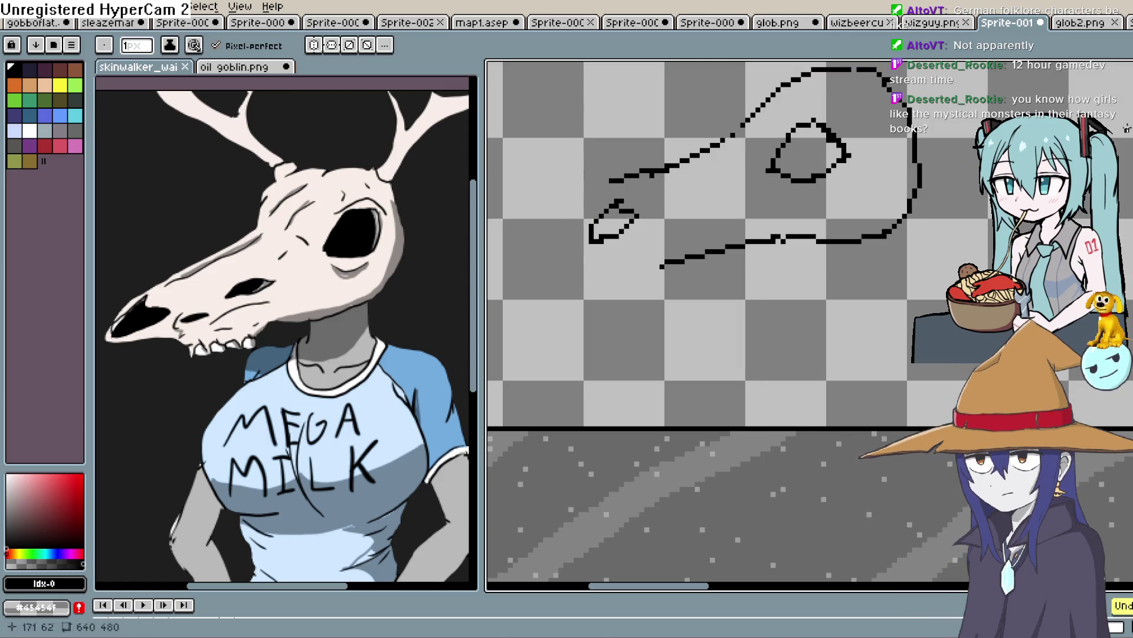
key("g")
left_click(611, 228)
left_click(778, 168)
Draw a vertical antler stroke rising from the top of the skull.
key("h")
mouse_move(860, 93)
left_mouse_down()
mouse_move(658, 217)
mouse_move(745, 152)
left_mouse_up()
key("b")
key("h")
mouse_move(403, 248)
left_mouse_down()
mouse_move(374, 263)
mouse_move(329, 348)
left_mouse_up()
key("b")
left_click_drag(738, 152, 738, 125)
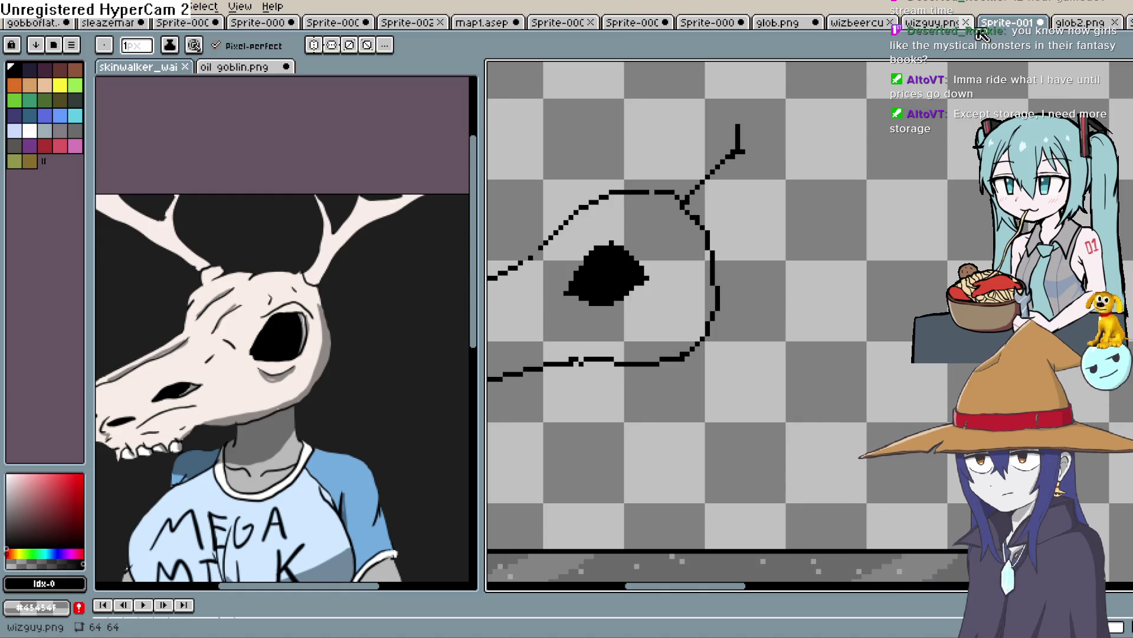
Draw a second antler edge and the antler tip beside the first antler line.
mouse_move(695, 213)
left_mouse_down()
mouse_move(749, 159)
mouse_move(775, 150)
mouse_move(766, 155)
left_mouse_up()
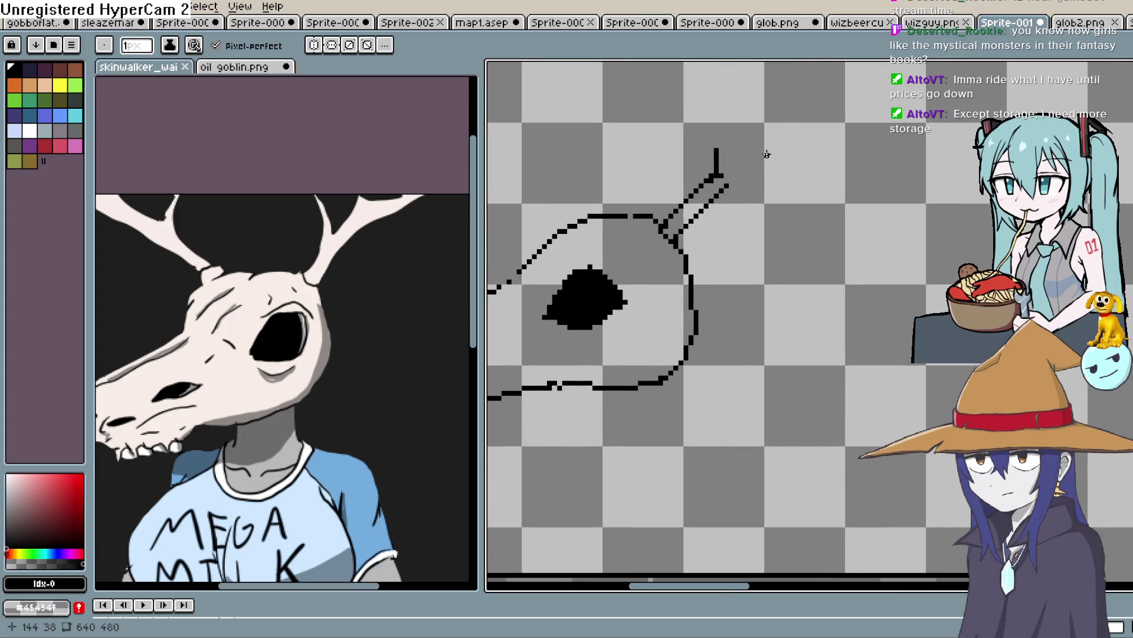
mouse_move(764, 157)
left_mouse_down()
mouse_move(759, 177)
mouse_move(761, 137)
left_mouse_up()
mouse_move(700, 194)
left_mouse_down()
mouse_move(696, 131)
mouse_move(726, 183)
left_mouse_up()
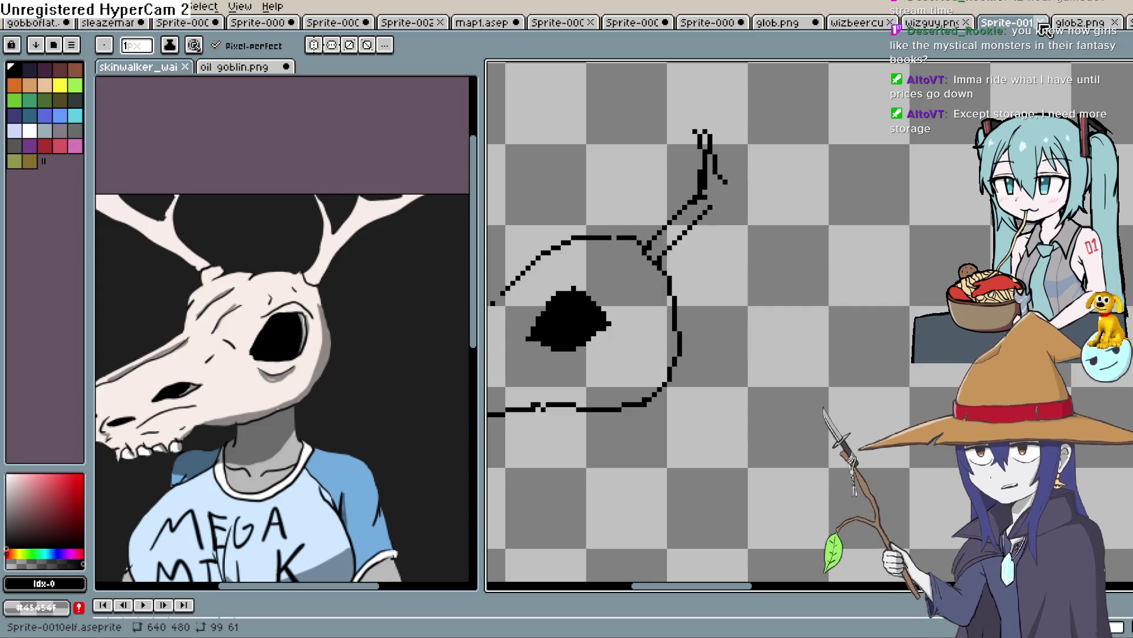
key("h")
mouse_move(764, 222)
left_mouse_down()
mouse_move(734, 171)
mouse_move(720, 194)
mouse_move(714, 118)
left_mouse_up()
key("b")
left_click_drag(748, 174, 872, 140)
key("ctrl+z")
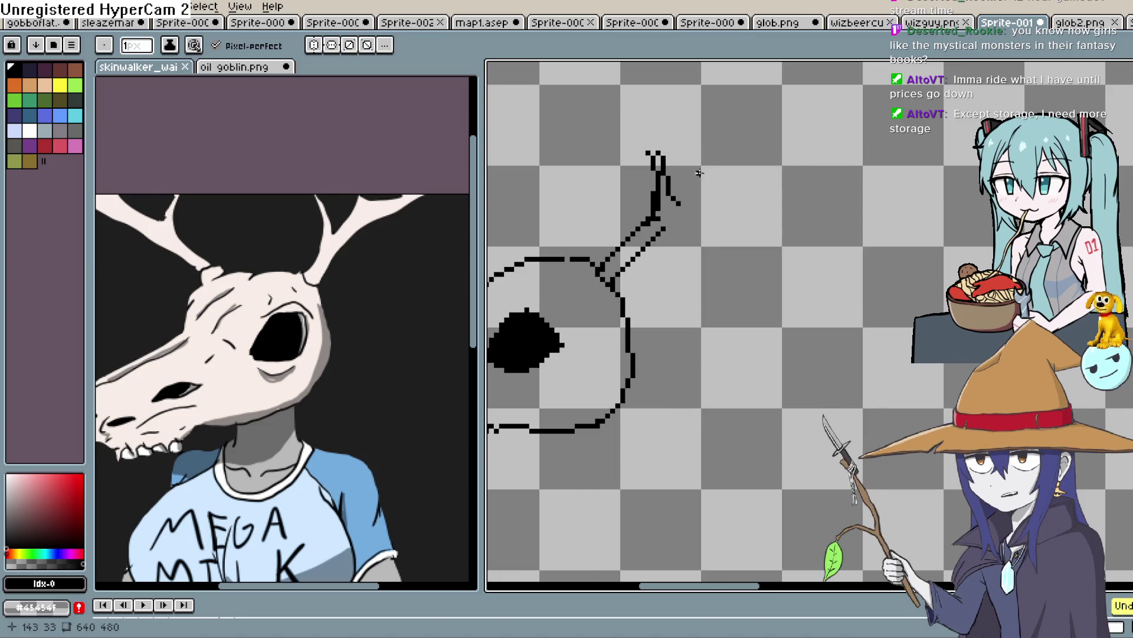
key("ctrl+y")
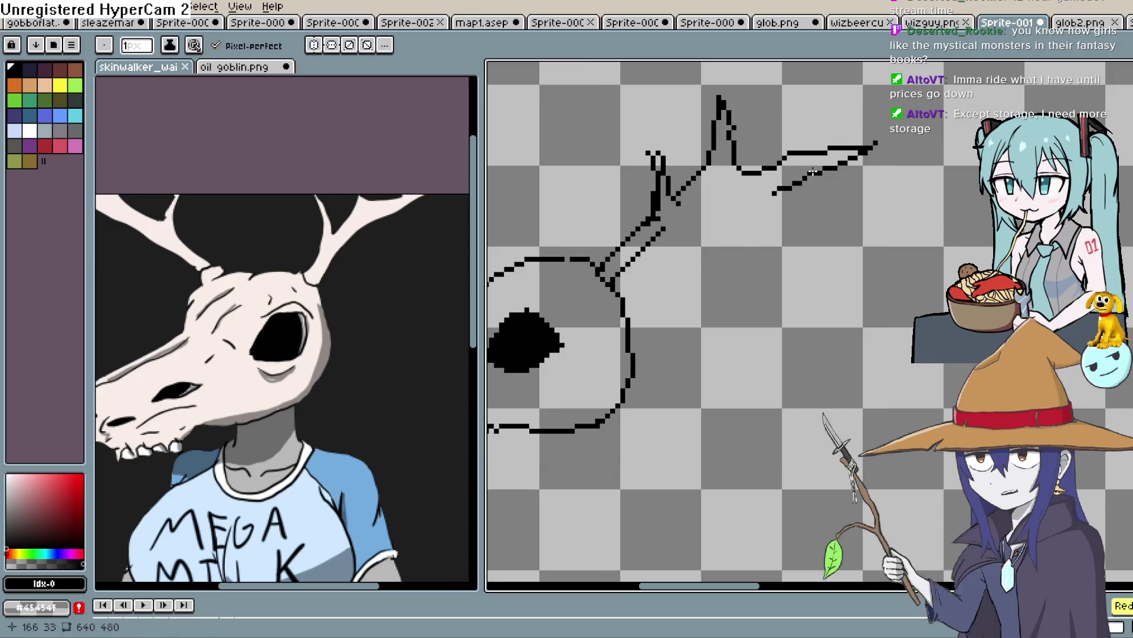
mouse_move(770, 158)
left_mouse_down()
mouse_move(888, 157)
mouse_move(731, 193)
left_mouse_up()
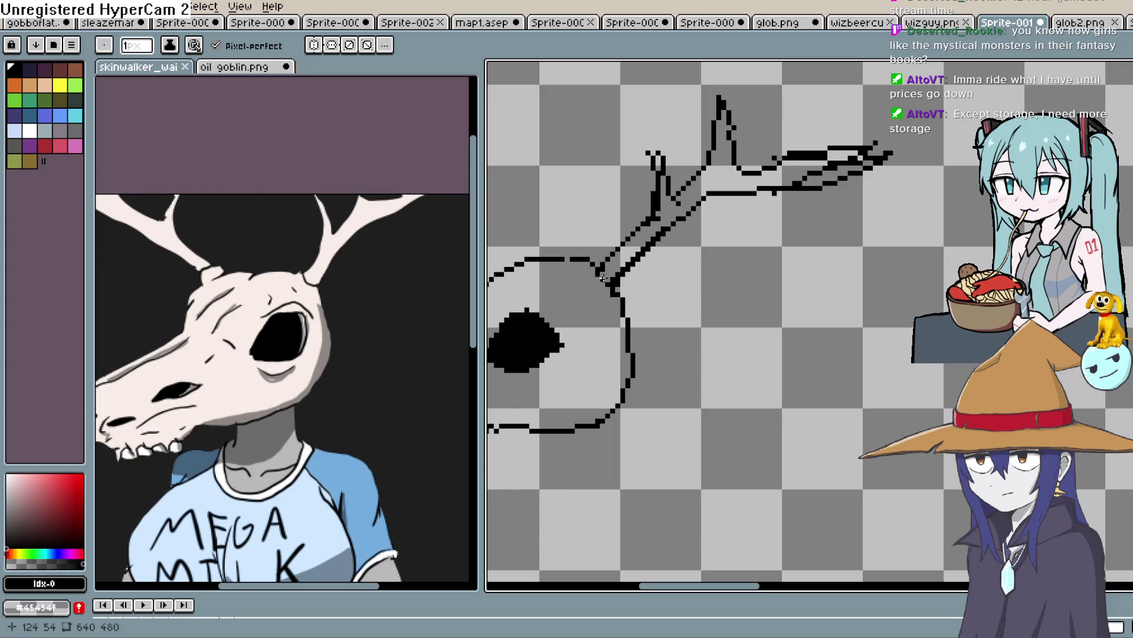
Extend the antler lines upward and add a parallel line beside the antler.
left_click_drag(613, 294, 822, 299)
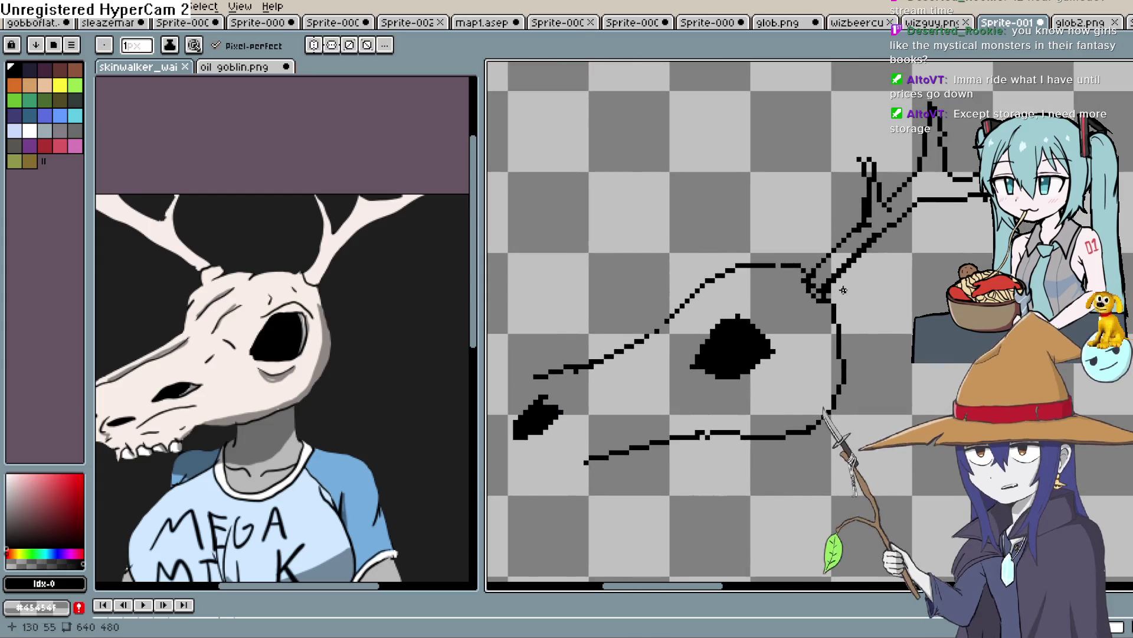
mouse_move(721, 284)
left_mouse_down()
mouse_move(736, 272)
mouse_move(704, 270)
mouse_move(723, 249)
left_mouse_up()
key("ctrl+z")
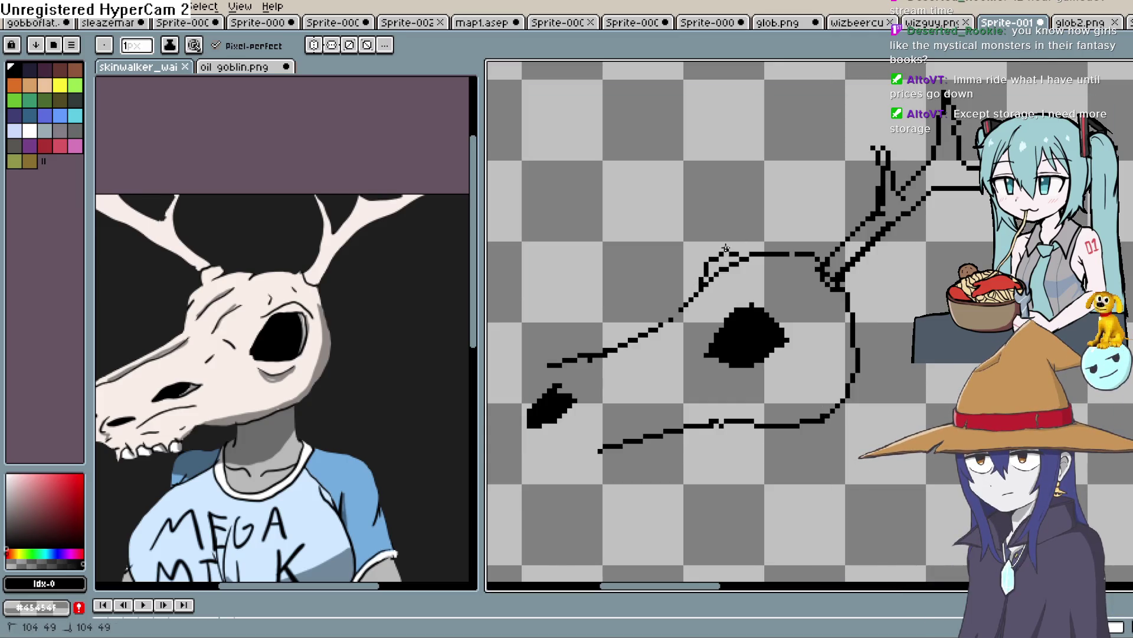
mouse_move(690, 199)
left_mouse_down()
mouse_move(705, 172)
mouse_move(620, 220)
mouse_move(629, 217)
left_mouse_up()
mouse_move(628, 213)
left_mouse_down()
mouse_move(647, 213)
mouse_move(616, 260)
left_mouse_up()
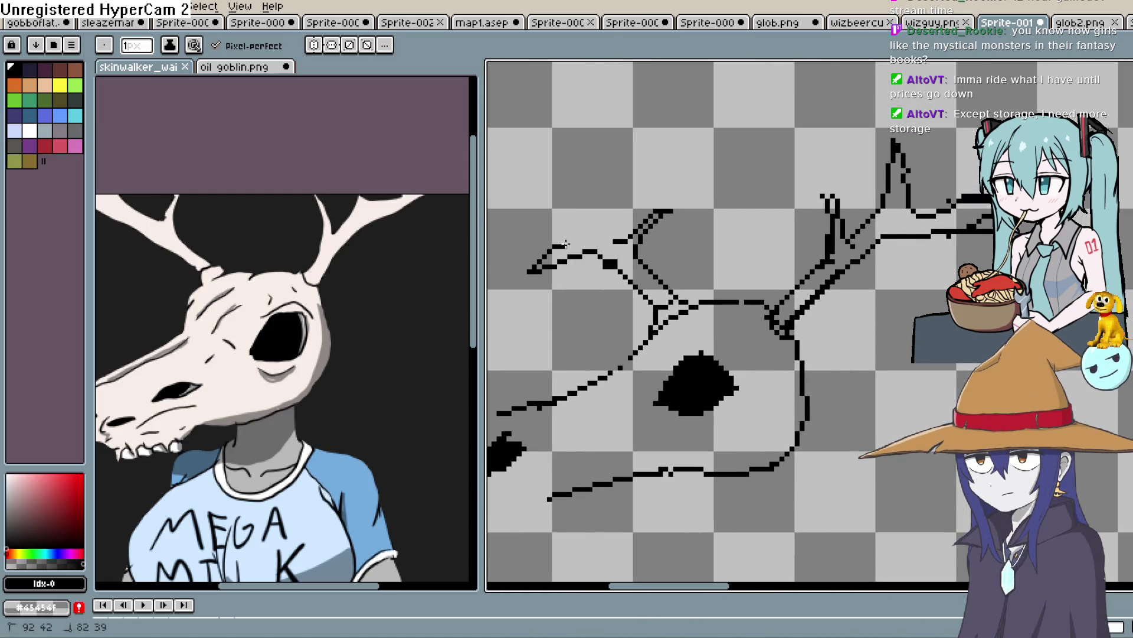
key("ctrl+z")
key("ctrl+z")
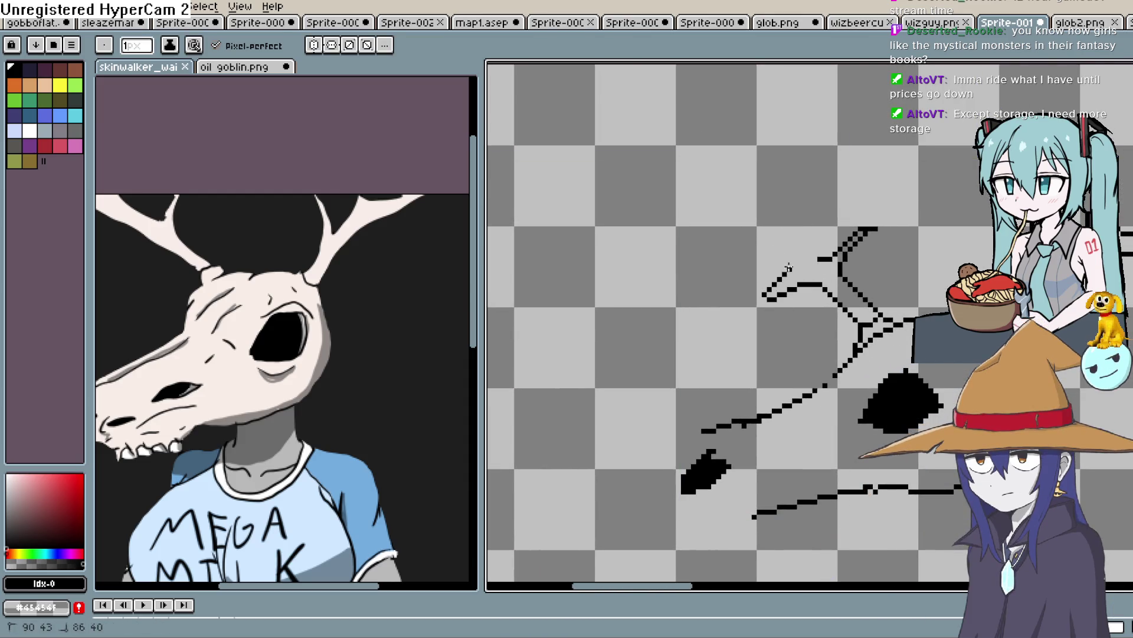
mouse_move(791, 203)
left_mouse_down()
mouse_move(808, 138)
mouse_move(826, 127)
mouse_move(797, 260)
left_mouse_up()
left_click_drag(1015, 251, 859, 168)
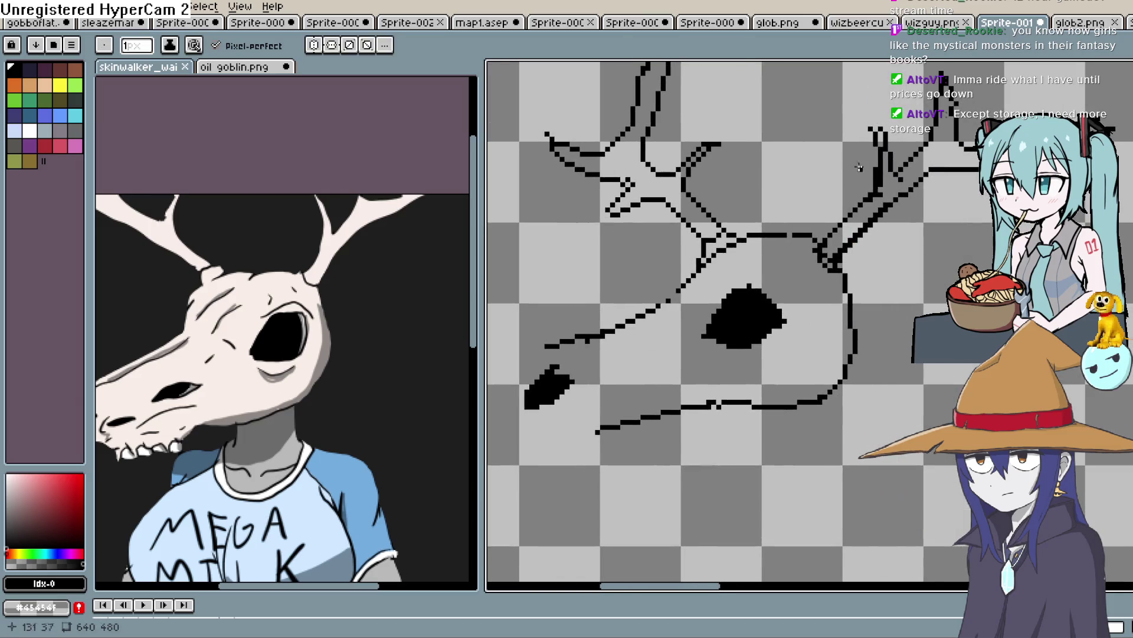
Draw a brow curve over the eye socket, thicken the antler base and extend the lower jaw.
scroll(859, 169, "down", 5)
mouse_move(848, 317)
left_mouse_down()
mouse_move(742, 288)
mouse_move(740, 328)
left_mouse_up()
mouse_move(683, 214)
left_mouse_down()
mouse_move(715, 176)
mouse_move(769, 182)
left_mouse_up()
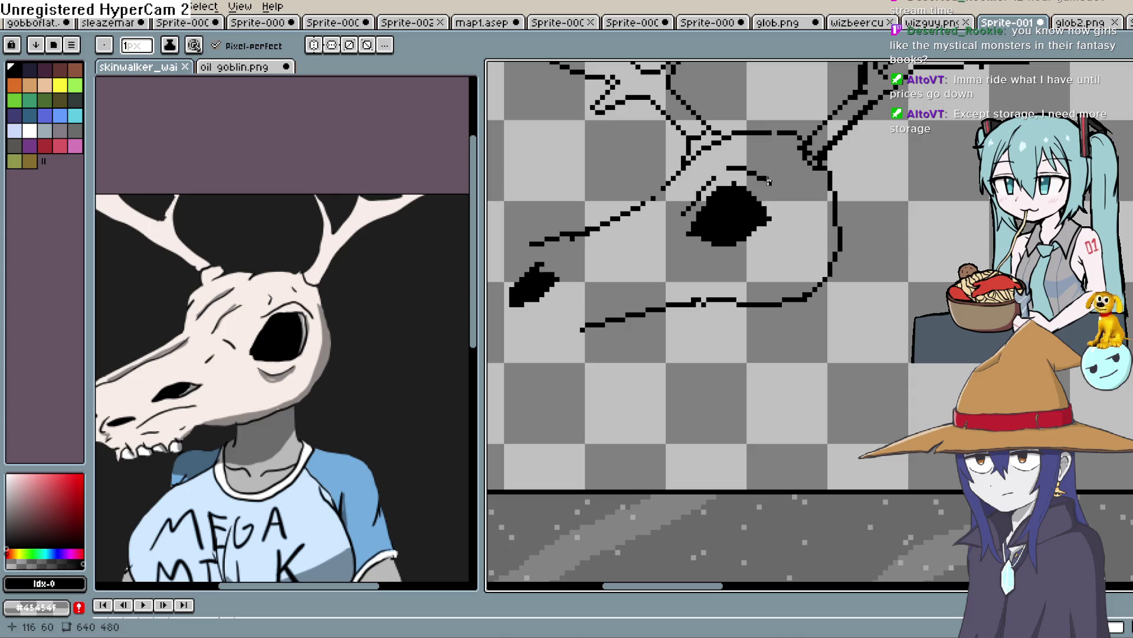
mouse_move(779, 137)
left_mouse_down()
mouse_move(737, 126)
mouse_move(714, 146)
left_mouse_up()
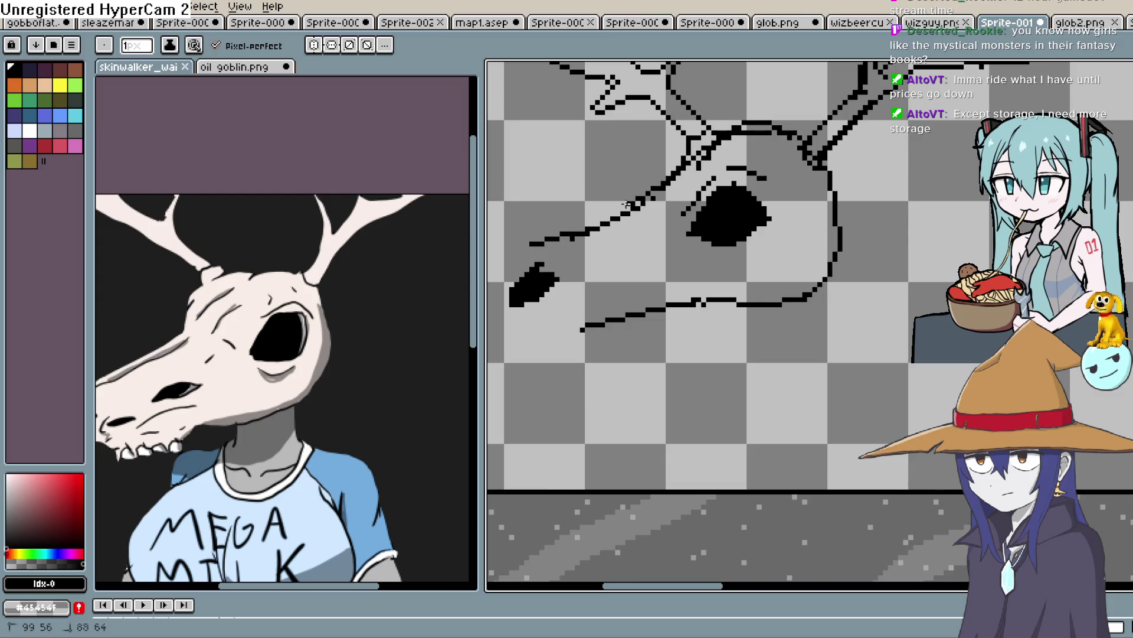
mouse_move(556, 237)
left_mouse_down()
mouse_move(689, 187)
mouse_move(621, 221)
mouse_move(624, 258)
left_mouse_up()
left_click_drag(747, 289, 724, 266)
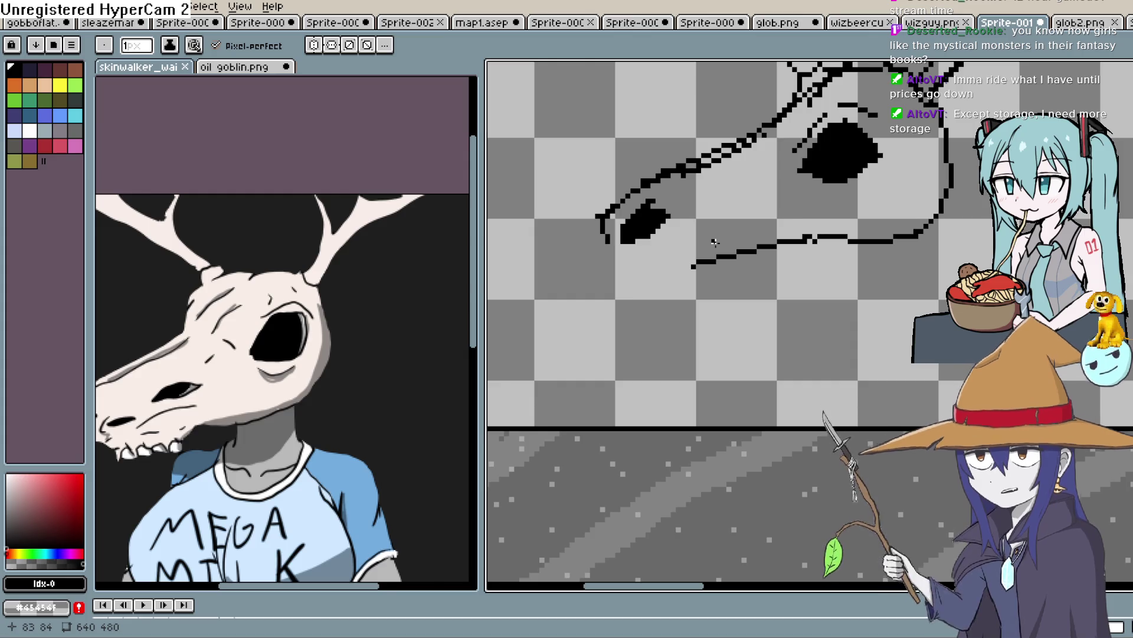
scroll(768, 265, "down", 4)
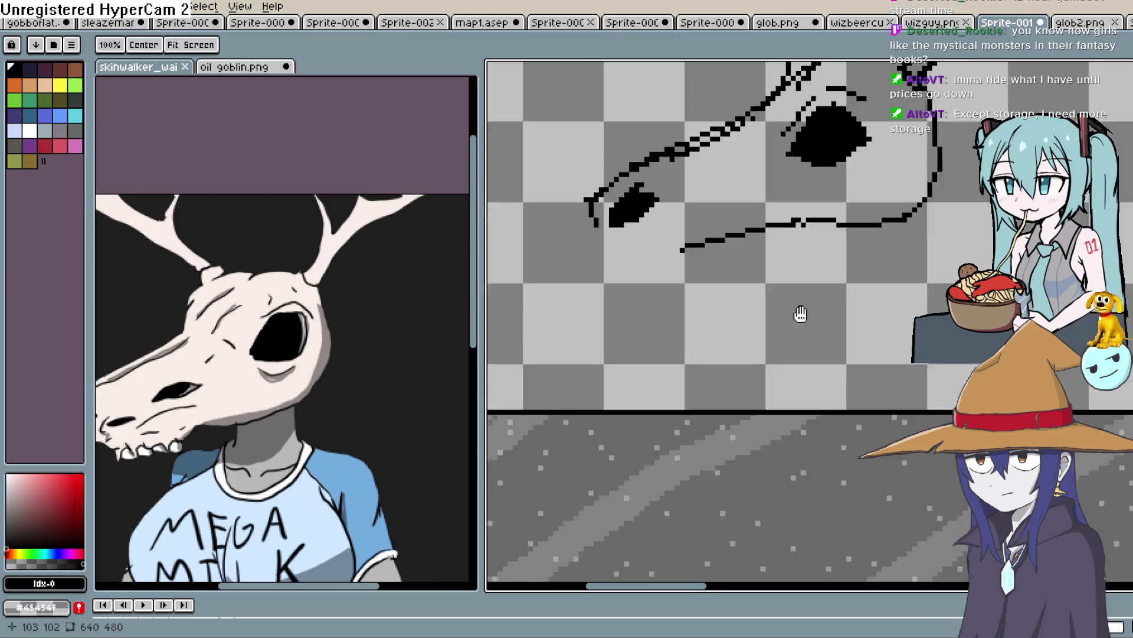
scroll(955, 332, "down", 1)
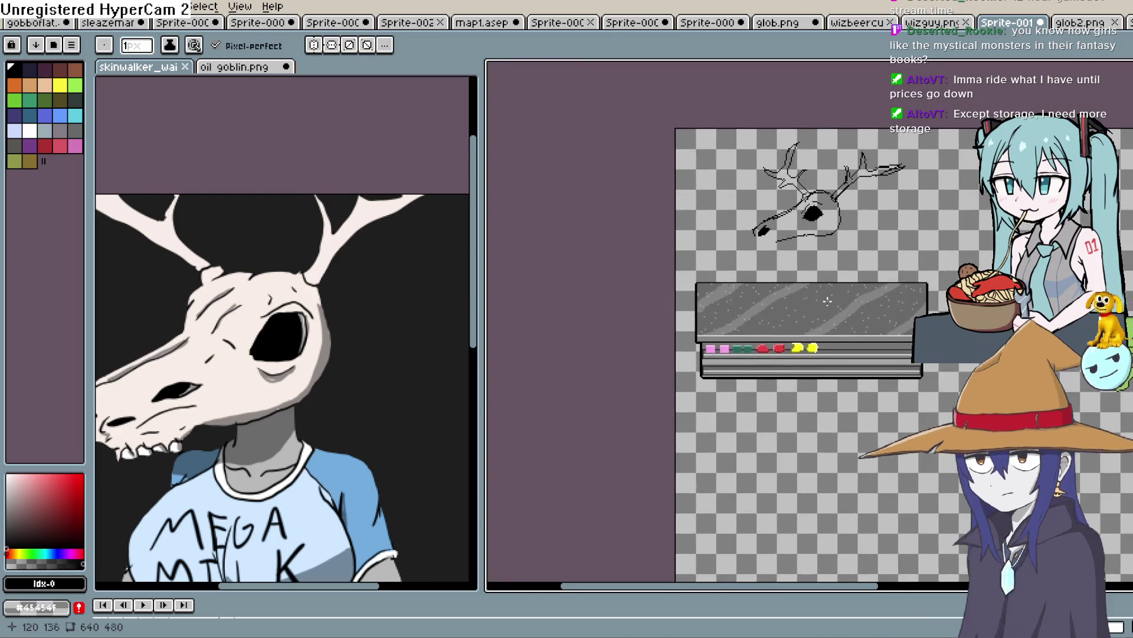
scroll(823, 232, "up", 3)
scroll(823, 232, "up", 1)
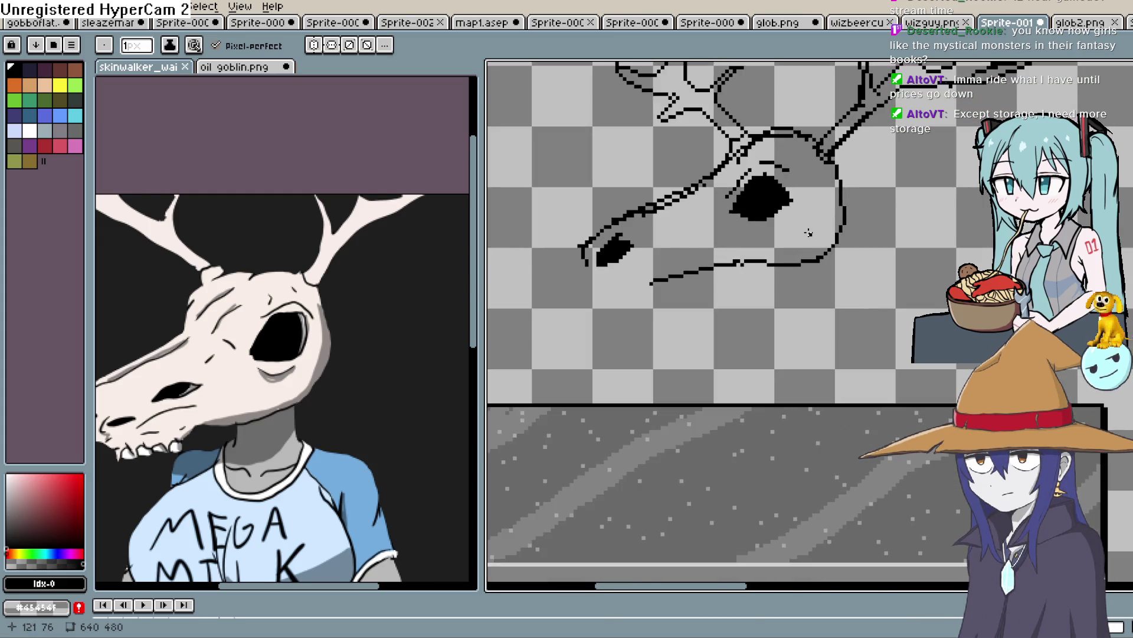
key("h")
mouse_move(706, 303)
left_mouse_down()
mouse_move(713, 253)
mouse_move(750, 226)
left_mouse_up()
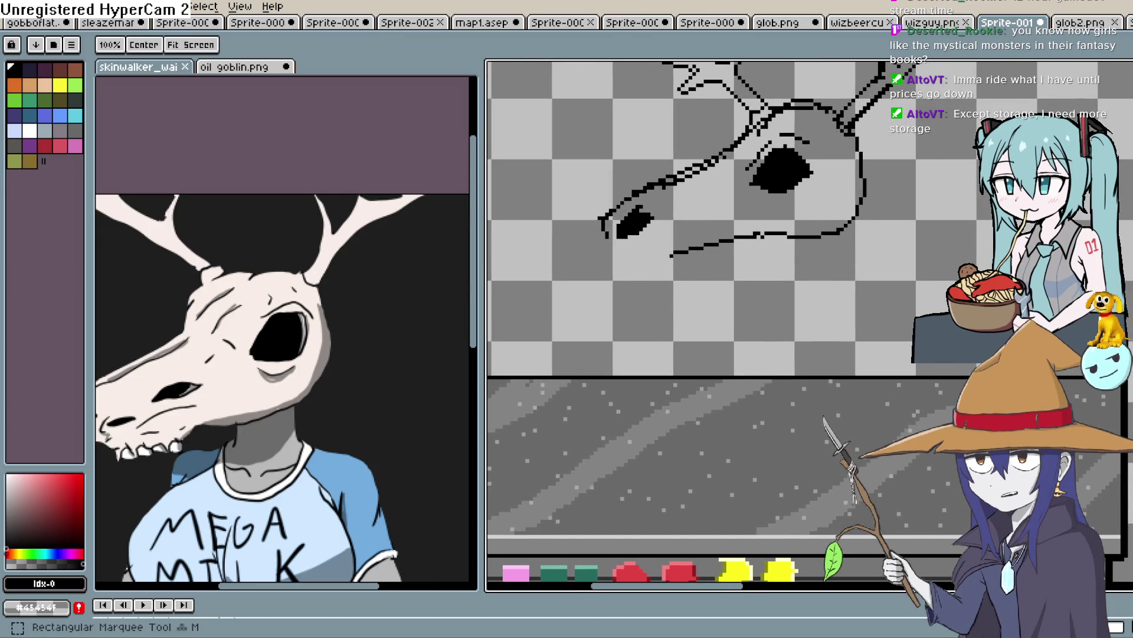
left_click_drag(906, 250, 770, 191)
key("b")
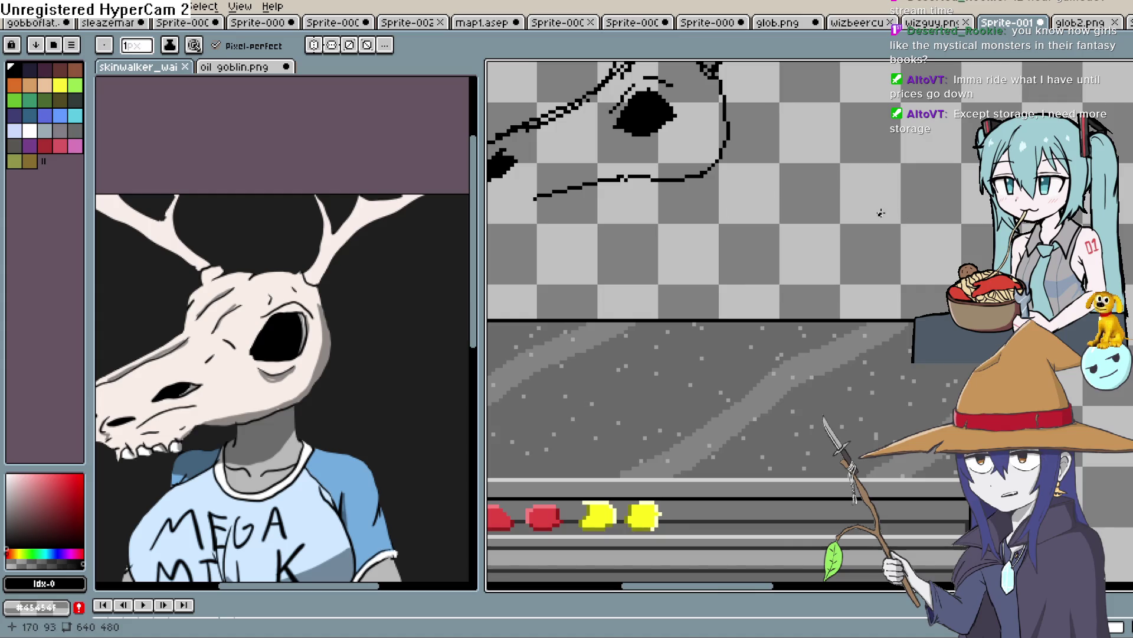
scroll(881, 213, "down", 2)
key("h")
mouse_move(841, 315)
left_mouse_down()
mouse_move(641, 222)
mouse_move(617, 199)
mouse_move(620, 283)
left_mouse_up()
key("b")
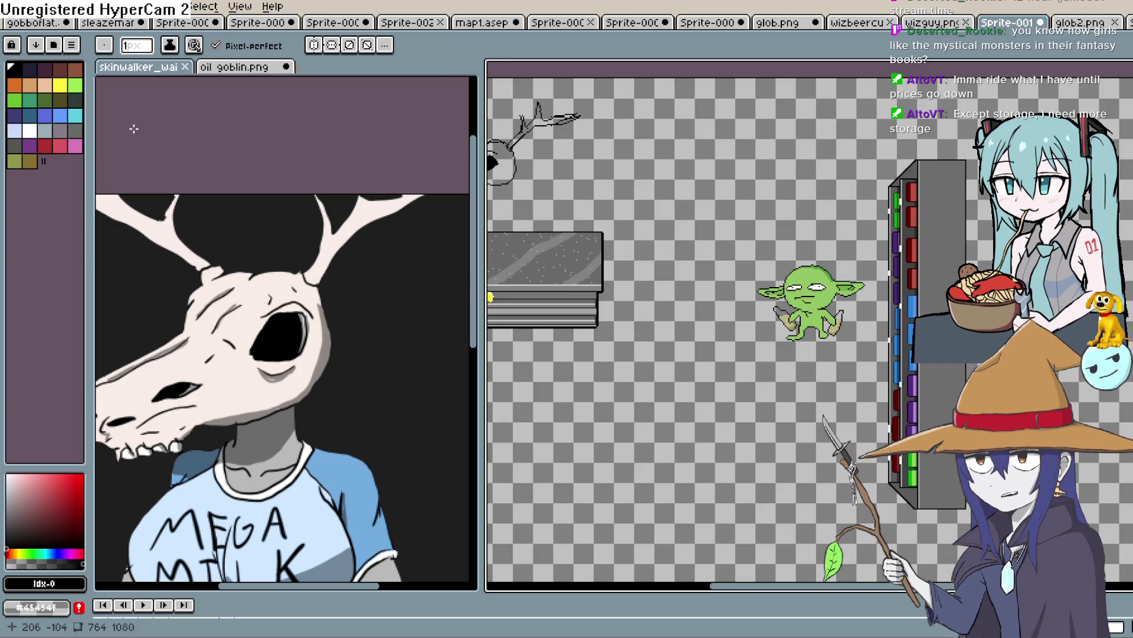
Switch to map1.aseprite and look over the hardware store front and Wiz Beer storefront.
left_click(481, 24)
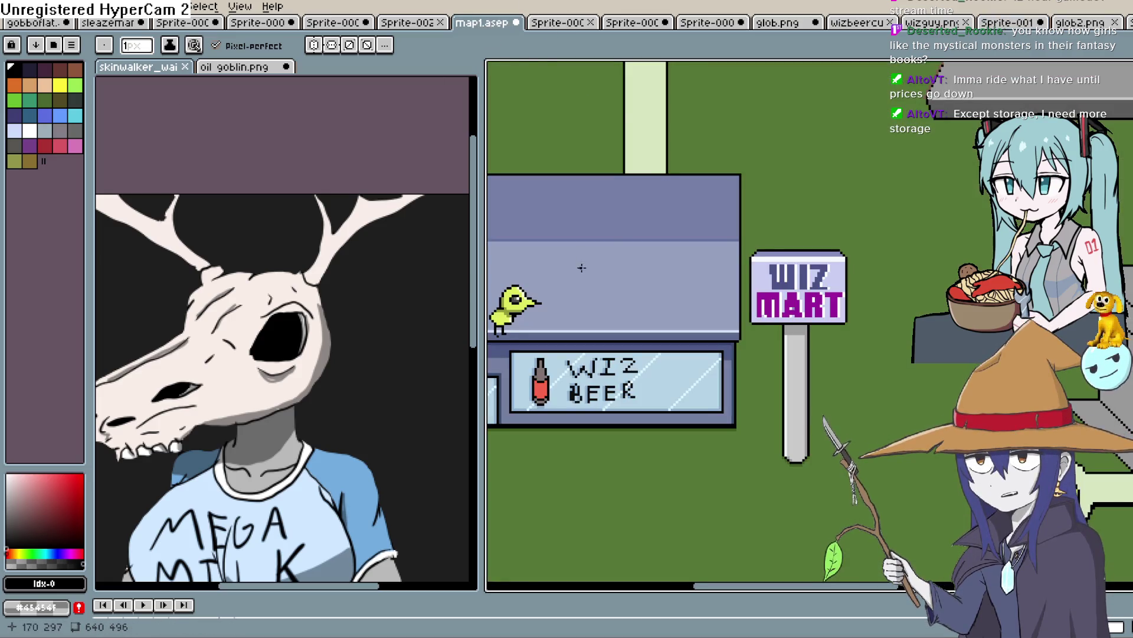
left_click_drag(579, 264, 802, 235)
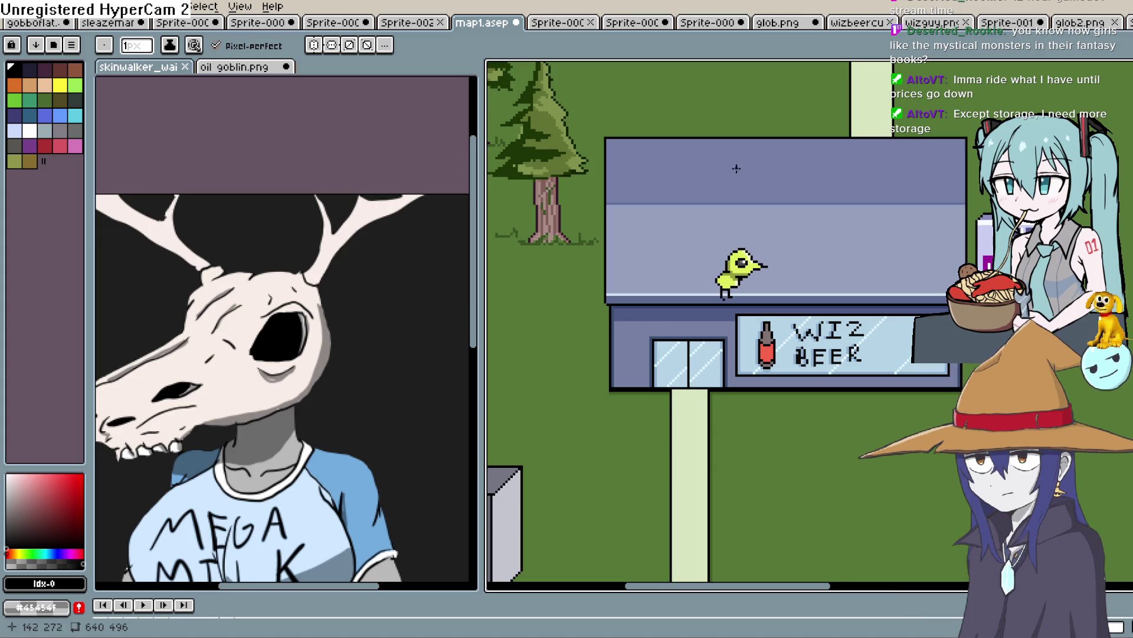
scroll(836, 199, "up", 5)
scroll(810, 245, "right", 5)
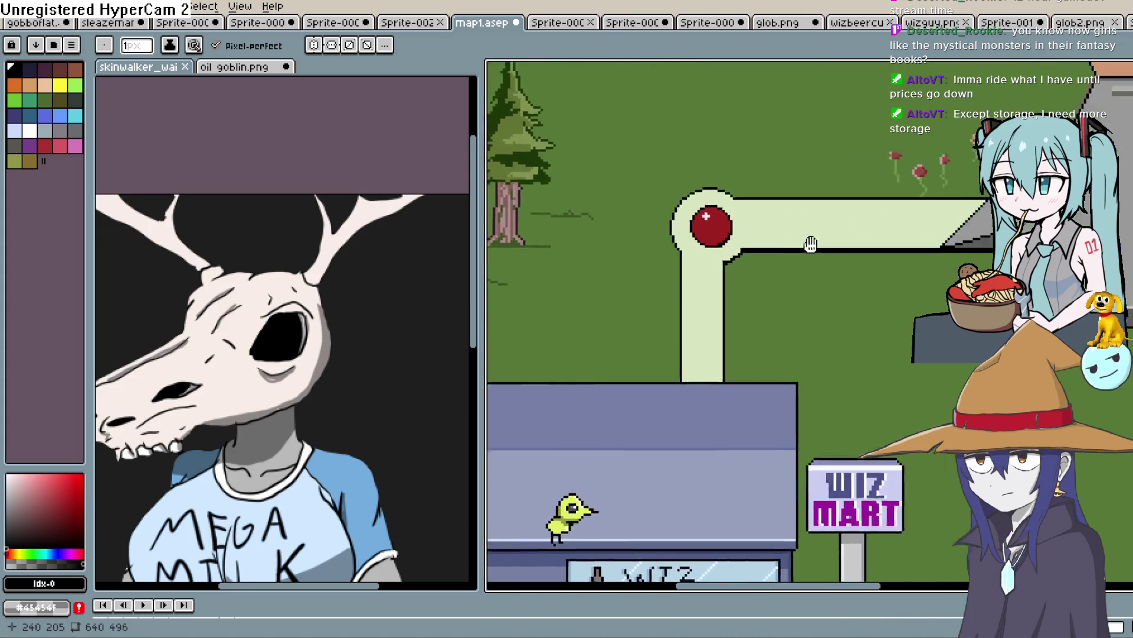
scroll(665, 271, "up", 2)
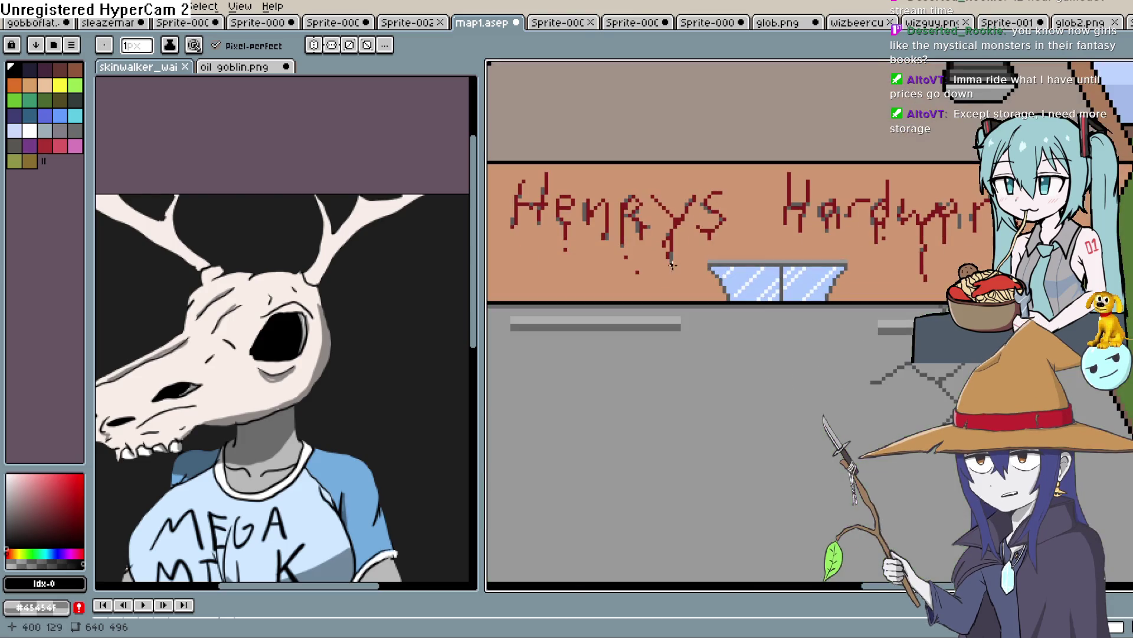
mouse_move(748, 323)
left_mouse_down()
mouse_move(766, 228)
mouse_move(718, 212)
left_mouse_up()
scroll(718, 238, "down", 1)
mouse_move(794, 337)
left_mouse_down()
mouse_move(774, 140)
mouse_move(856, 253)
mouse_move(857, 171)
left_mouse_up()
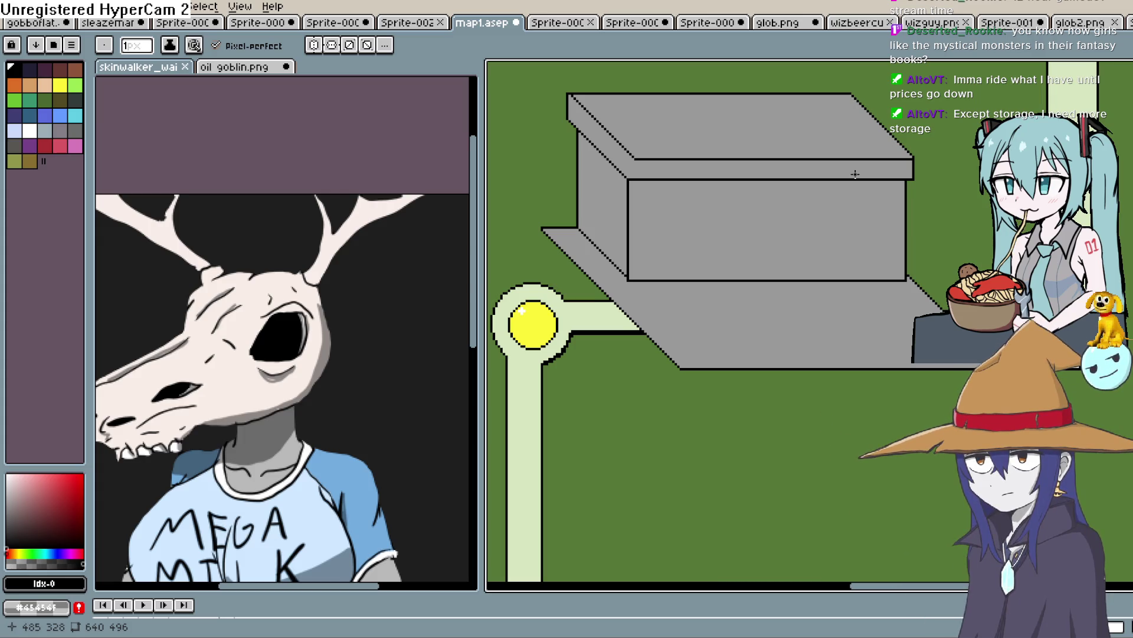
mouse_move(789, 241)
left_mouse_down()
mouse_move(956, 172)
mouse_move(726, 253)
mouse_move(846, 179)
mouse_move(874, 242)
mouse_move(835, 286)
mouse_move(838, 337)
mouse_move(797, 358)
mouse_move(767, 328)
mouse_move(760, 290)
left_mouse_up()
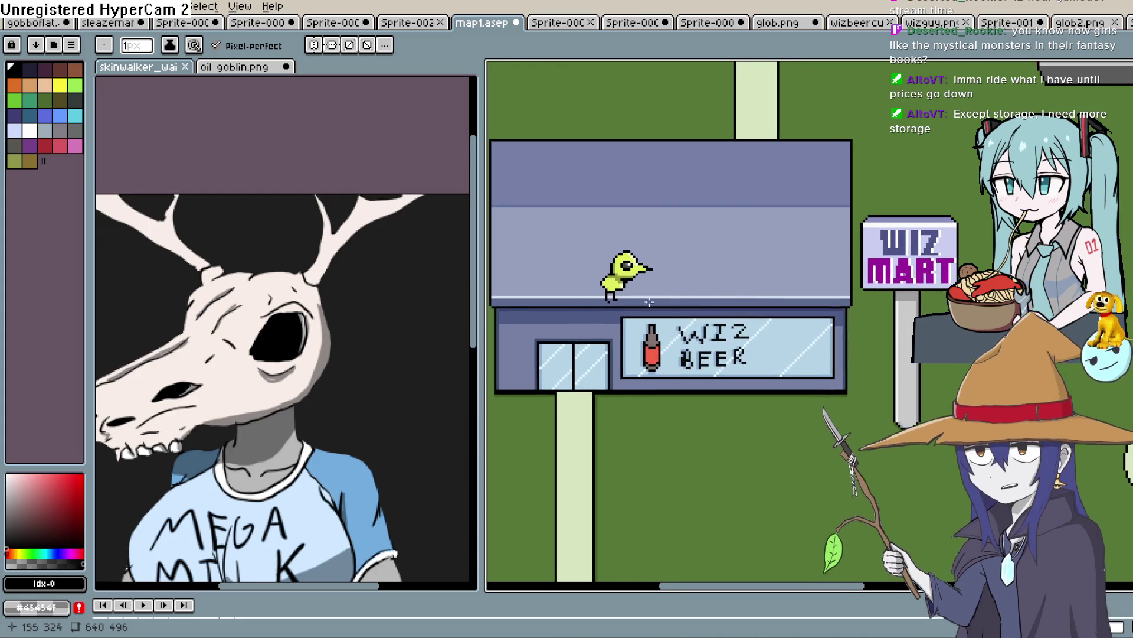
Widen the map canvas and bring the Wiz Mart sign and paths into view.
left_click_drag(491, 319, 274, 318)
mouse_move(464, 240)
left_mouse_down()
mouse_move(701, 193)
mouse_move(676, 288)
mouse_move(651, 306)
left_mouse_up()
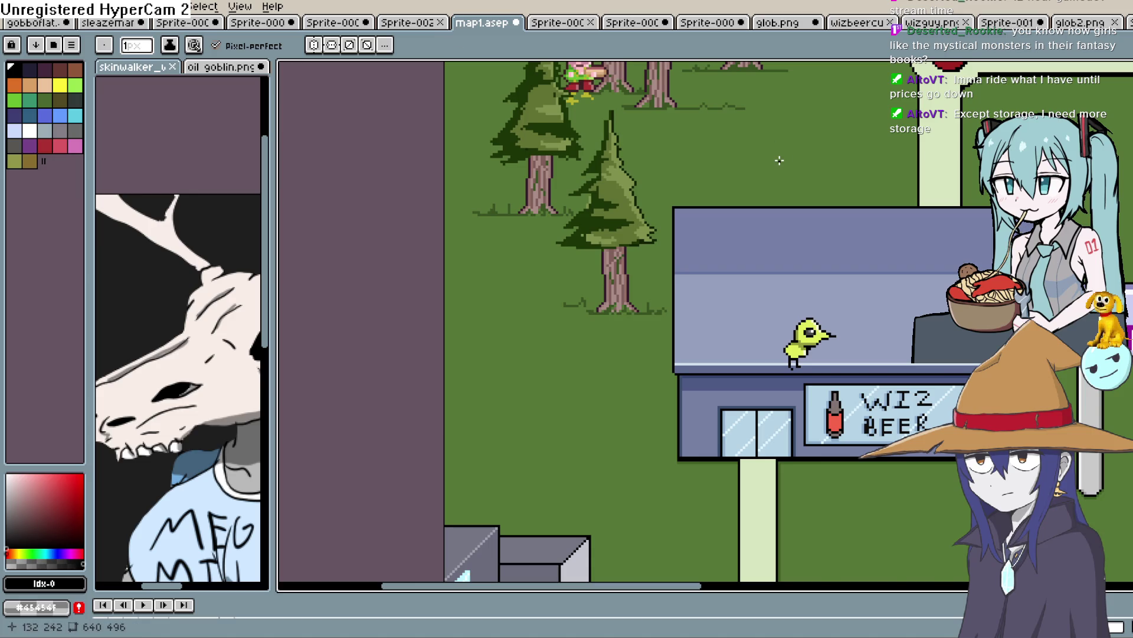
scroll(779, 160, "down", 1)
mouse_move(660, 185)
left_mouse_down()
mouse_move(625, 213)
mouse_move(589, 192)
left_mouse_up()
scroll(590, 192, "down", 1)
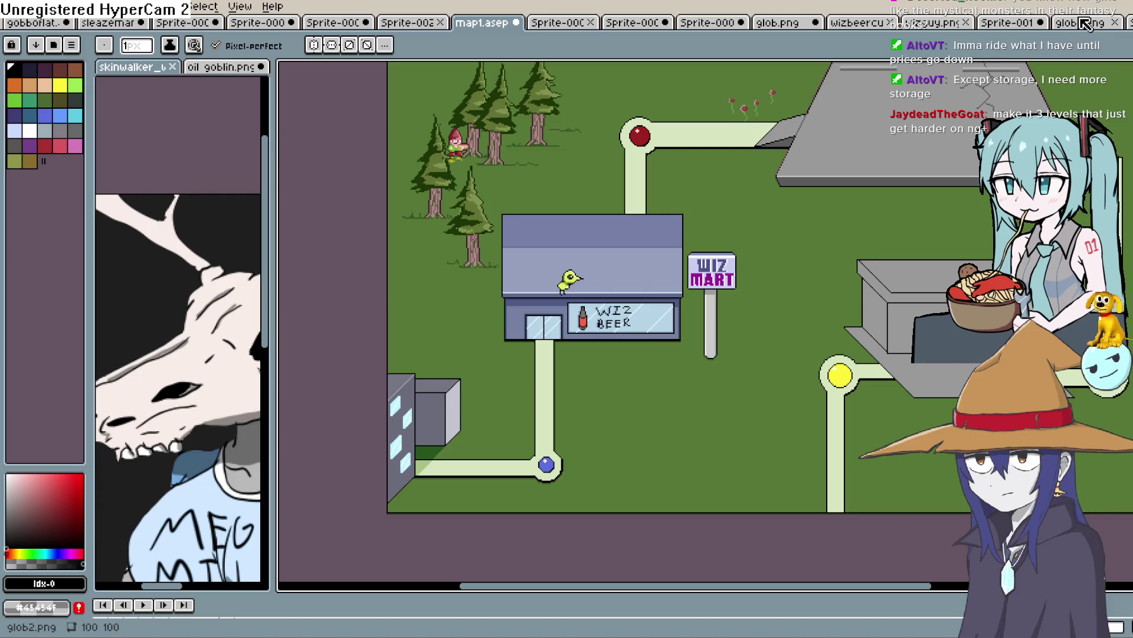
Look over the wizguy.png, wizbeercutout and glob.png sprites in Aseprite, then return to Construct 3.
left_click(928, 24)
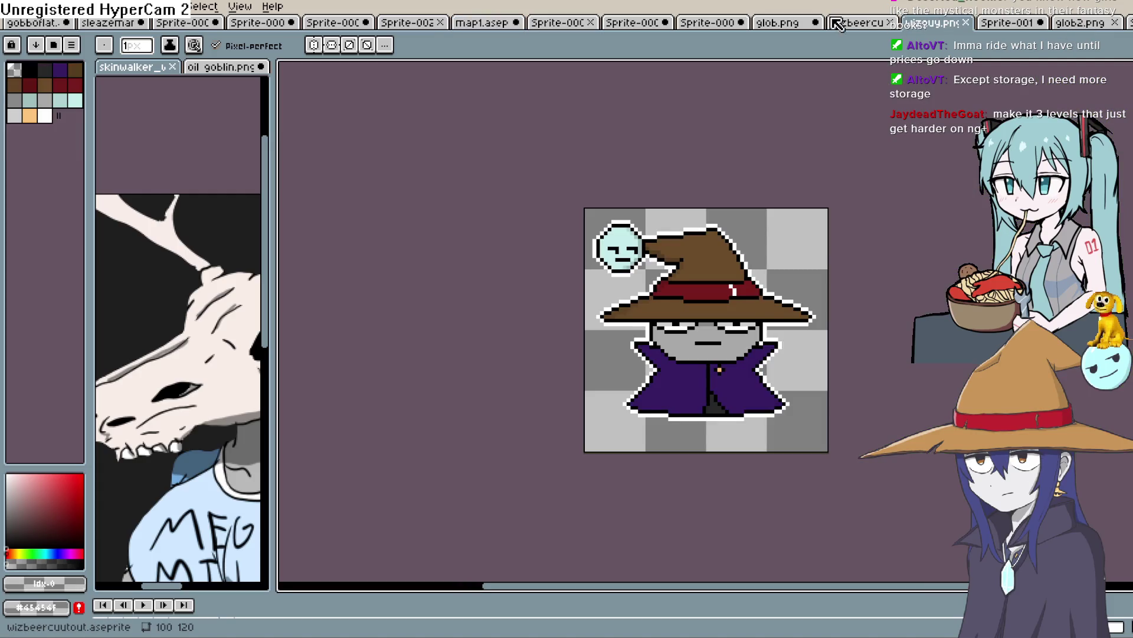
left_click(839, 24)
left_click(777, 25)
key("alt+Tab")
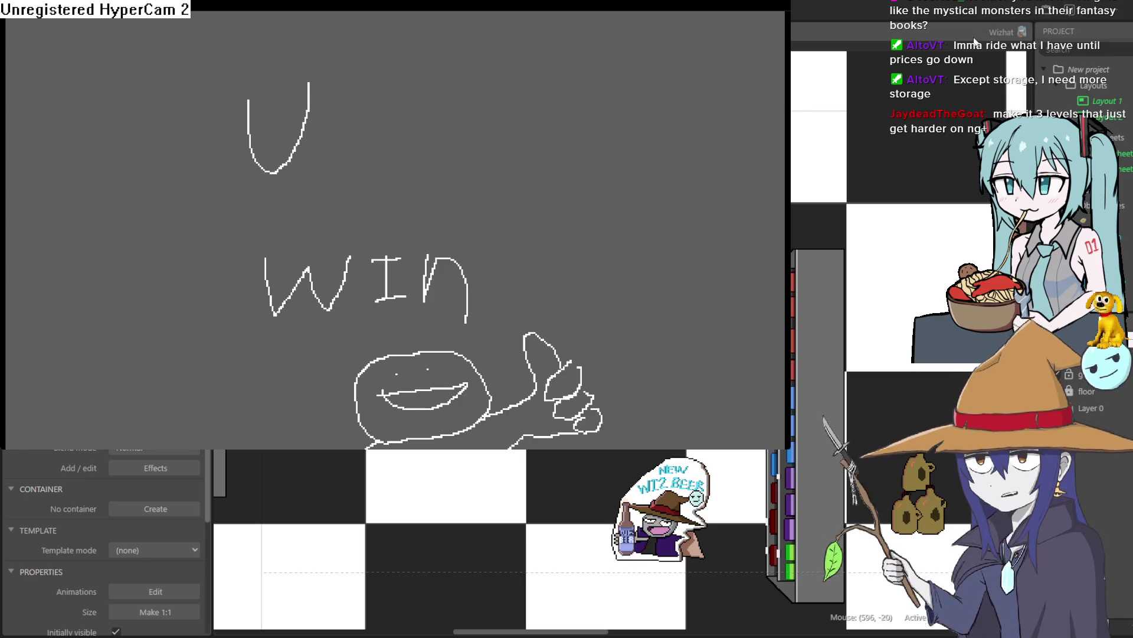
Close the game preview once the 'U win' screen has appeared.
key("alt+F4")
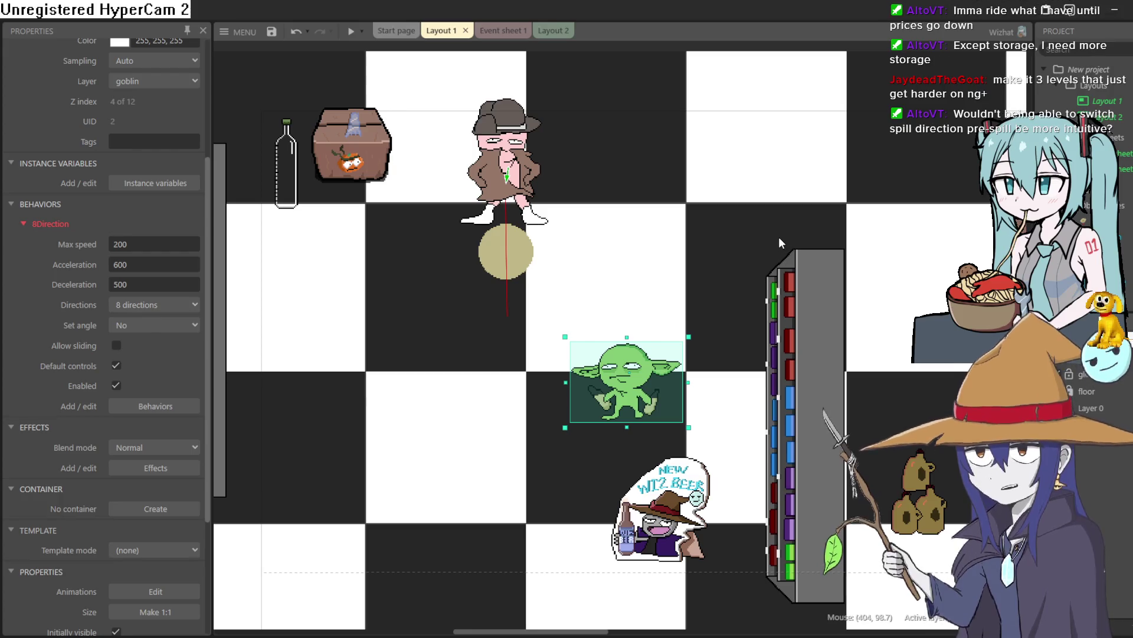
mouse_move(788, 225)
left_mouse_down()
mouse_move(709, 236)
mouse_move(648, 263)
mouse_move(584, 253)
mouse_move(696, 273)
mouse_move(746, 256)
mouse_move(773, 209)
mouse_move(749, 225)
left_mouse_up()
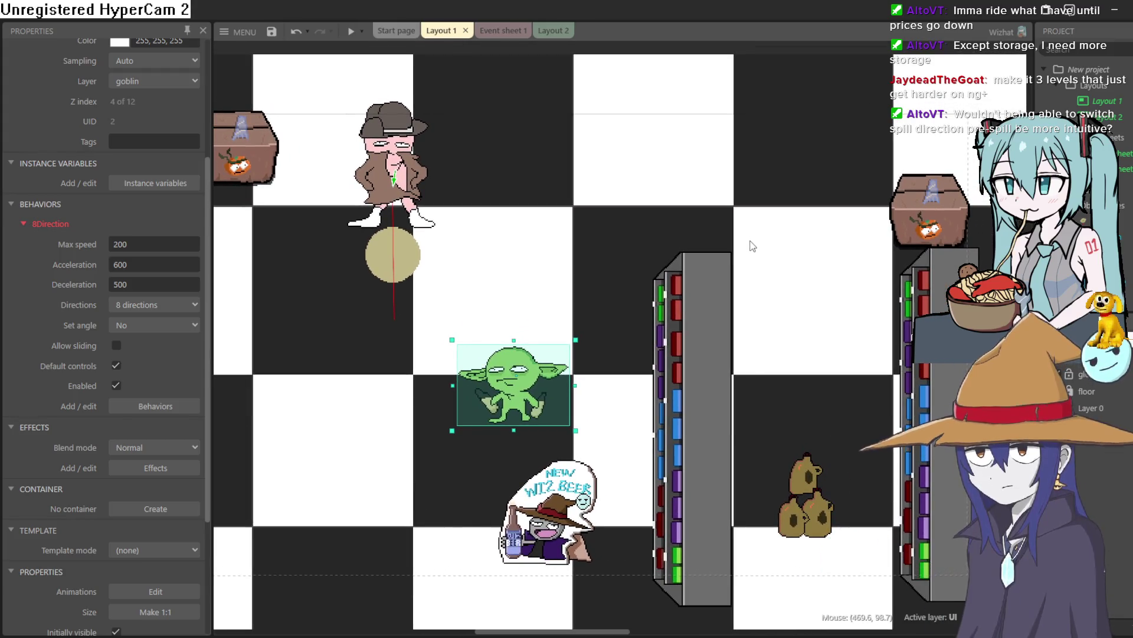
mouse_move(600, 242)
left_mouse_down()
mouse_move(612, 241)
mouse_move(615, 202)
mouse_move(508, 210)
mouse_move(523, 218)
mouse_move(534, 197)
mouse_move(524, 205)
mouse_move(567, 178)
mouse_move(476, 167)
mouse_move(519, 220)
mouse_move(745, 197)
mouse_move(633, 196)
left_mouse_up()
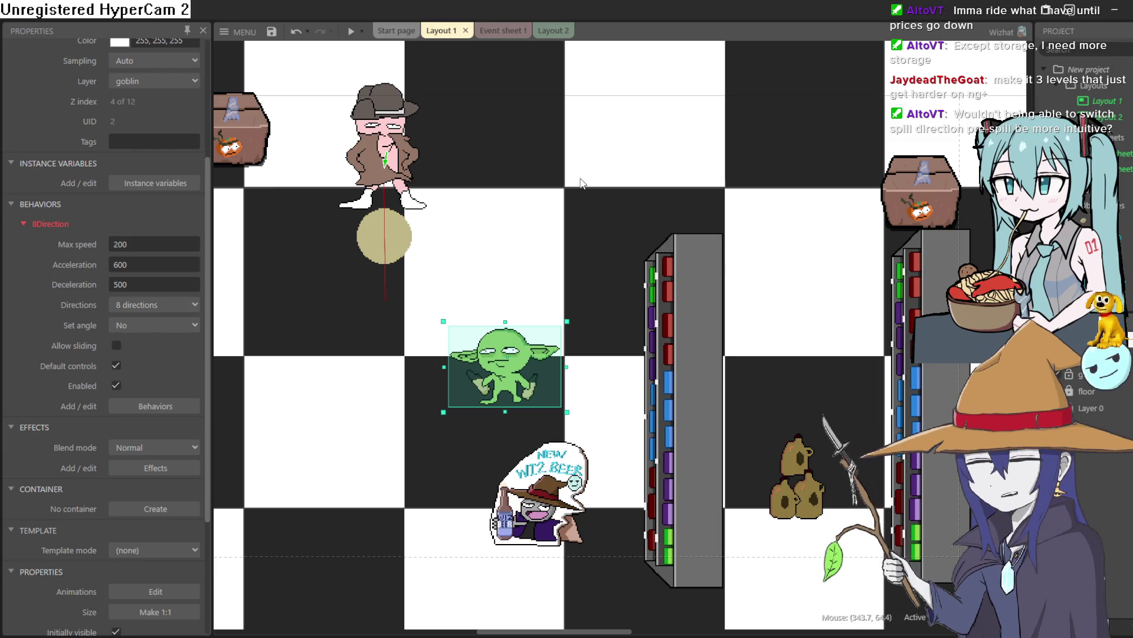
Preview the game and walk the goblin up, right and left.
left_click(352, 33)
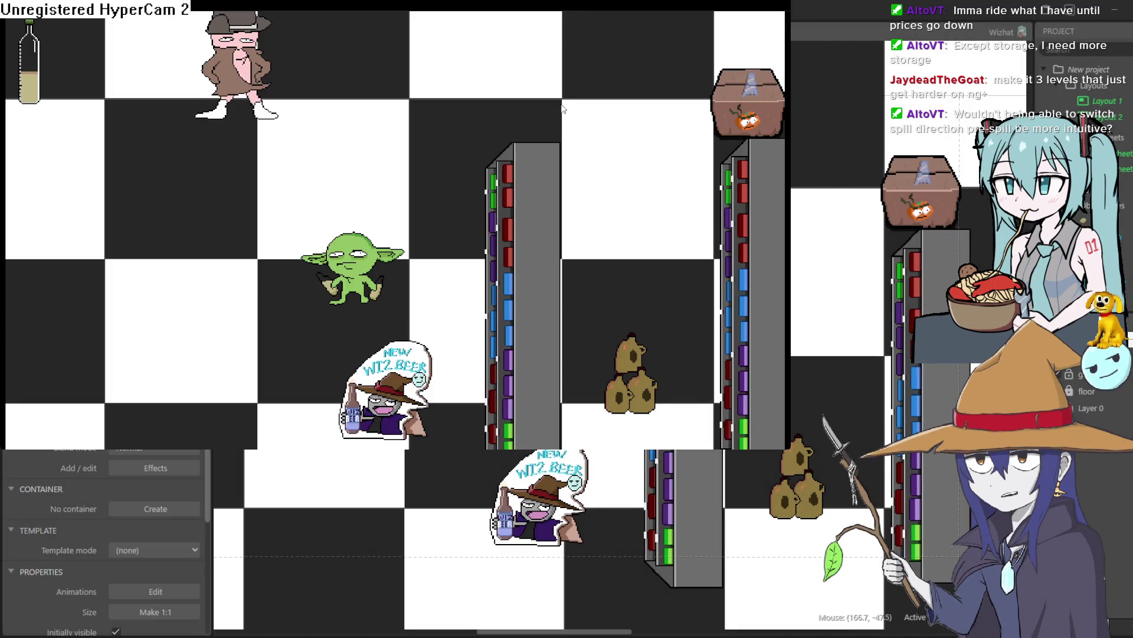
key("Up")
key("Right")
key("Left")
Go back to the layout editor, zoom out, and run the preview again.
left_click(738, 355)
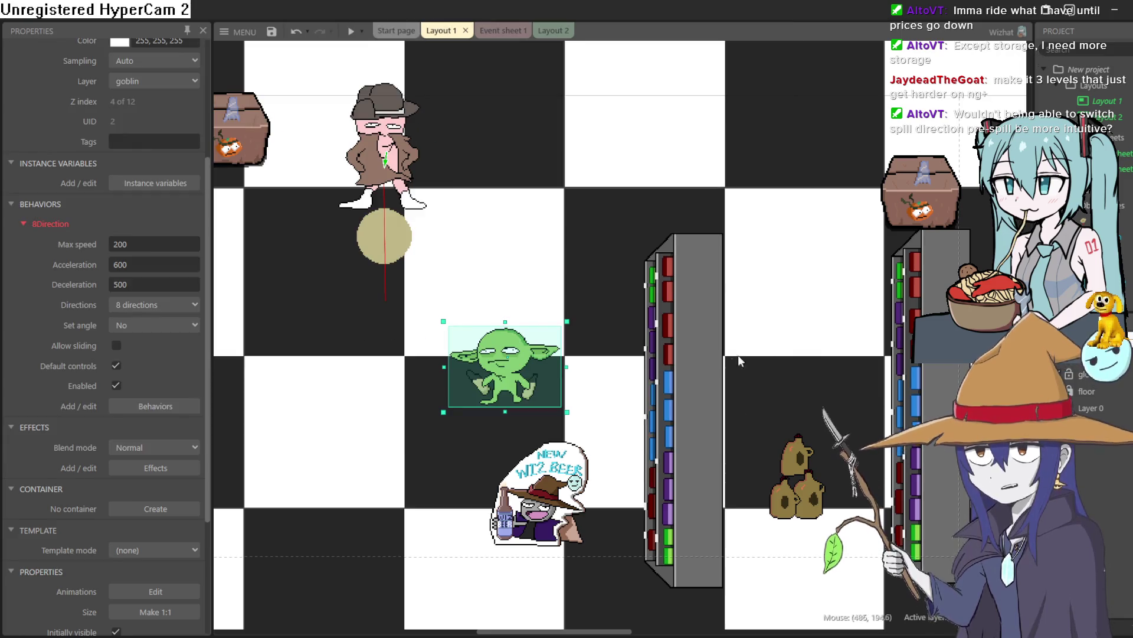
scroll(566, 206, "down", 3)
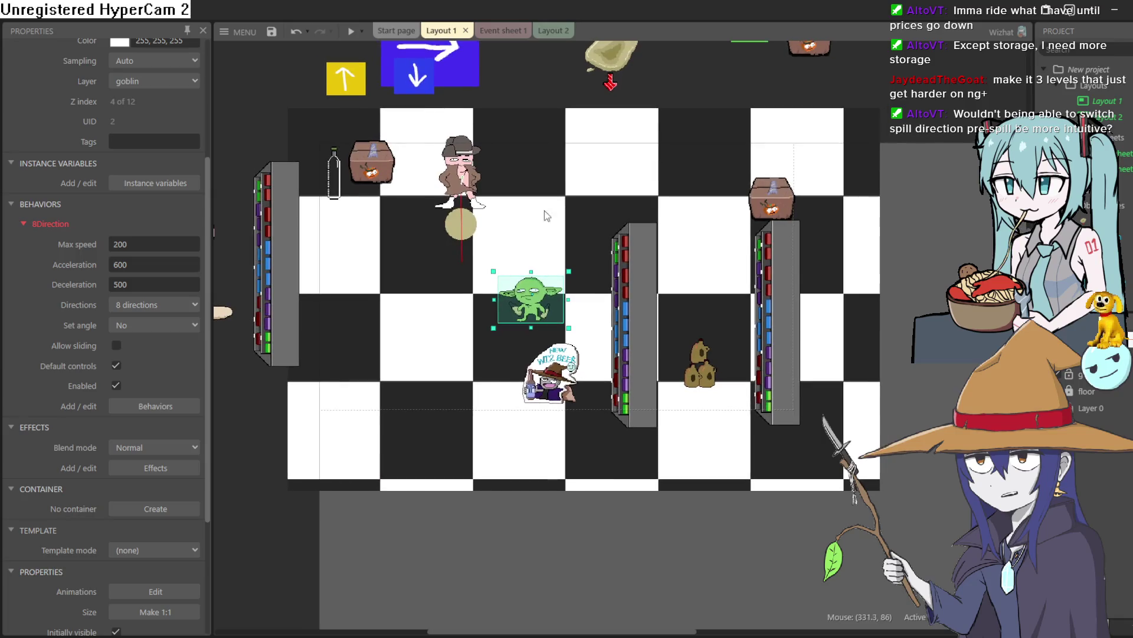
left_click(350, 34)
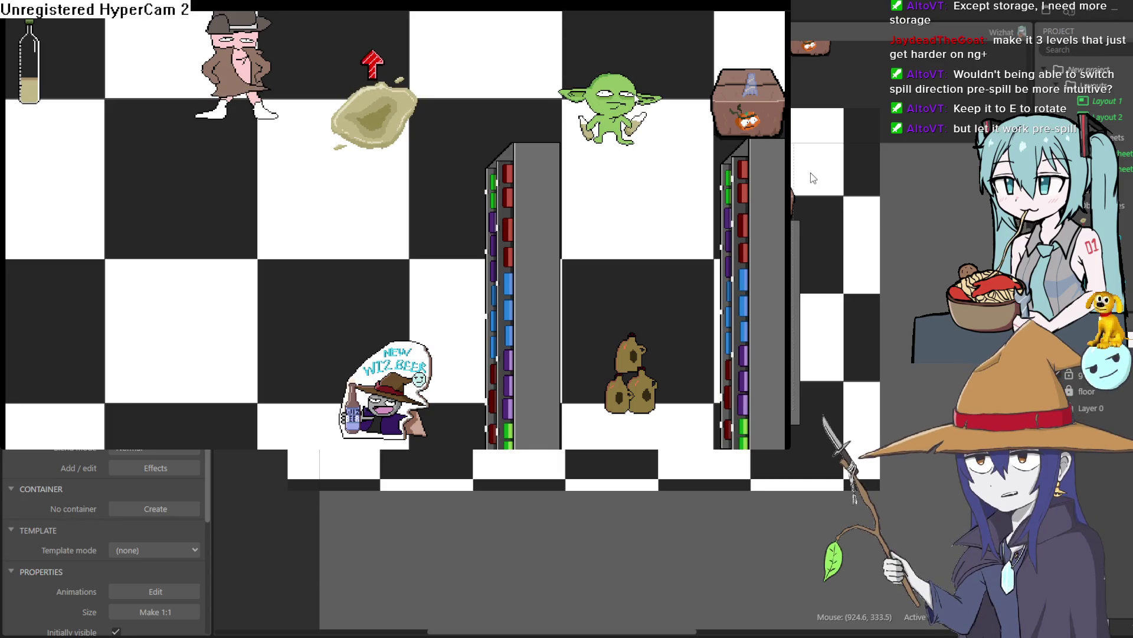
Drop an oil spill near the shopkeeper in the running game.
key("e")
key("e")
key("e")
key("e")
key("e")
key("e")
key("e")
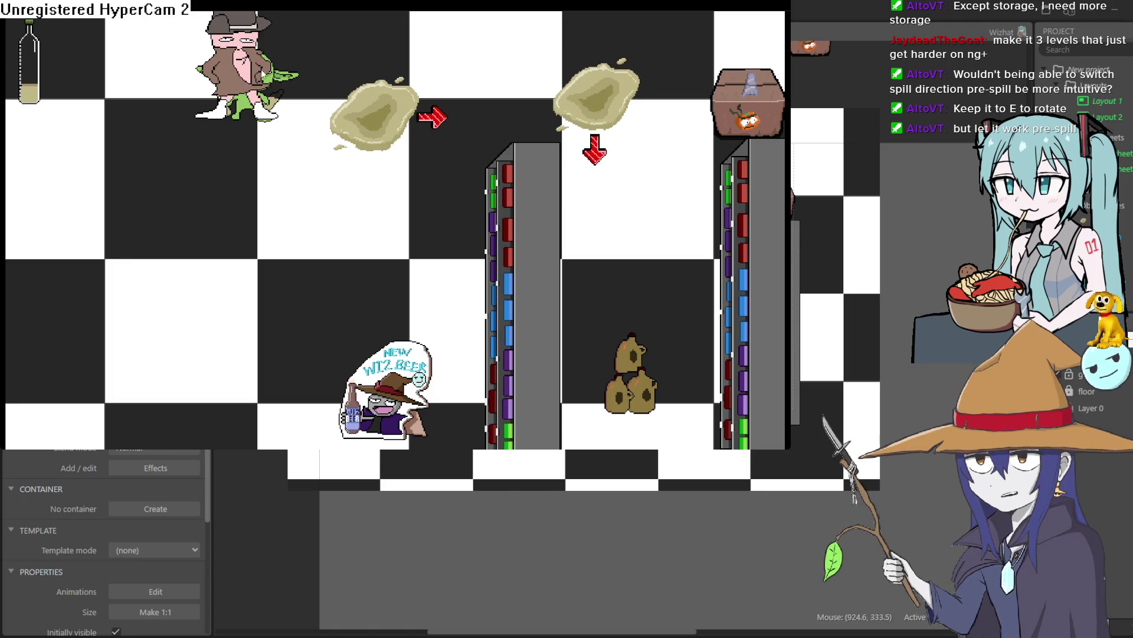
Place a downward-pointing oil spill under the shopkeeper.
left_click(247, 118)
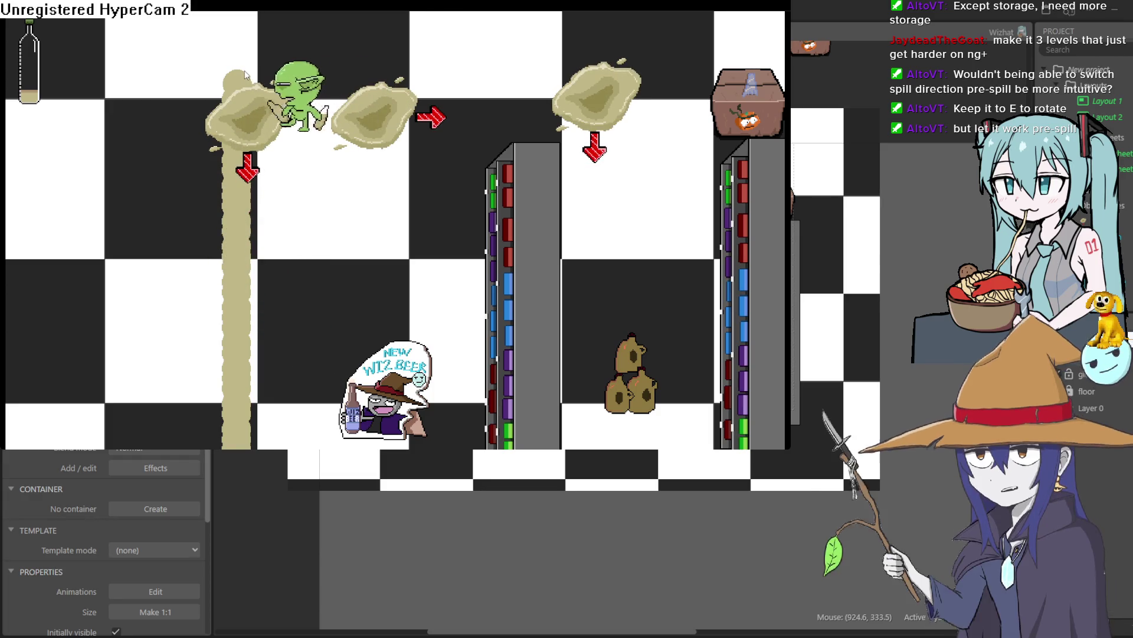
Rotate and drop a rightward spill to continue the oil loop, then close the preview.
key("e")
key("e")
key("e")
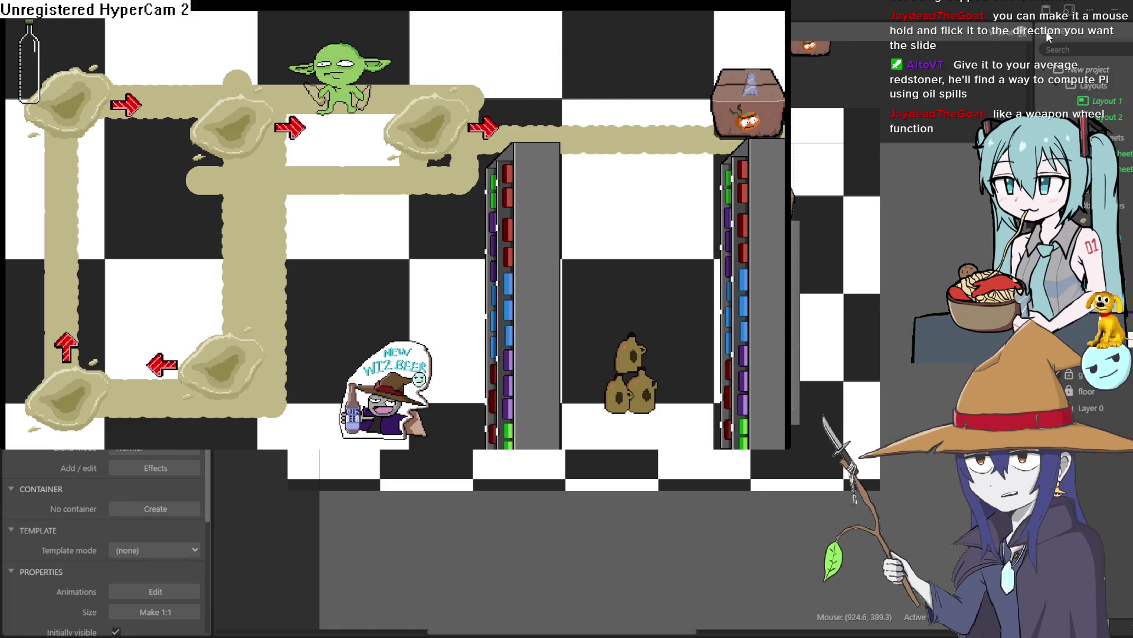
left_click(975, 44)
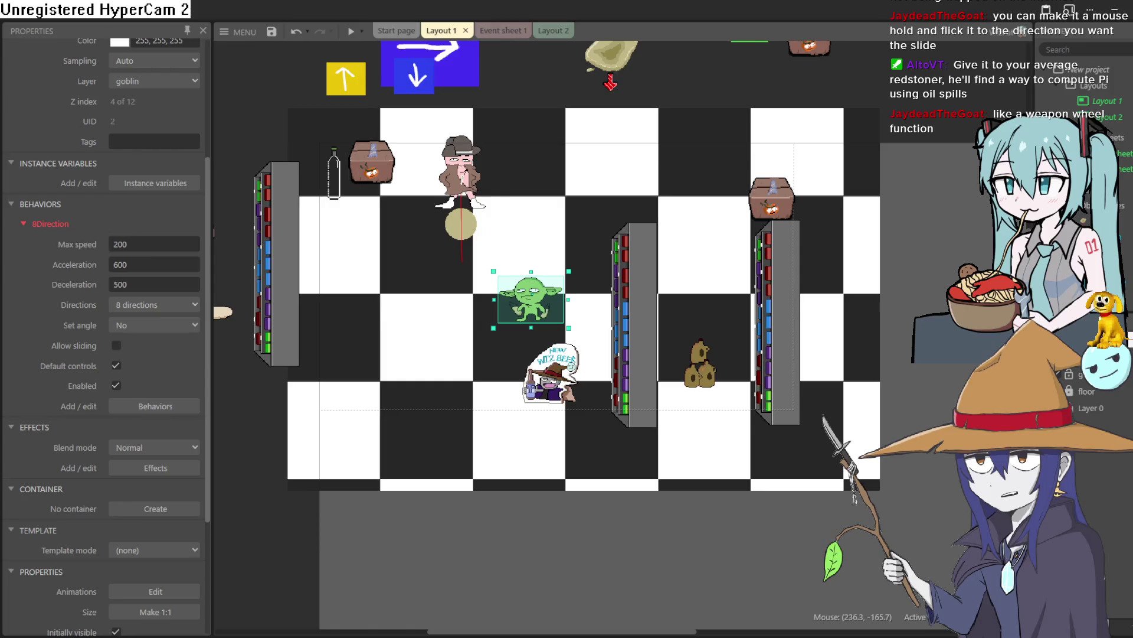
In Event sheet 1, change Sprite4's start animation frame from 25 to 55, then preview.
left_click(507, 34)
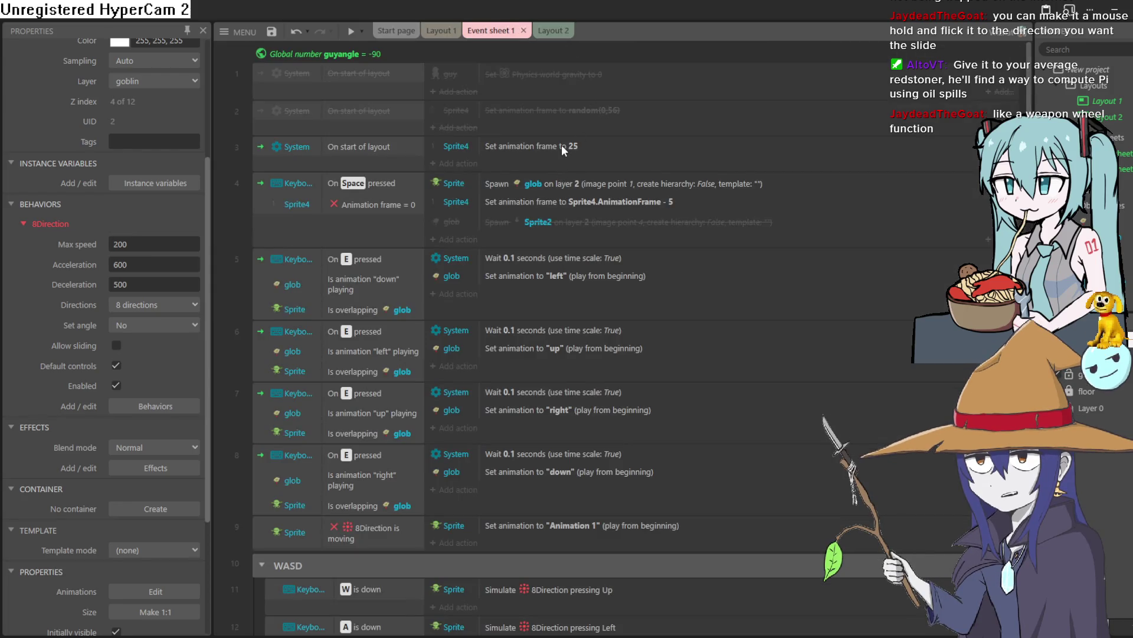
double_click(520, 150)
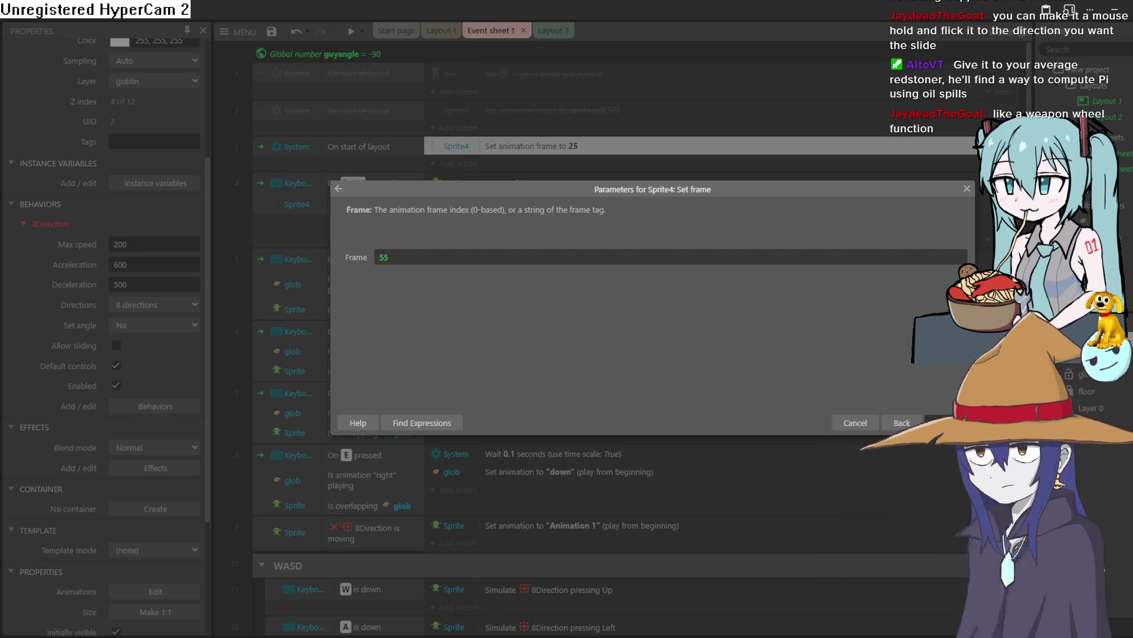
key("Return")
left_click(350, 34)
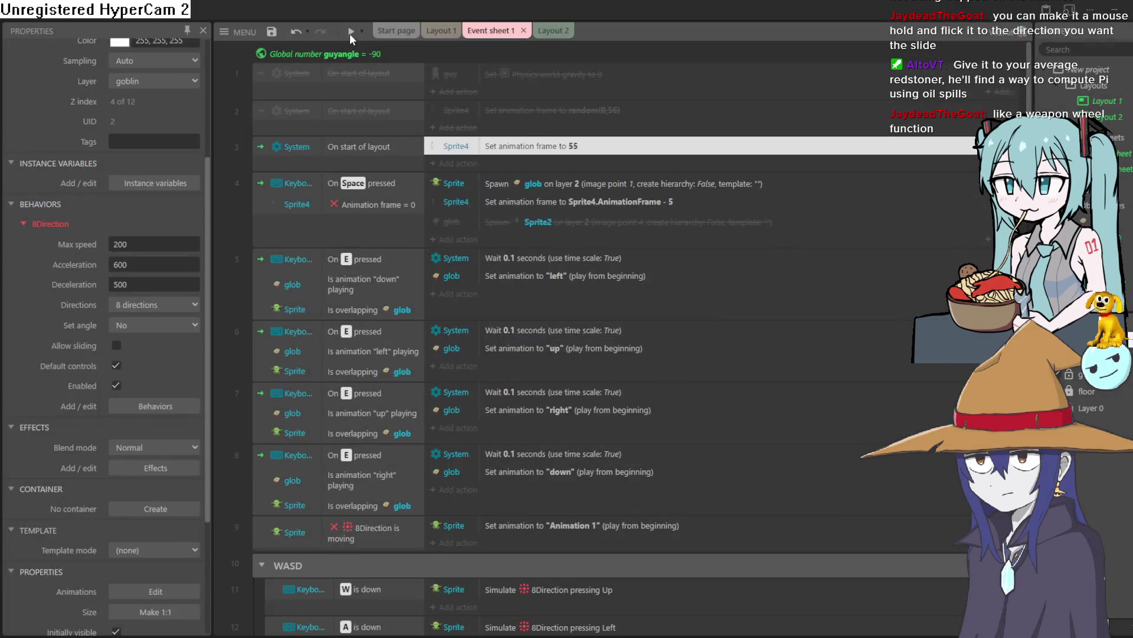
Walk the goblin right, diagonally up-left and down across the store floor.
key("d")
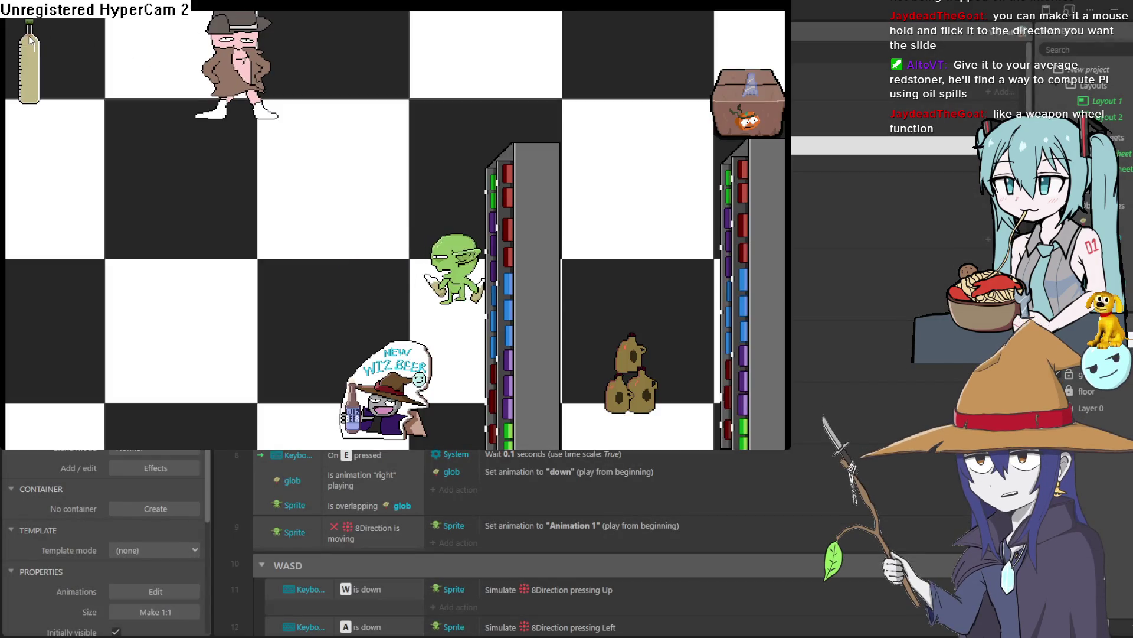
key("w")
key("a")
key("d")
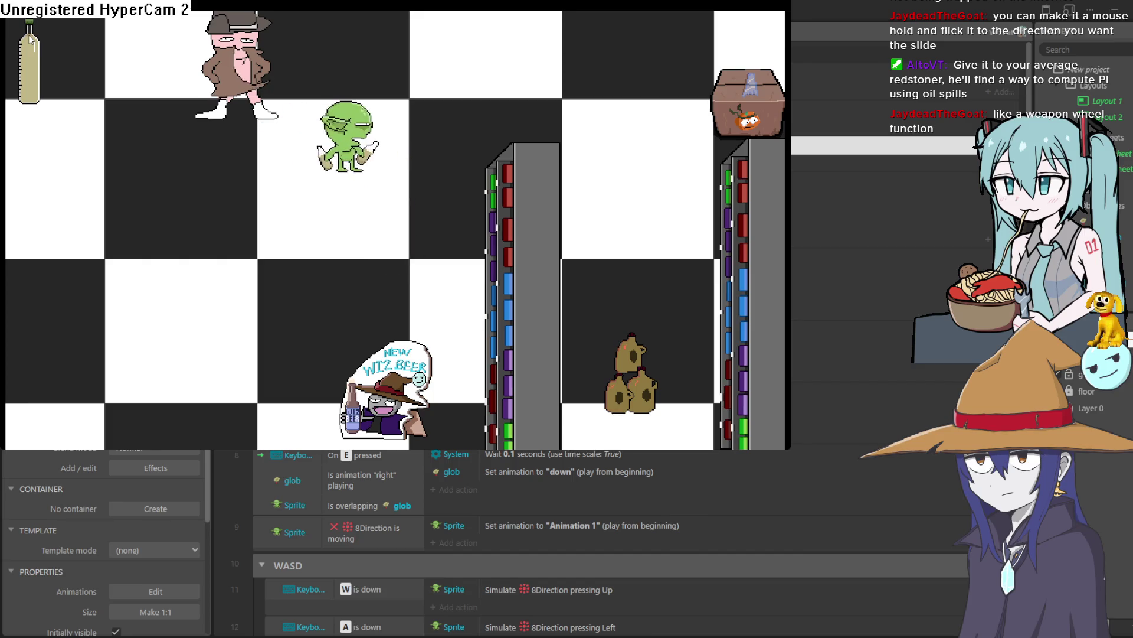
key("w")
key("a")
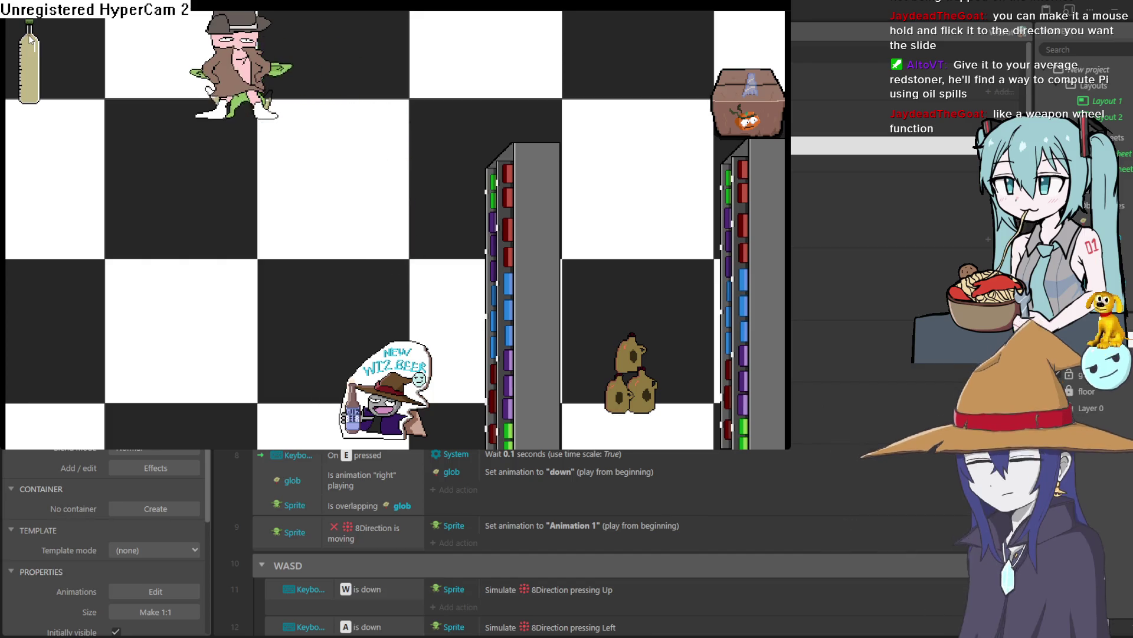
key("s")
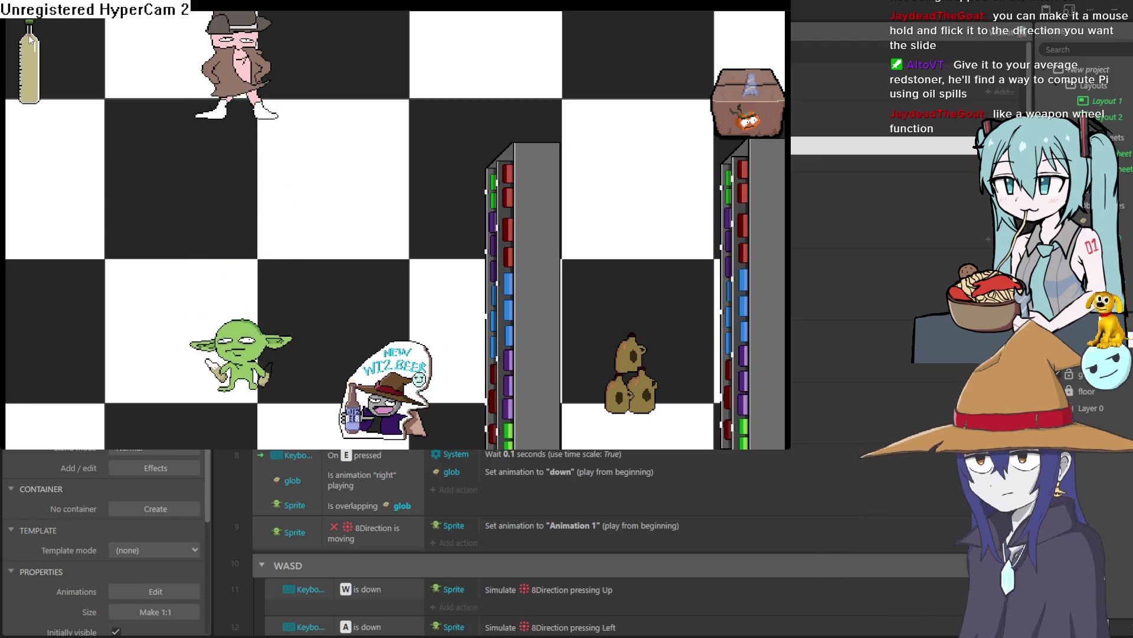
Lay left- and up-pointing oil spills while walking the goblin toward the shopkeeper.
key("a")
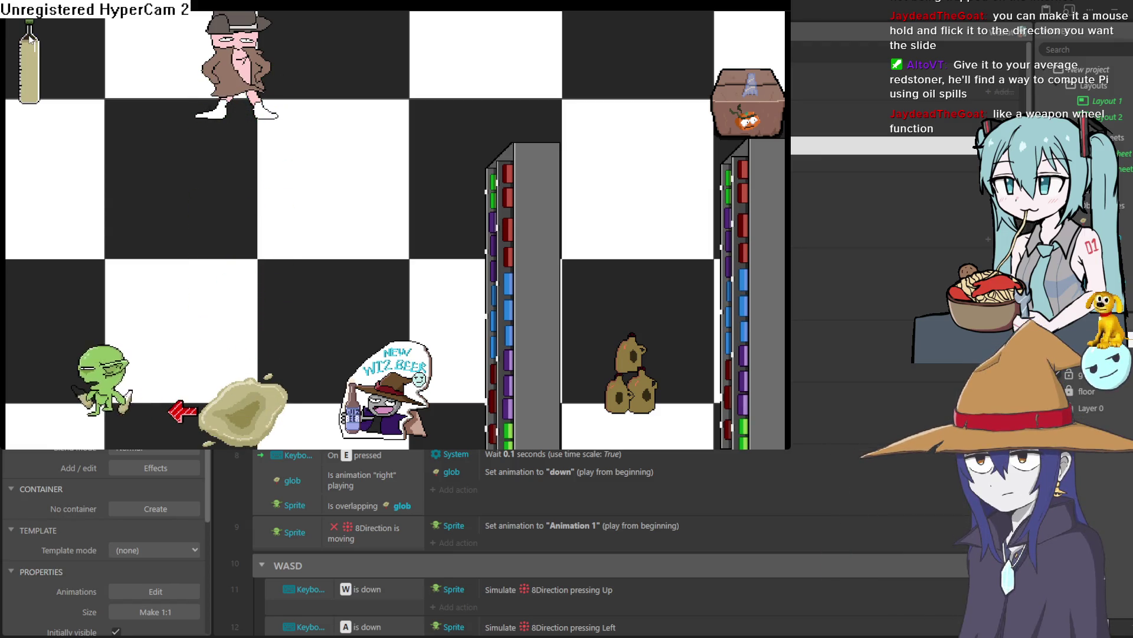
key("w")
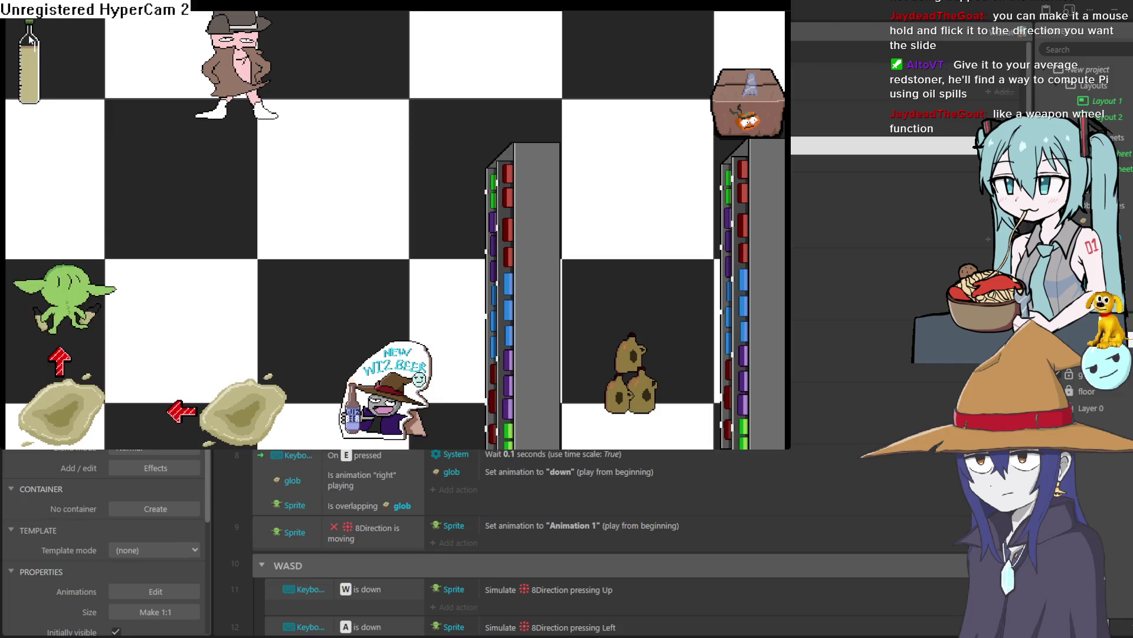
key("d")
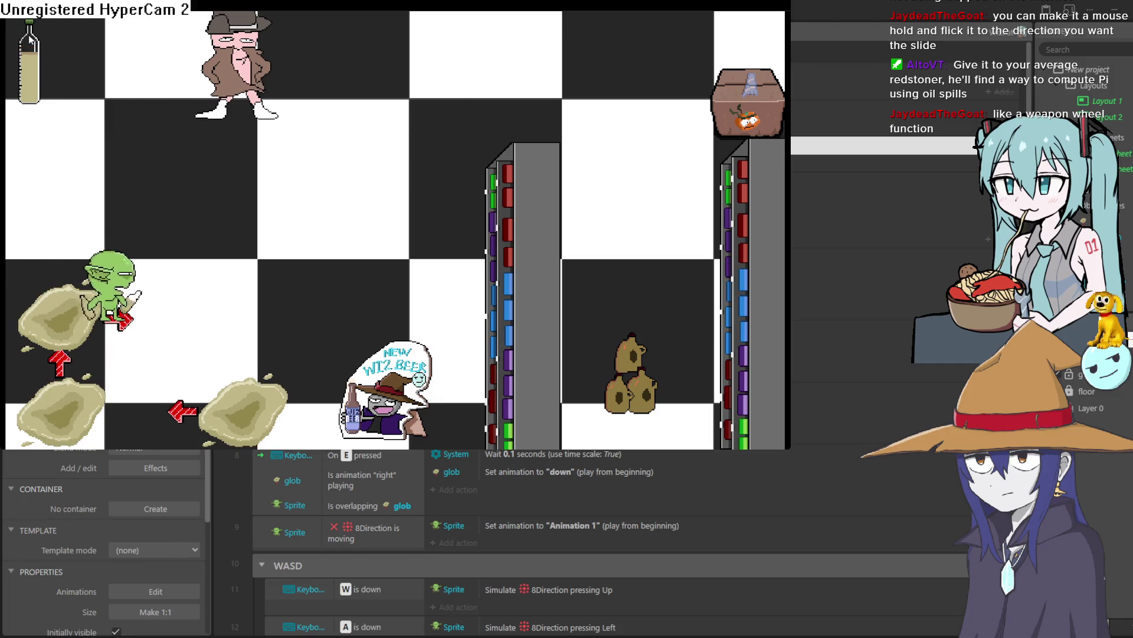
key("w")
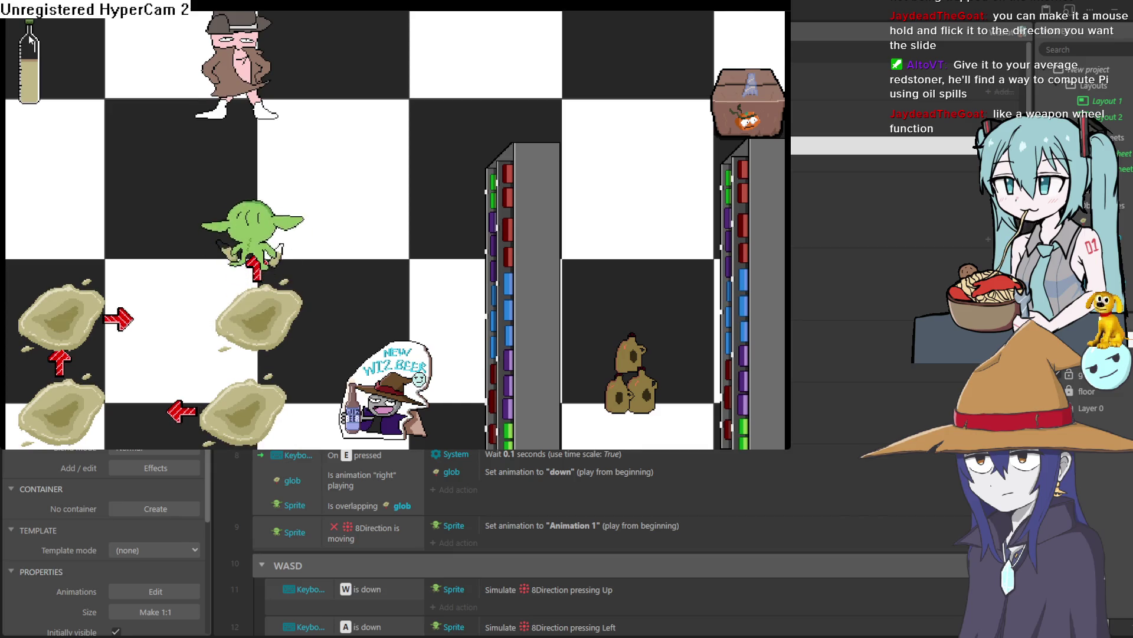
key("a")
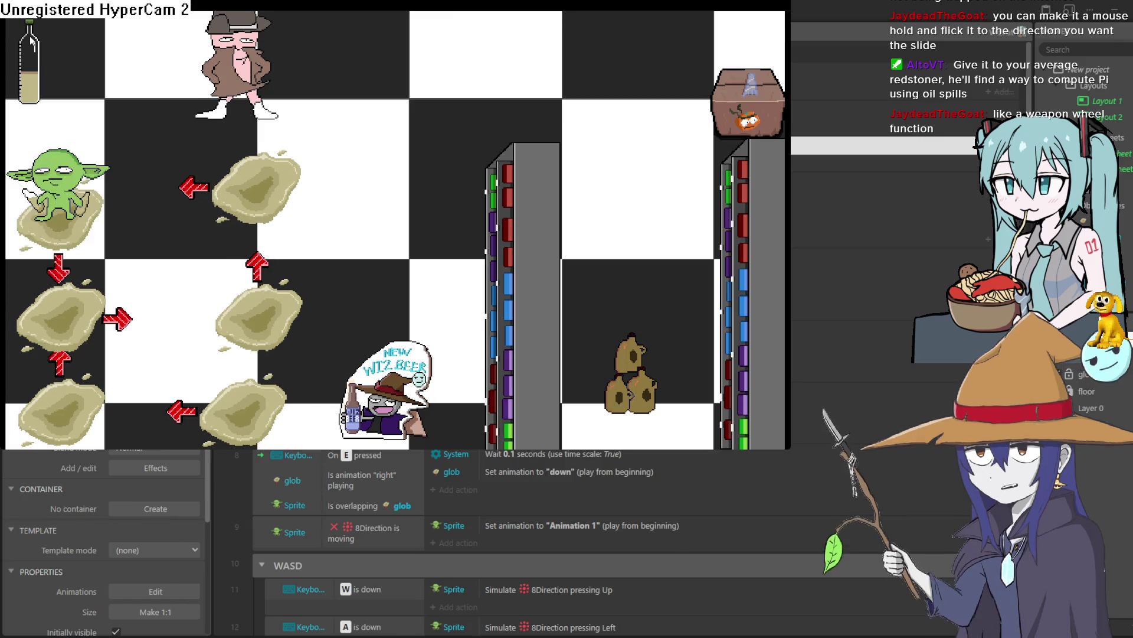
key("w")
key("w")
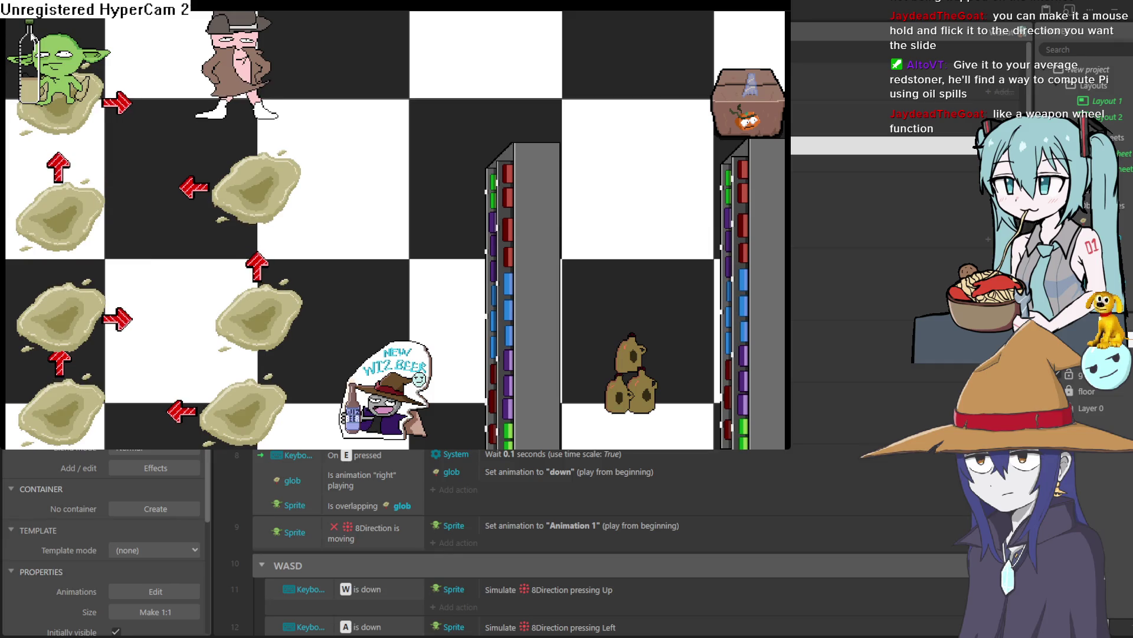
key("d")
key("a")
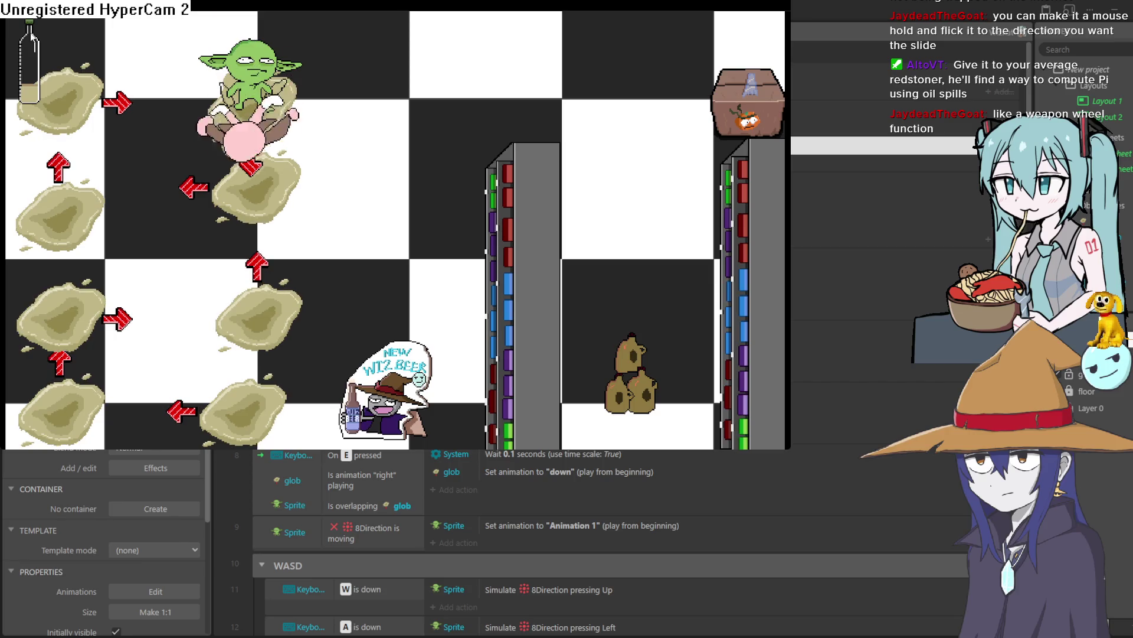
Add more spills as the shopkeeper slides along the oil until the level restarts clean.
key("s")
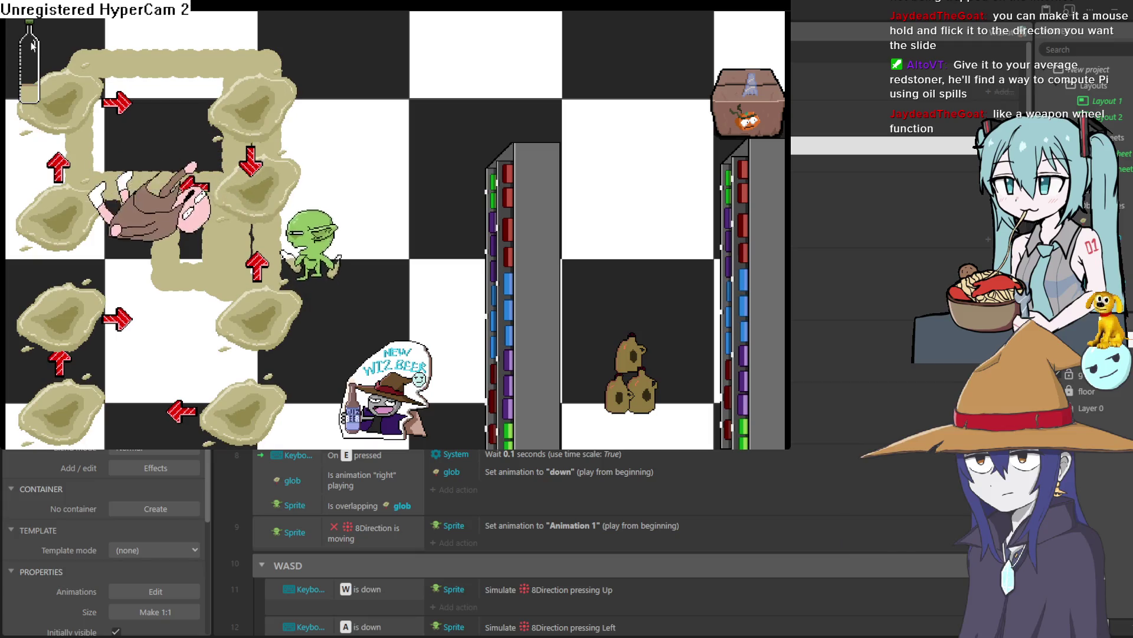
key("w")
key("s")
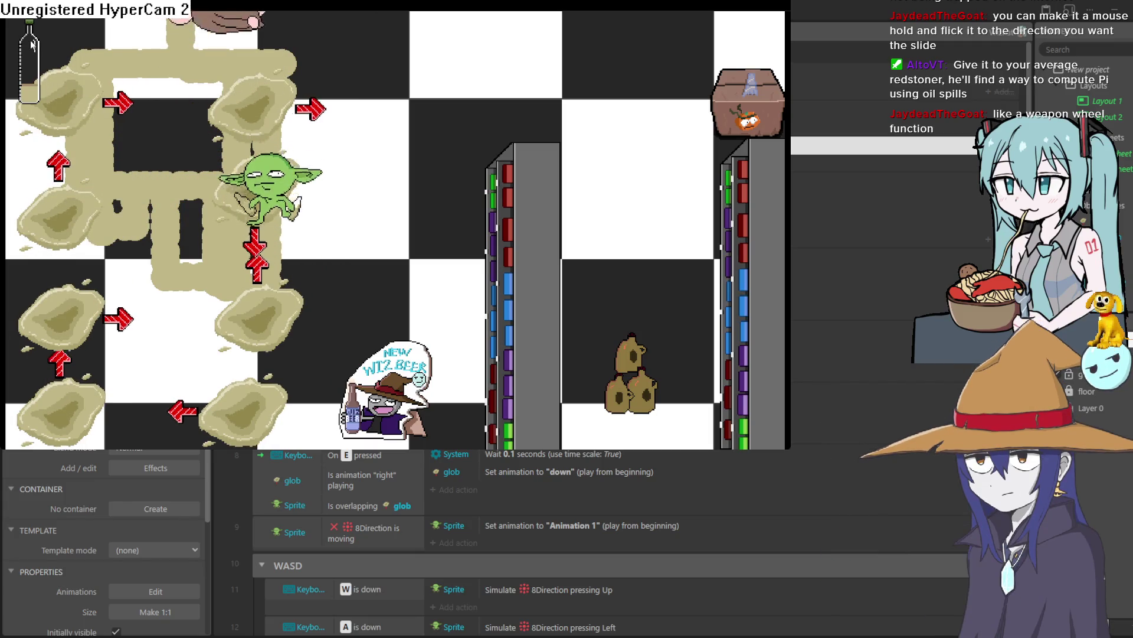
key("w")
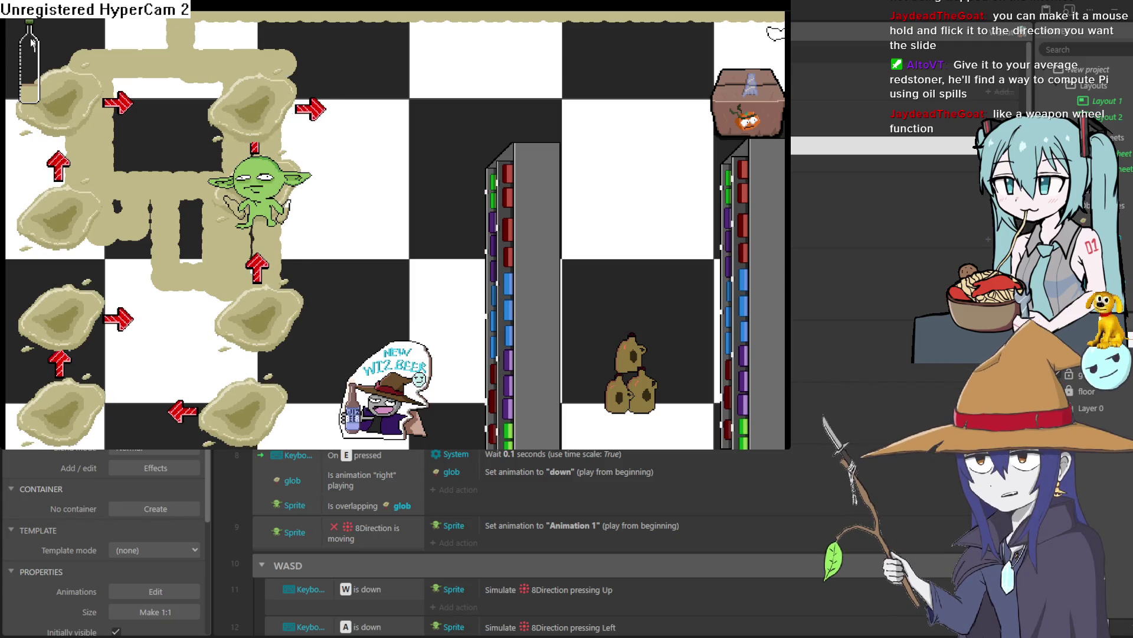
key("w")
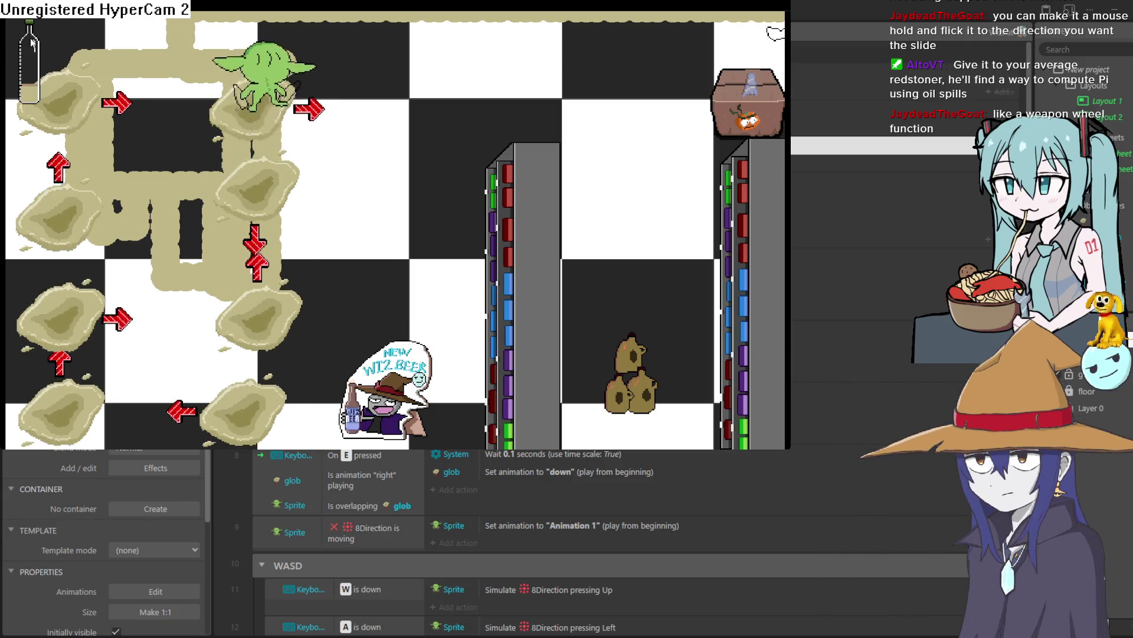
key("a")
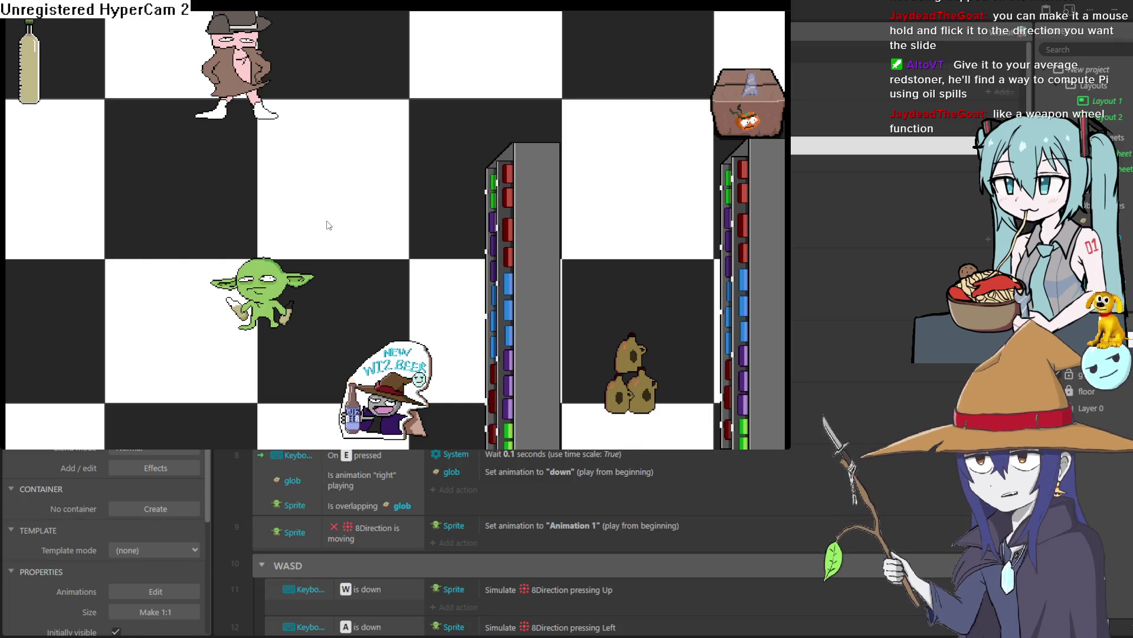
Drop a down-pointing spill, then walk the goblin around and back to the bottom row.
key("w")
key("a")
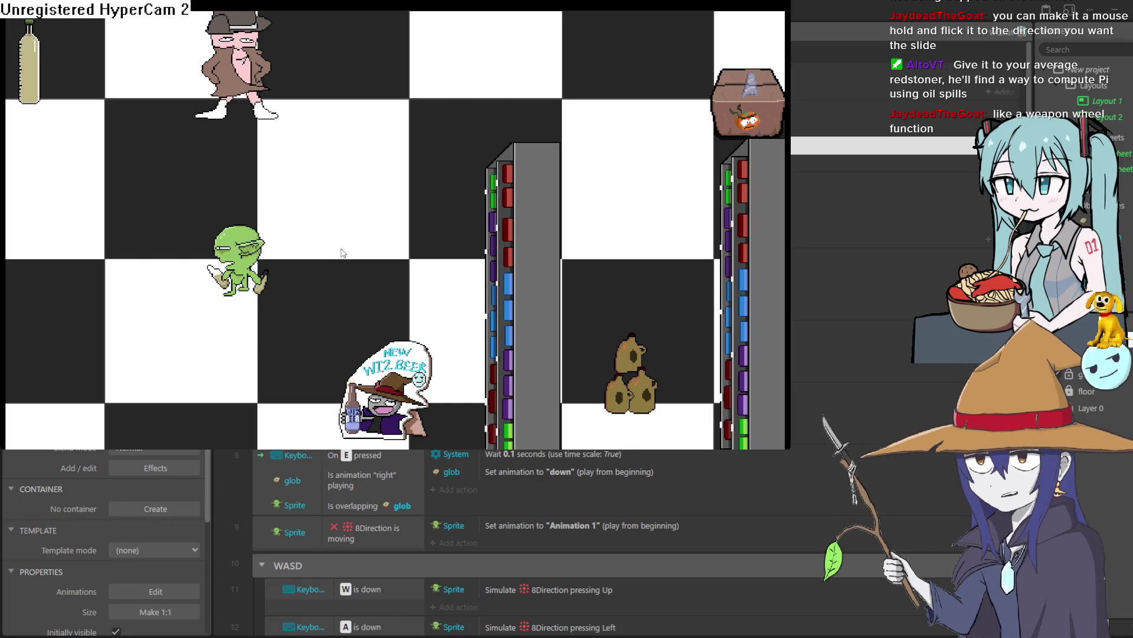
key("s")
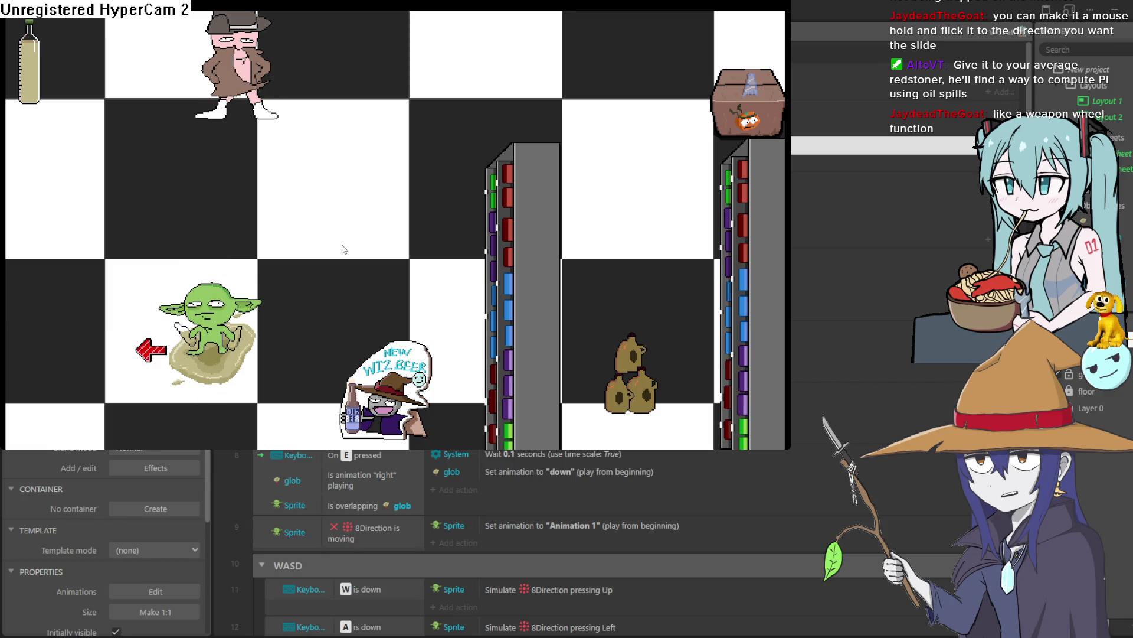
key("e")
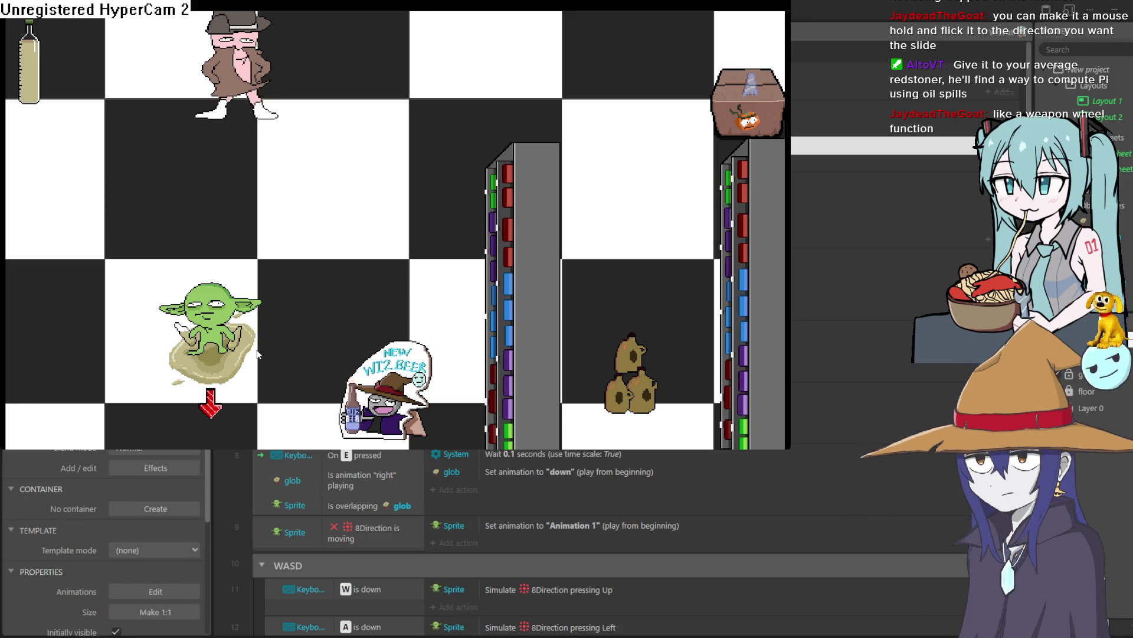
key("w")
key("d")
key("a")
key("s")
key("w")
key("d")
key("a")
key("s")
key("a")
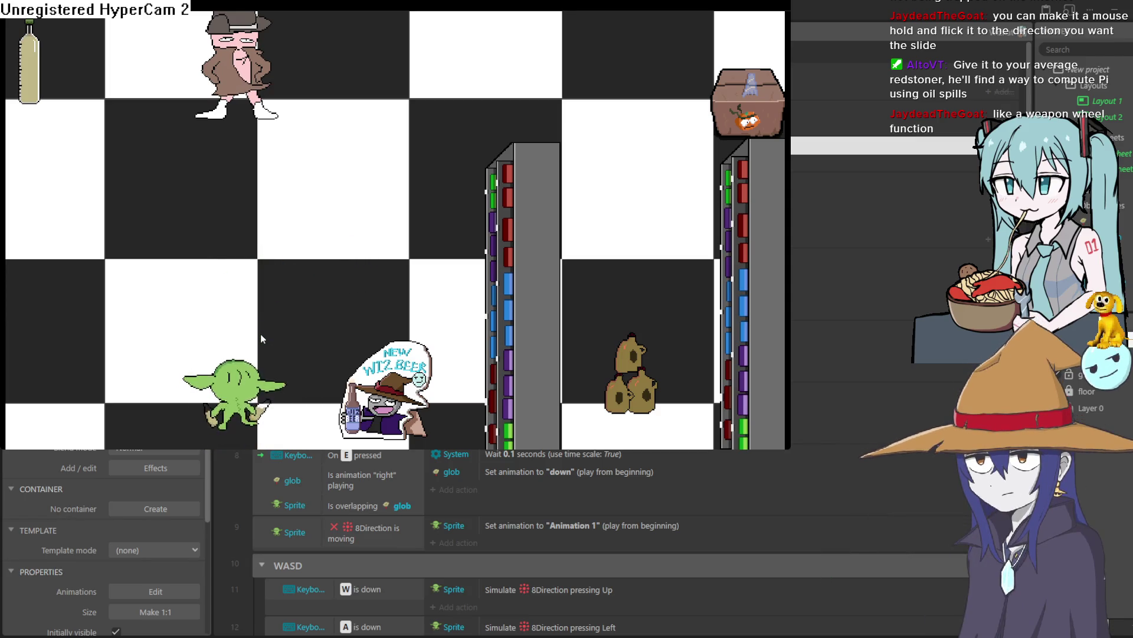
Lay left-, up- and right-pointing spills along the bottom row.
key("e")
key("a")
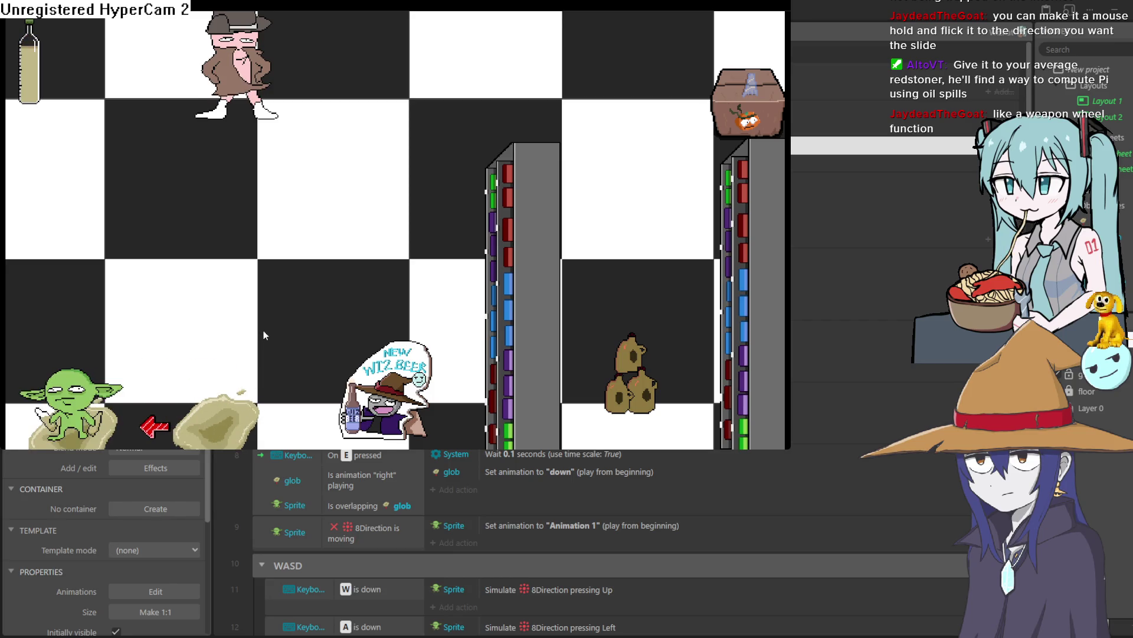
key("w")
key("e")
key("w")
key("e")
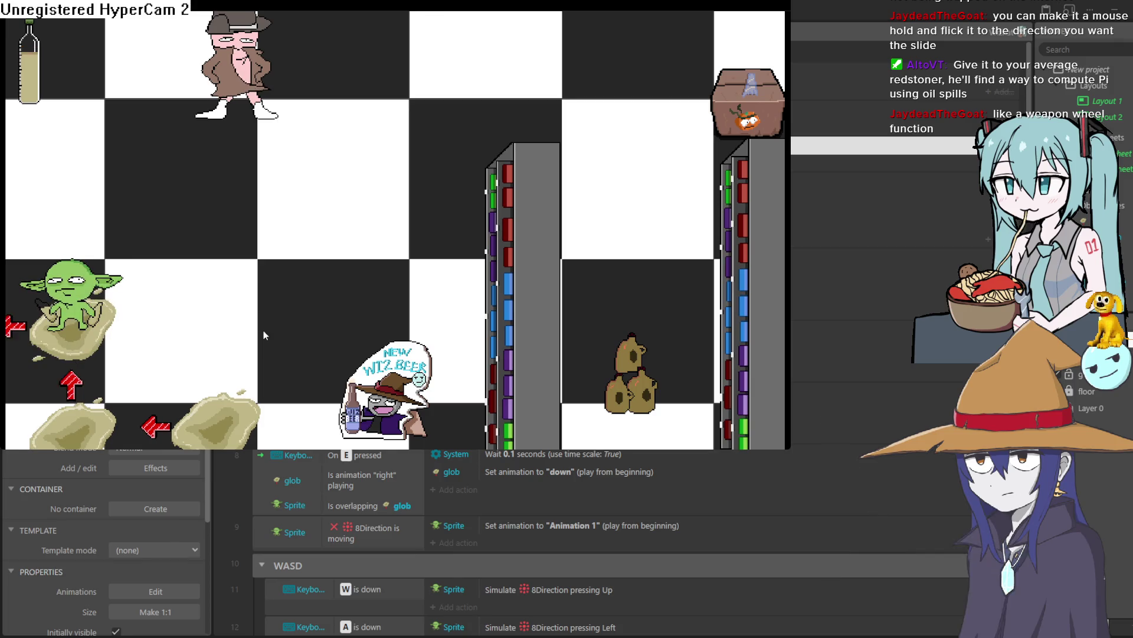
key("d")
key("d")
key("e")
key("w")
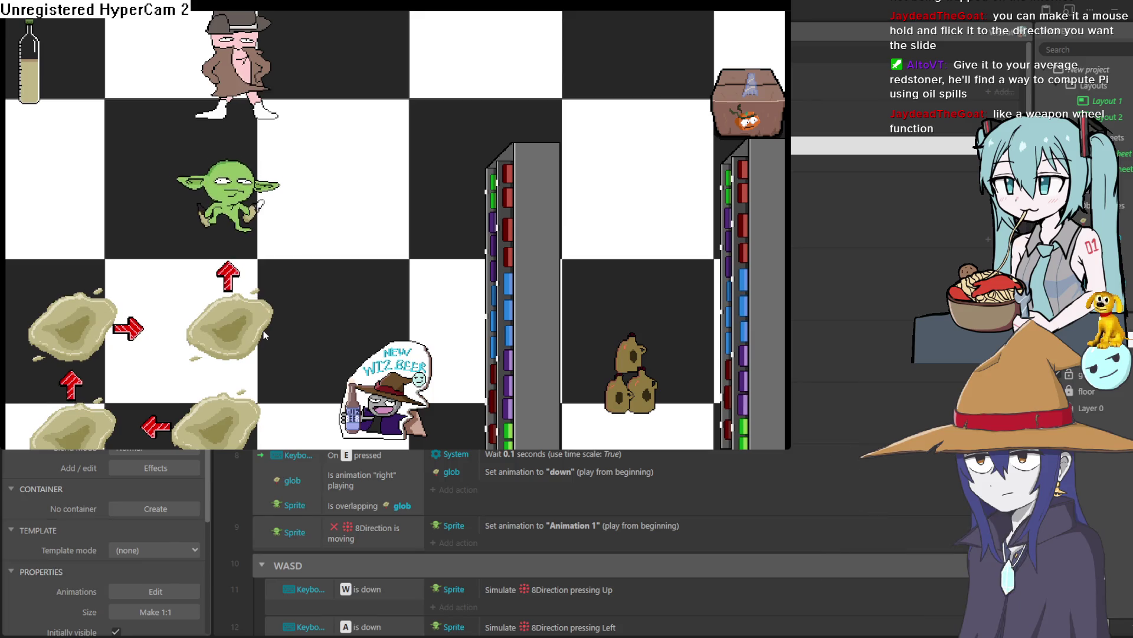
key("s")
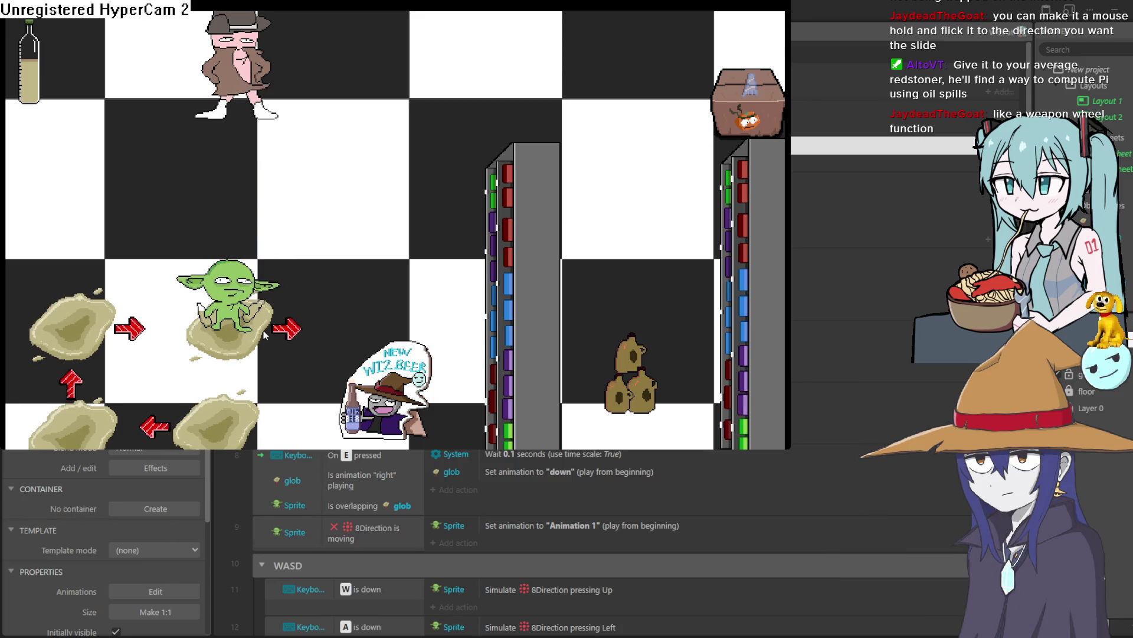
key("d")
key("d")
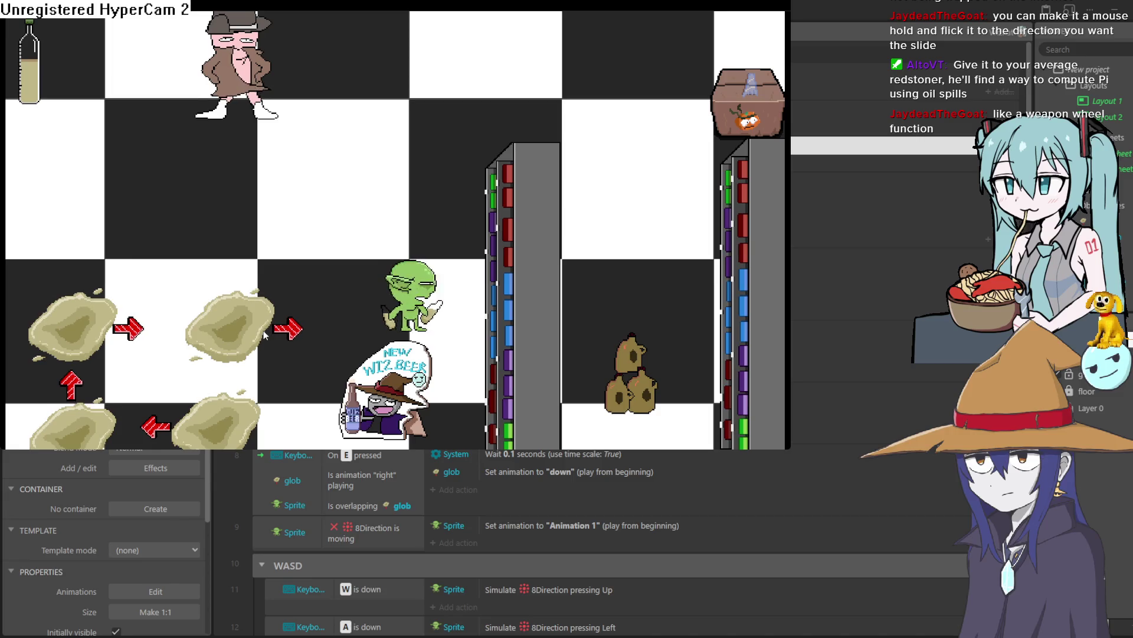
Add spills beside the shelf and up the left edge, turning the top-left one right.
key("e")
key("w")
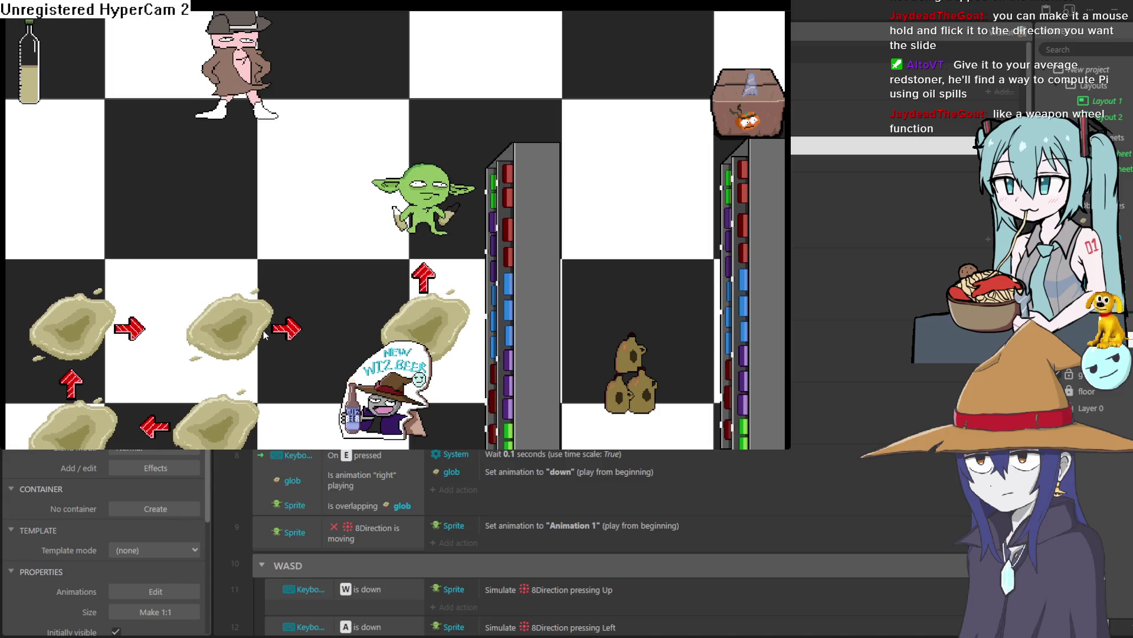
key("e")
key("a")
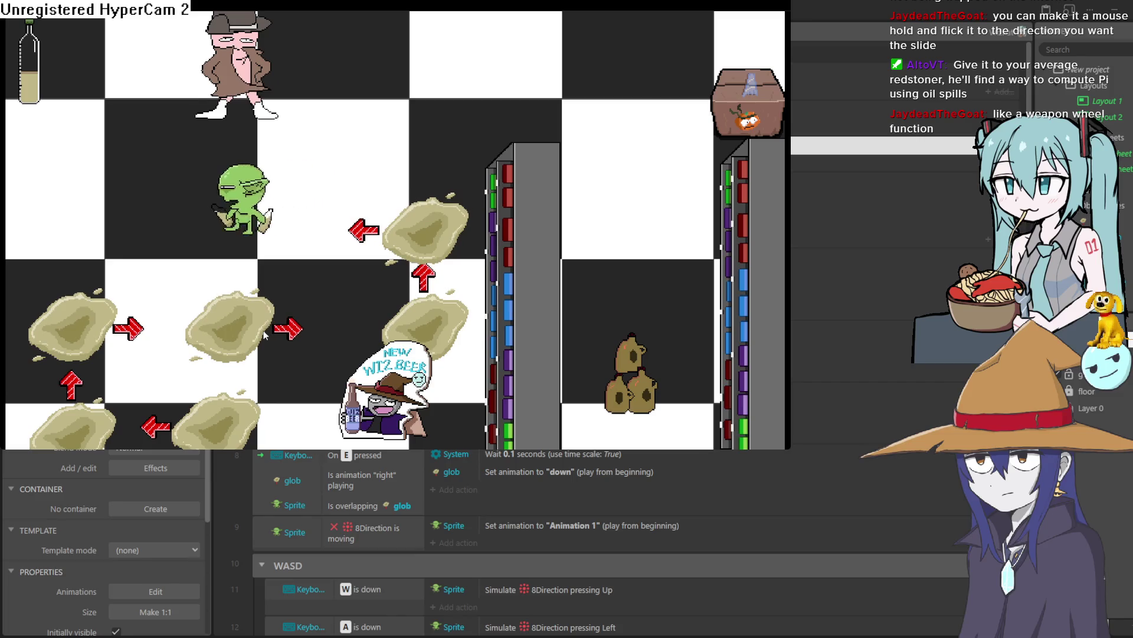
key("e")
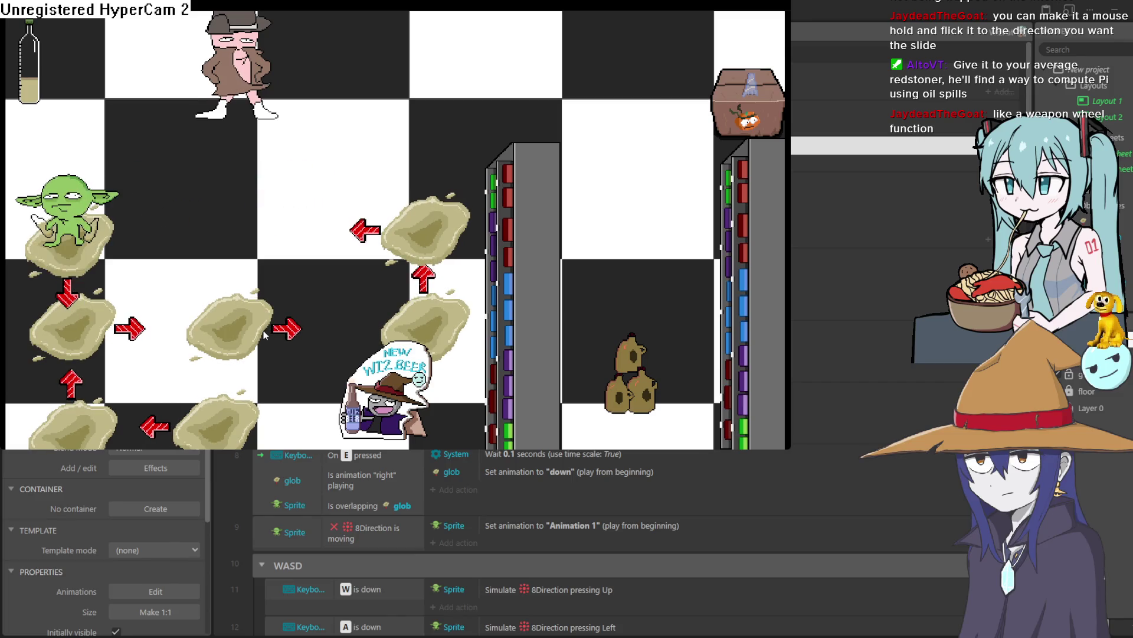
key("w")
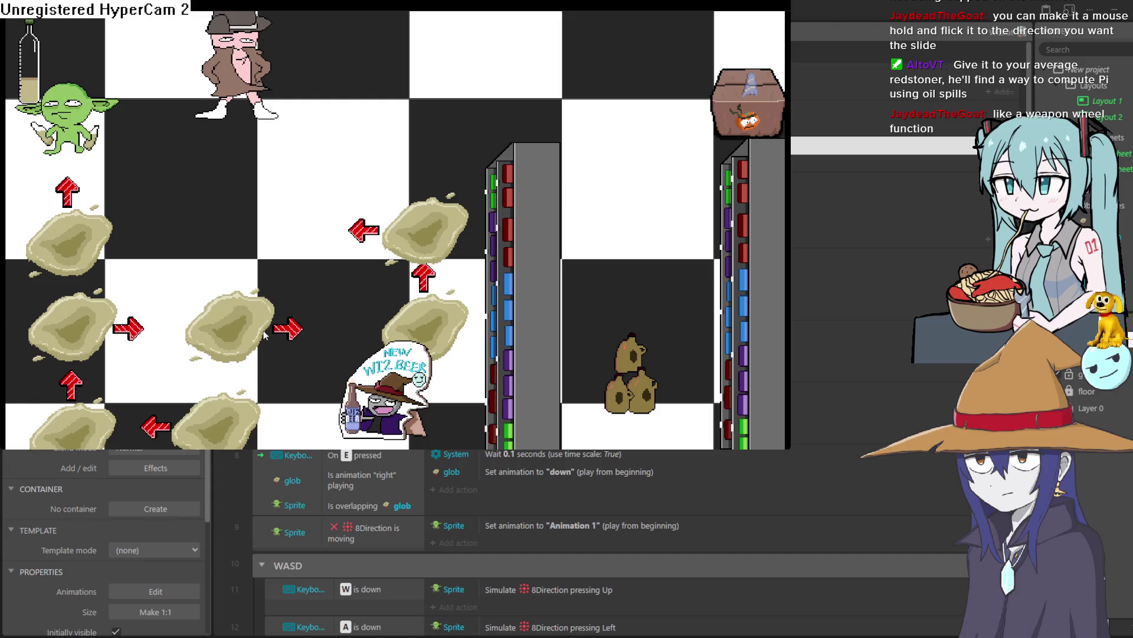
key("e")
key("d")
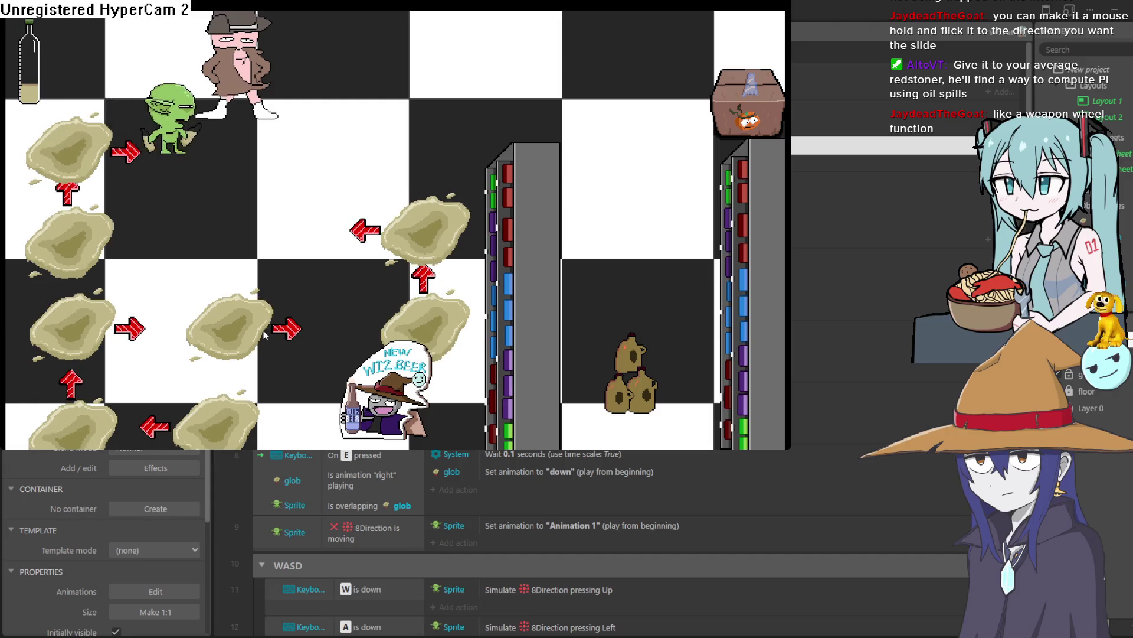
Place left-, up- and down-pointing spills along the top row.
key("d")
key("a")
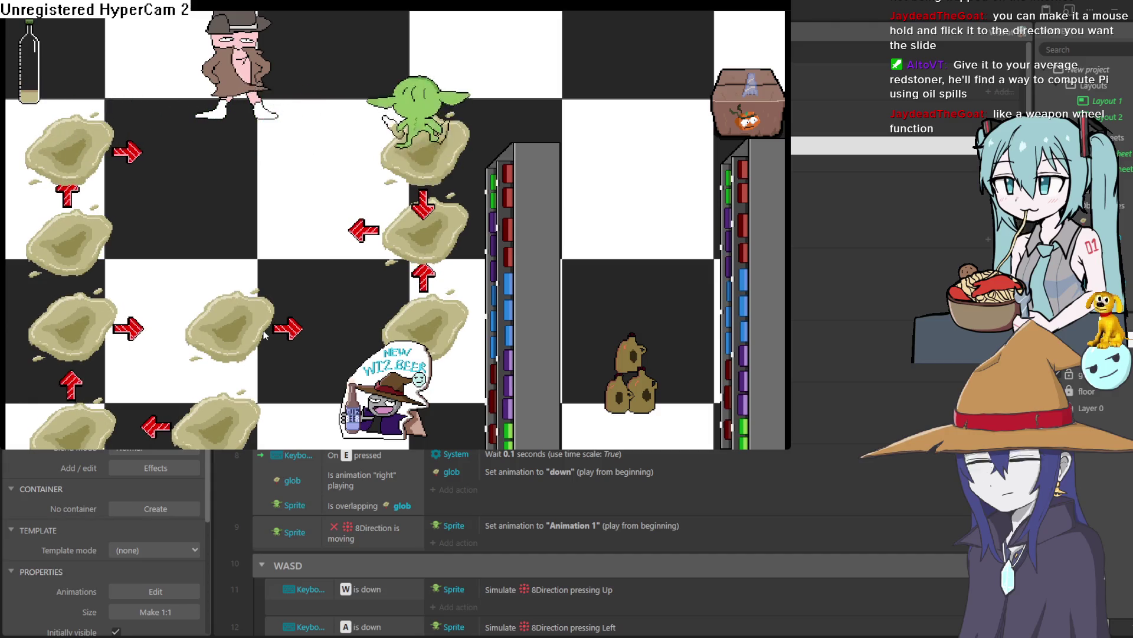
key("w")
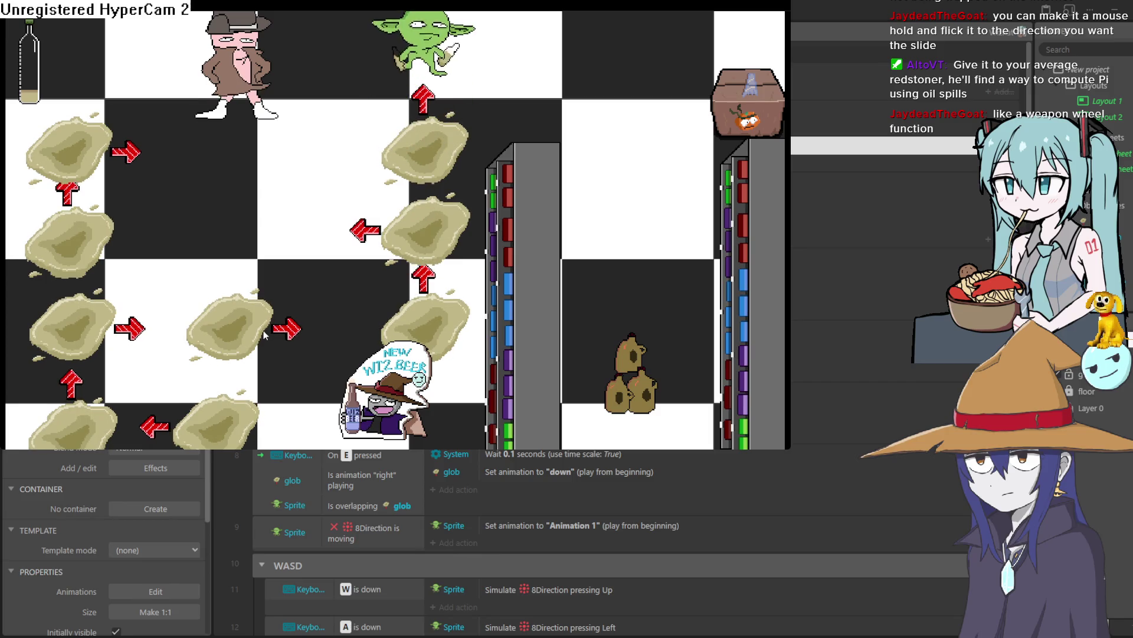
key("d")
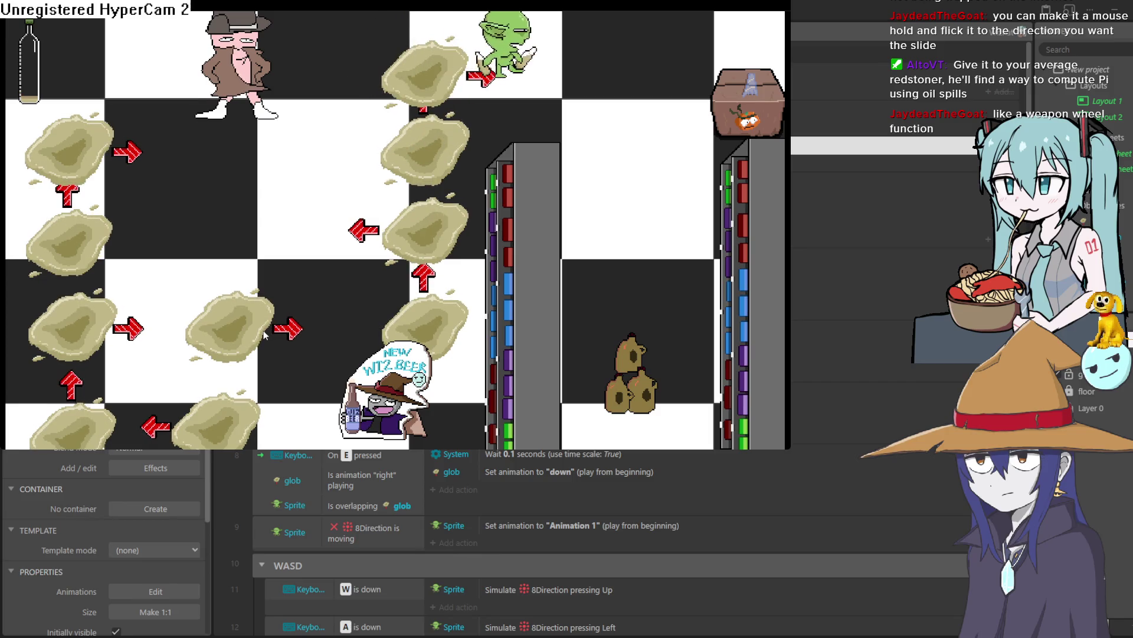
key("e")
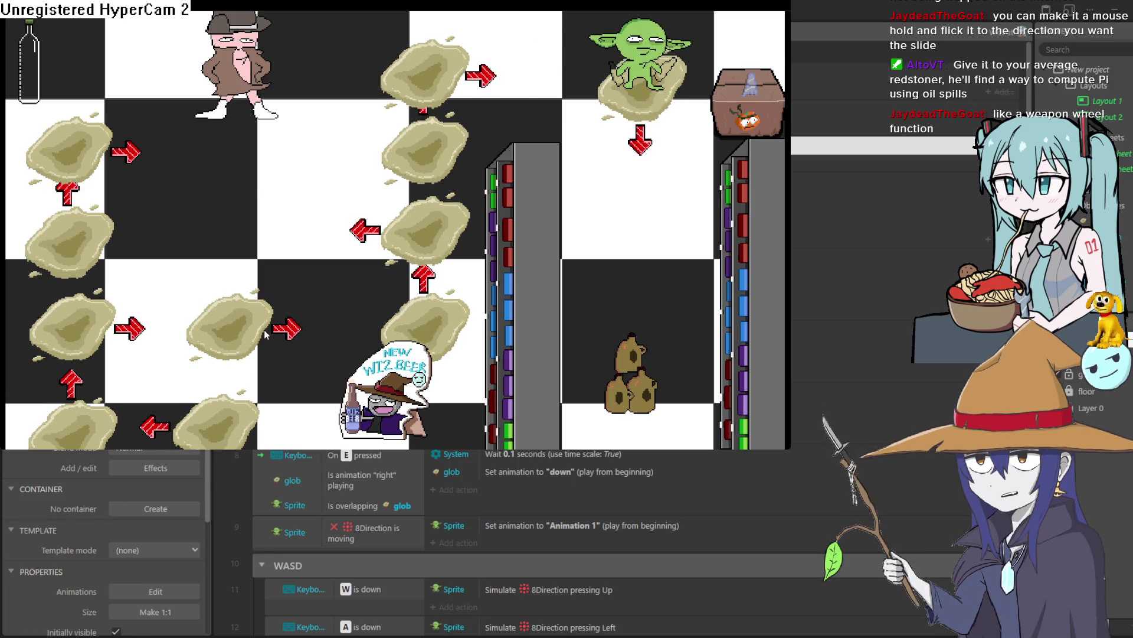
key("a")
key("a")
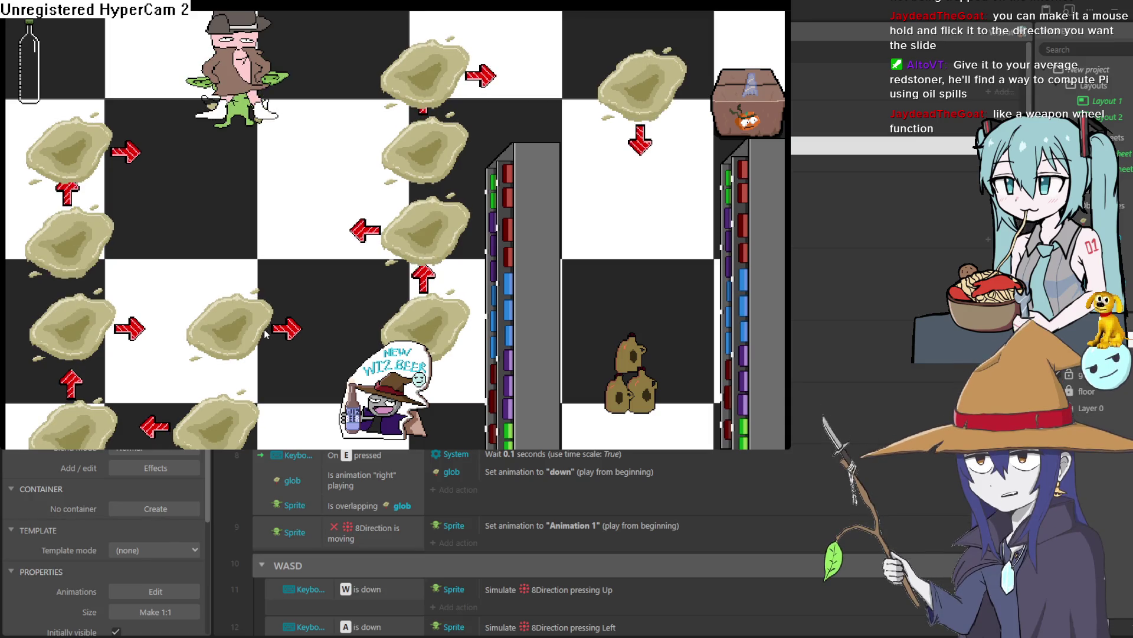
Walk the goblin around the pink character, then clear all spills and refill the bottle.
key("d")
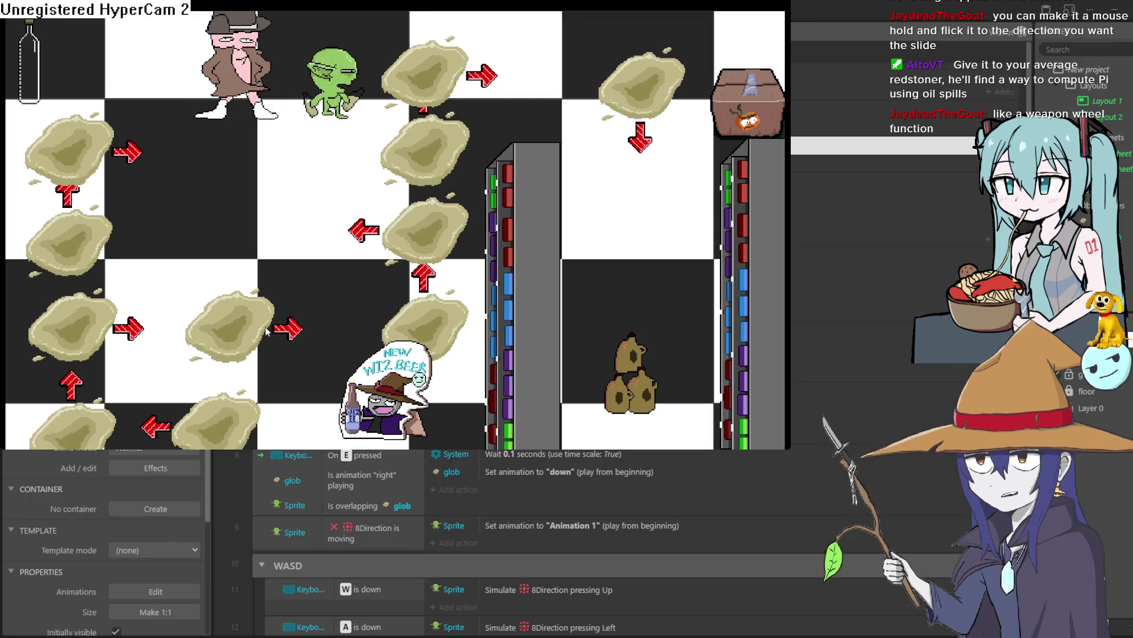
key("d")
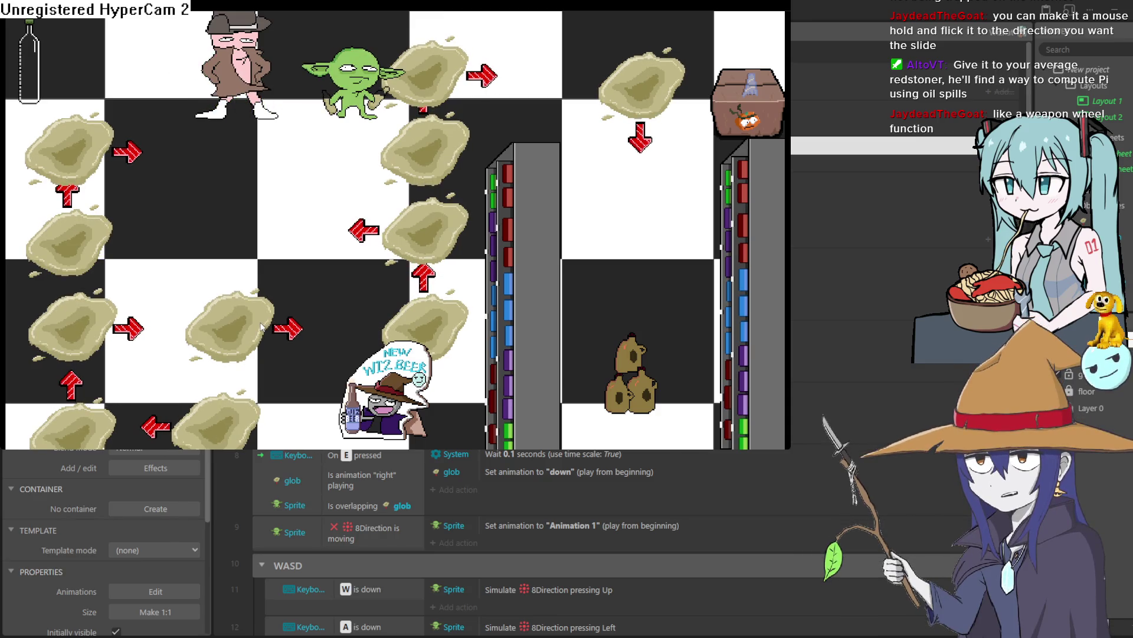
key("a")
key("a")
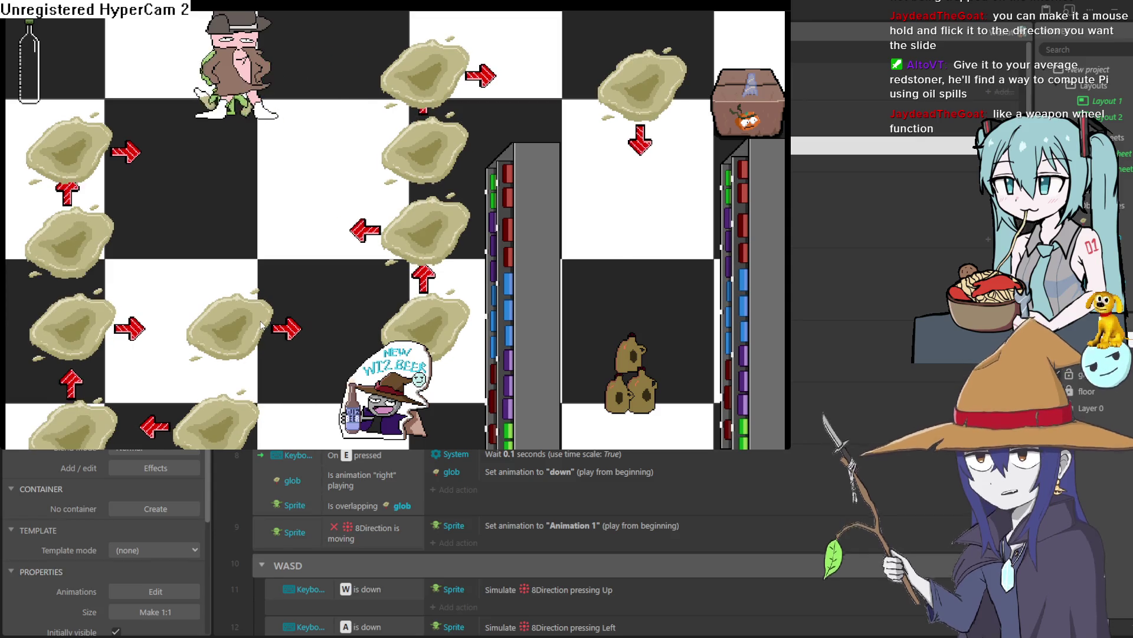
key("s")
key("a")
key("d")
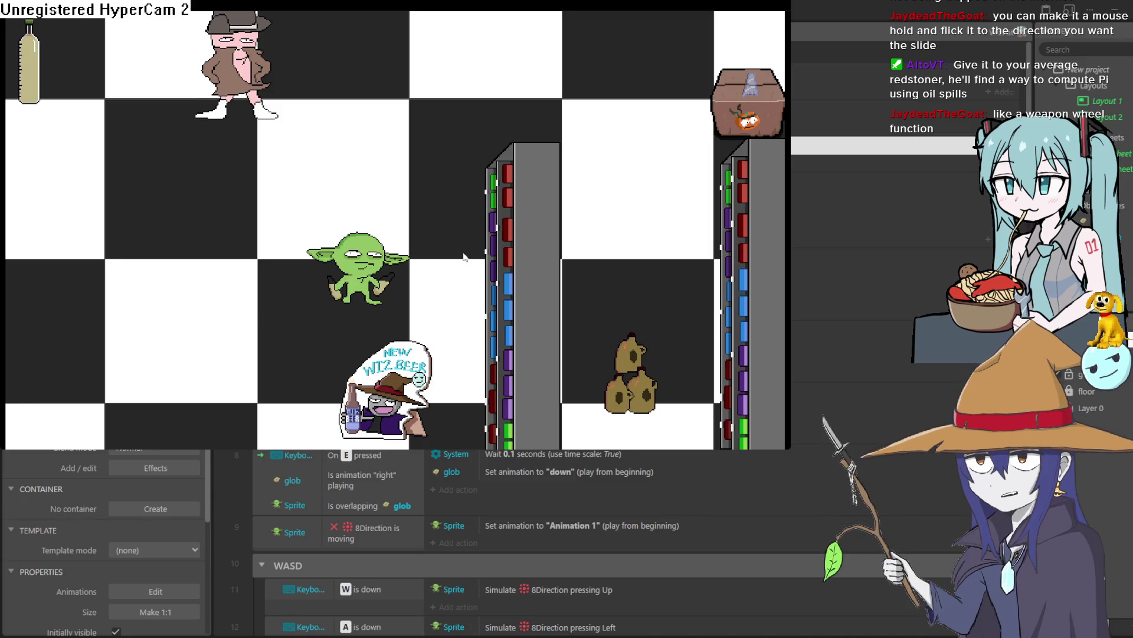
Walk the goblin to the top row and back, dropping an oil spill beneath it.
key("w")
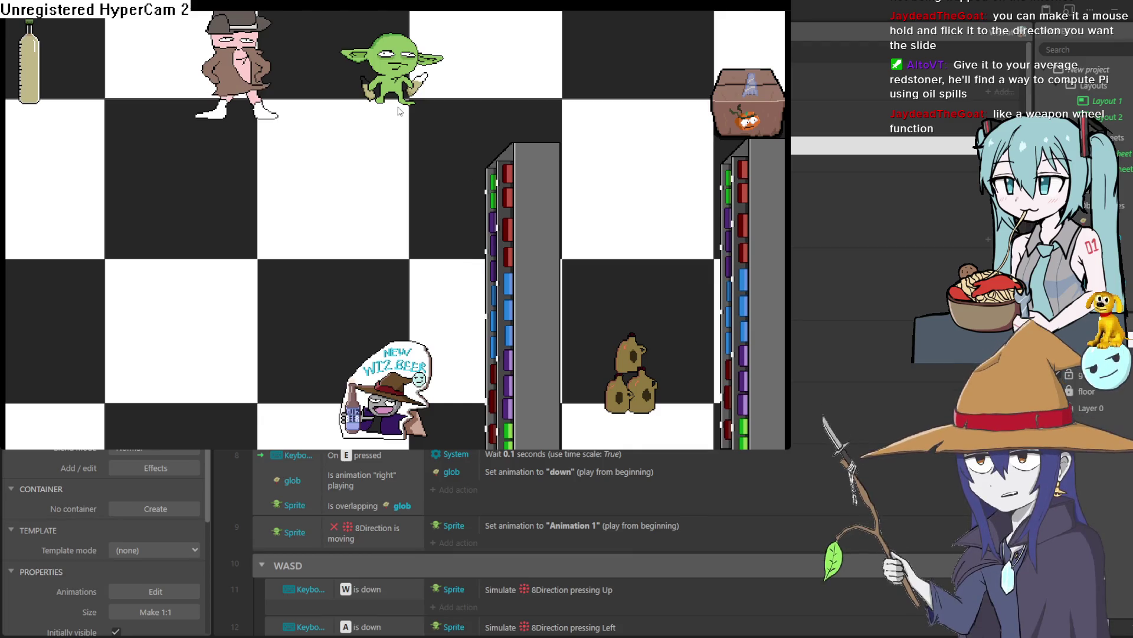
key("s")
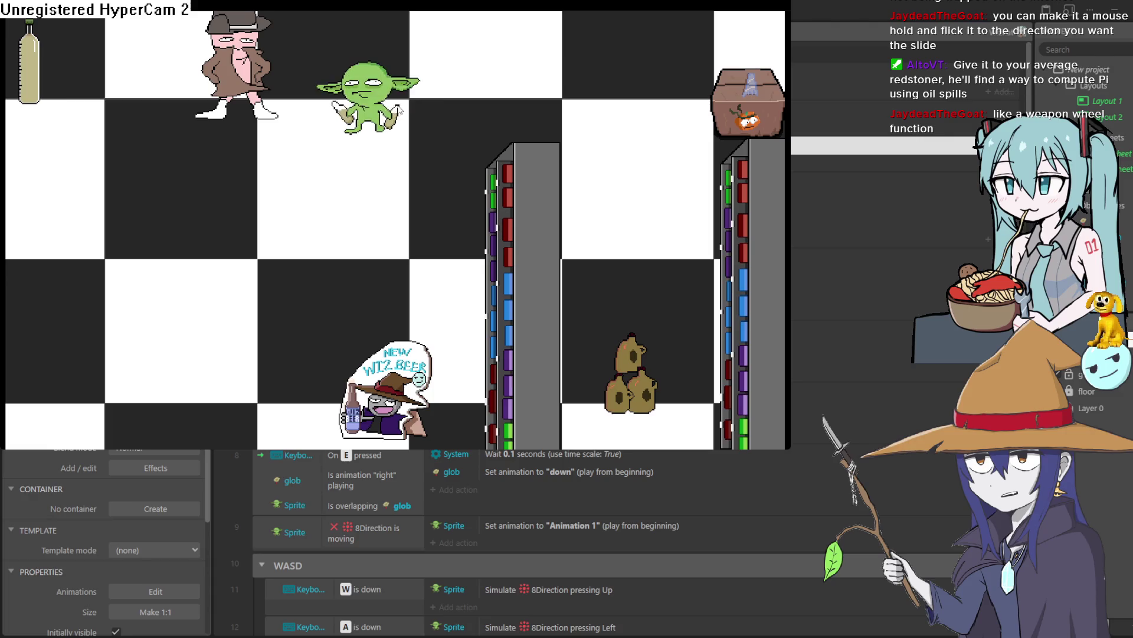
key("w")
key("s")
key("w")
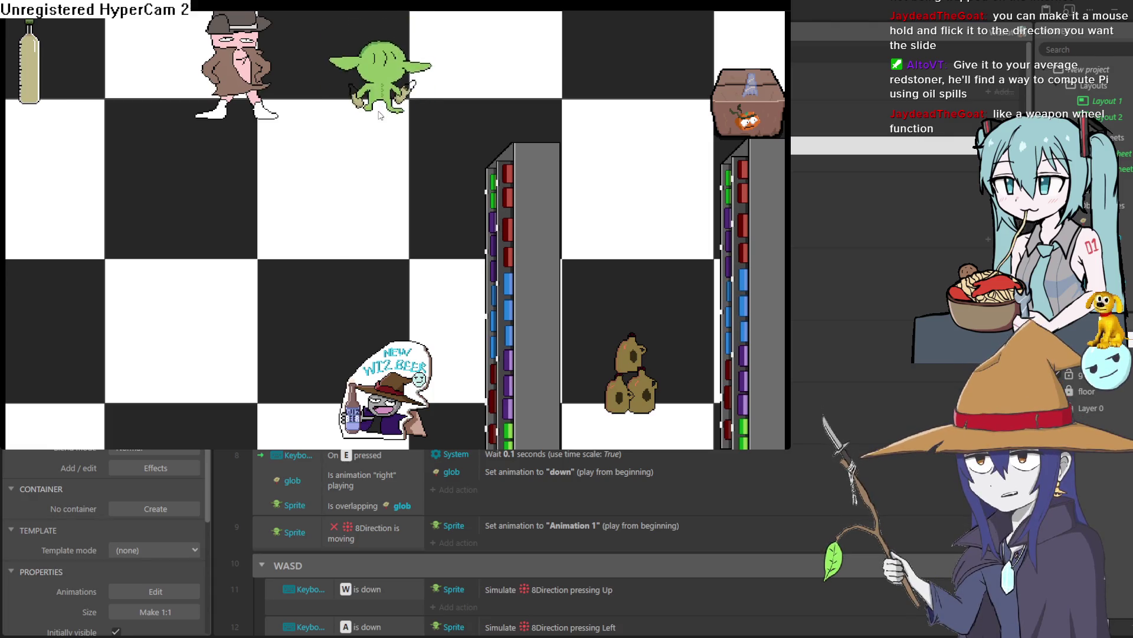
key("s")
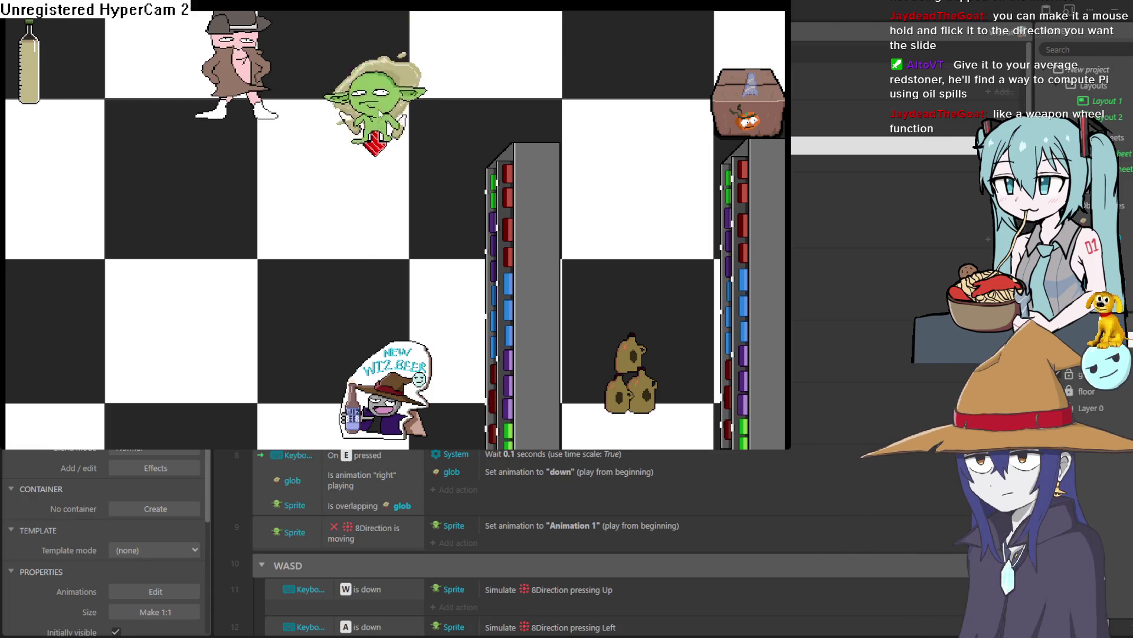
Drop spills at the far left, aiming them up and right, then one beside the shelf.
key("s")
key("a")
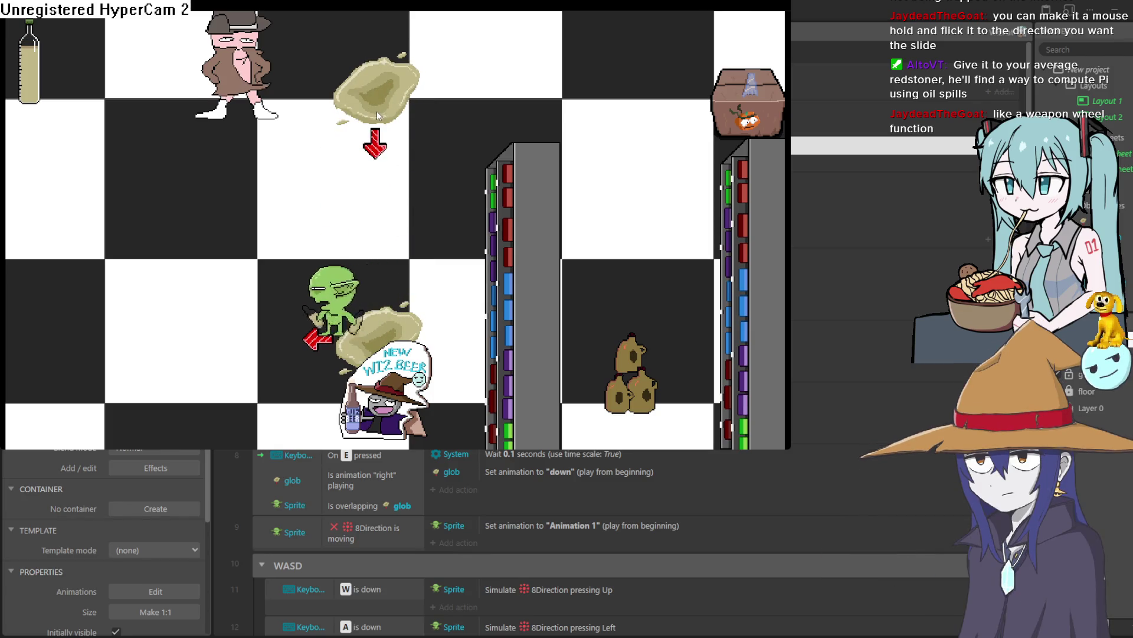
key("e")
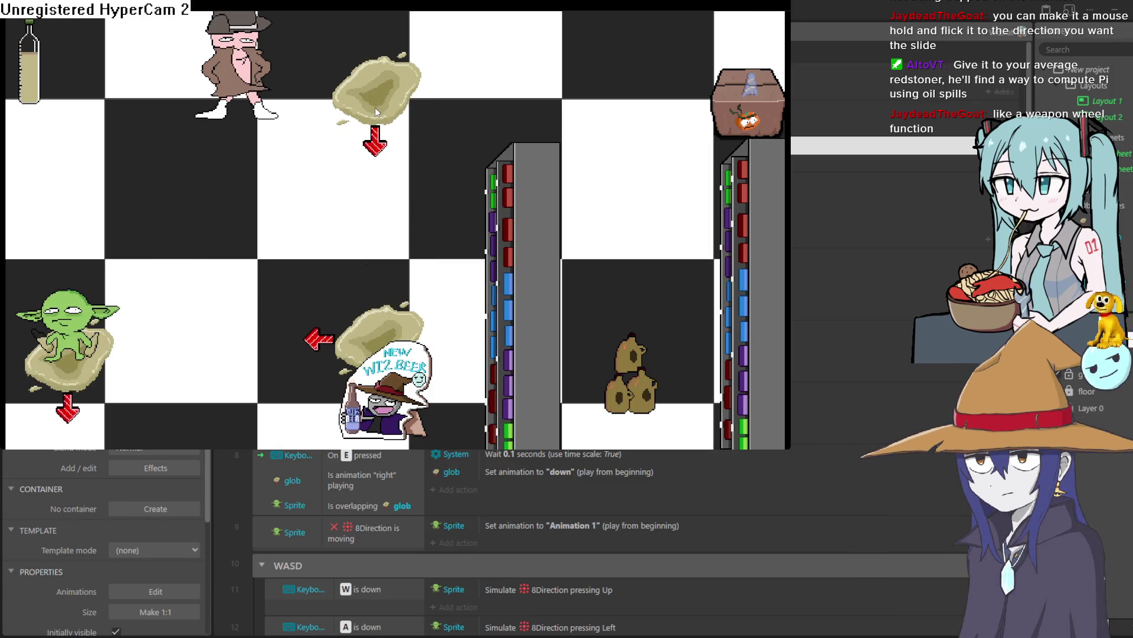
key("w")
key("e")
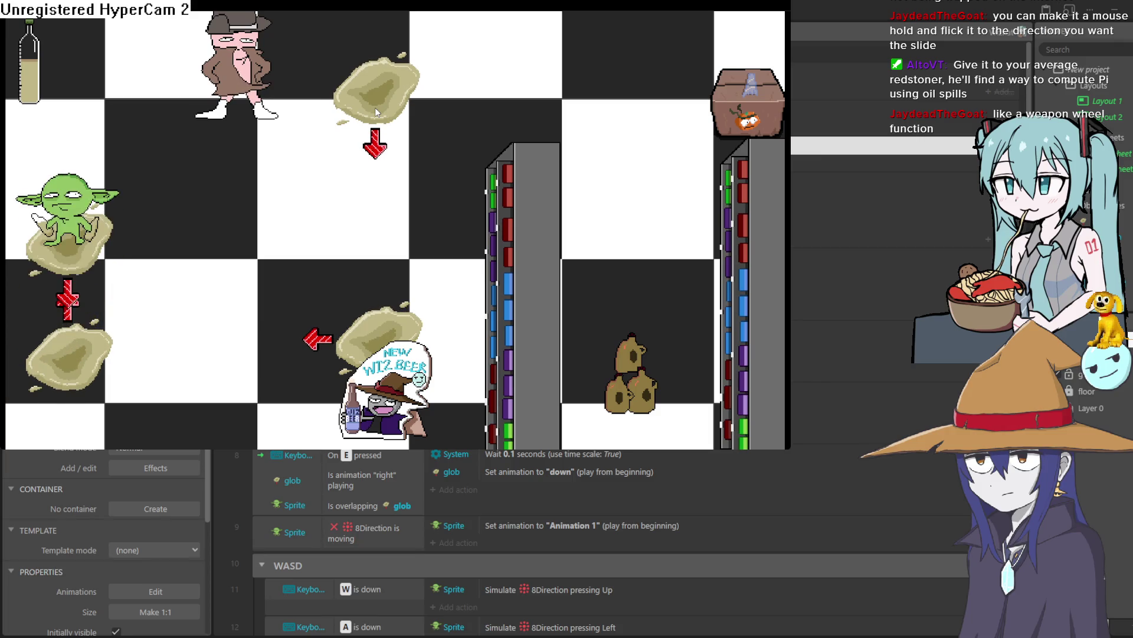
key("d")
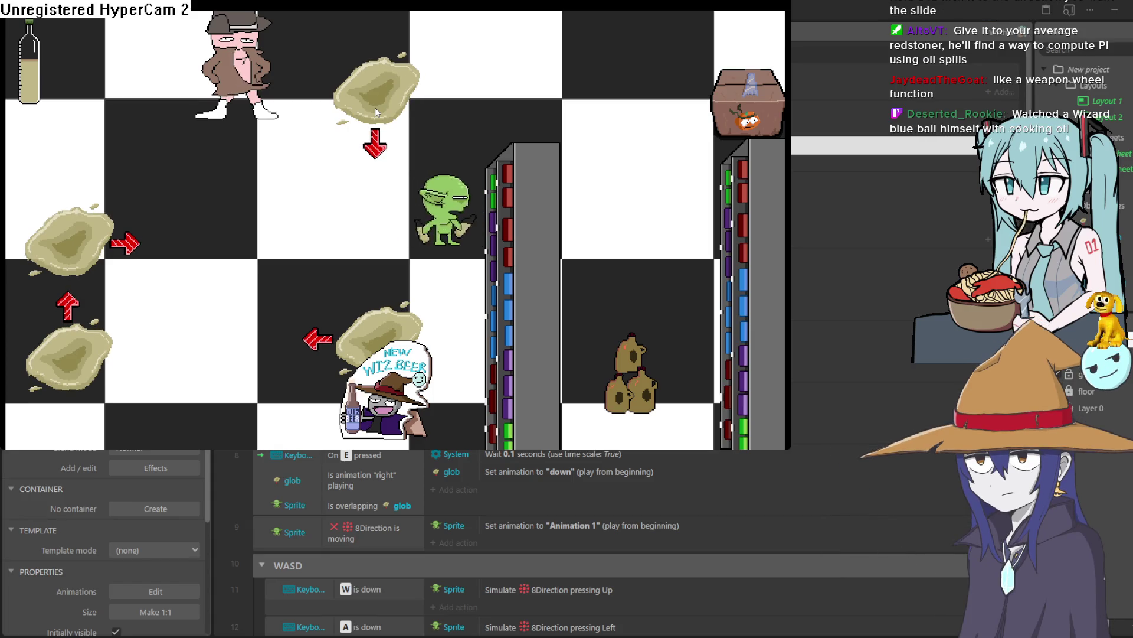
key("e")
Turn the shelf-side spill upward, then left, and walk the goblin left.
key("w")
key("w")
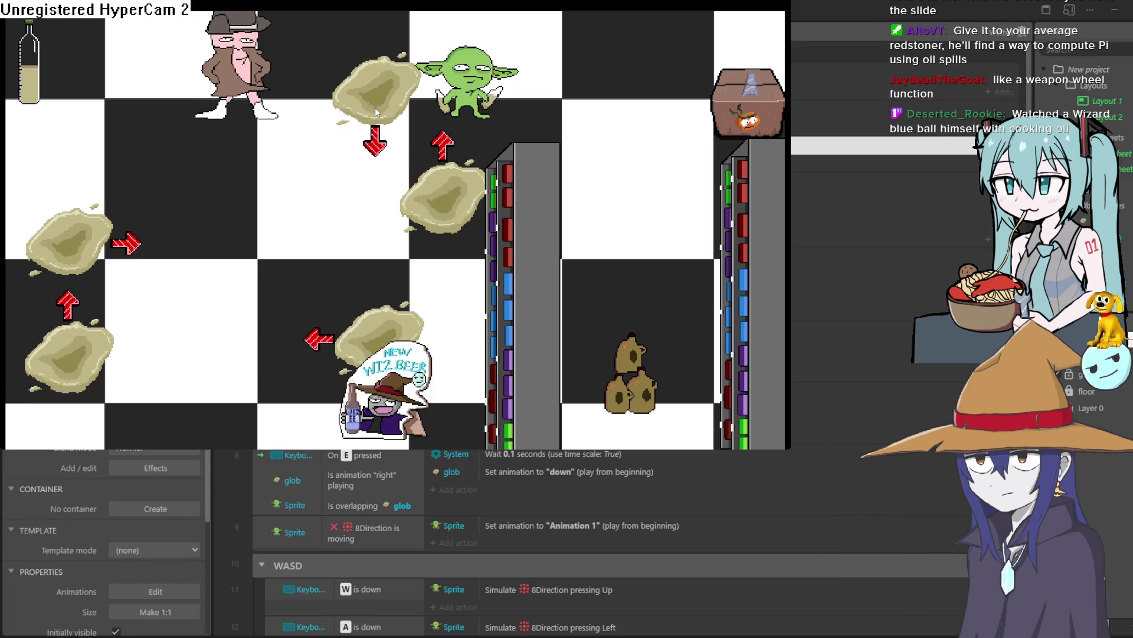
key("a")
key("d")
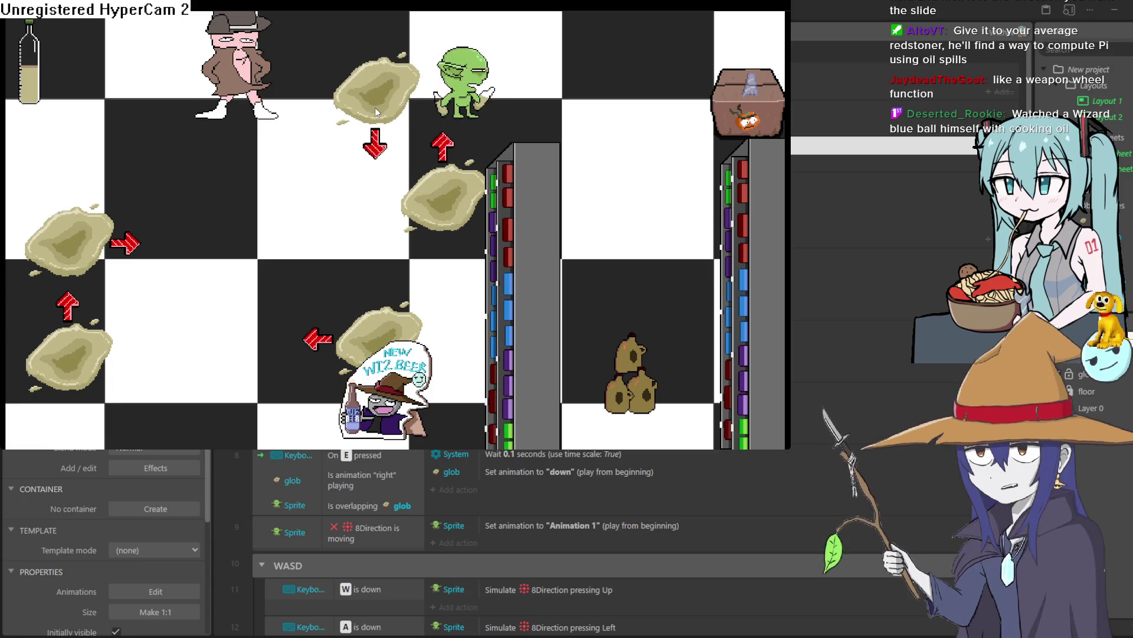
key("s")
key("s")
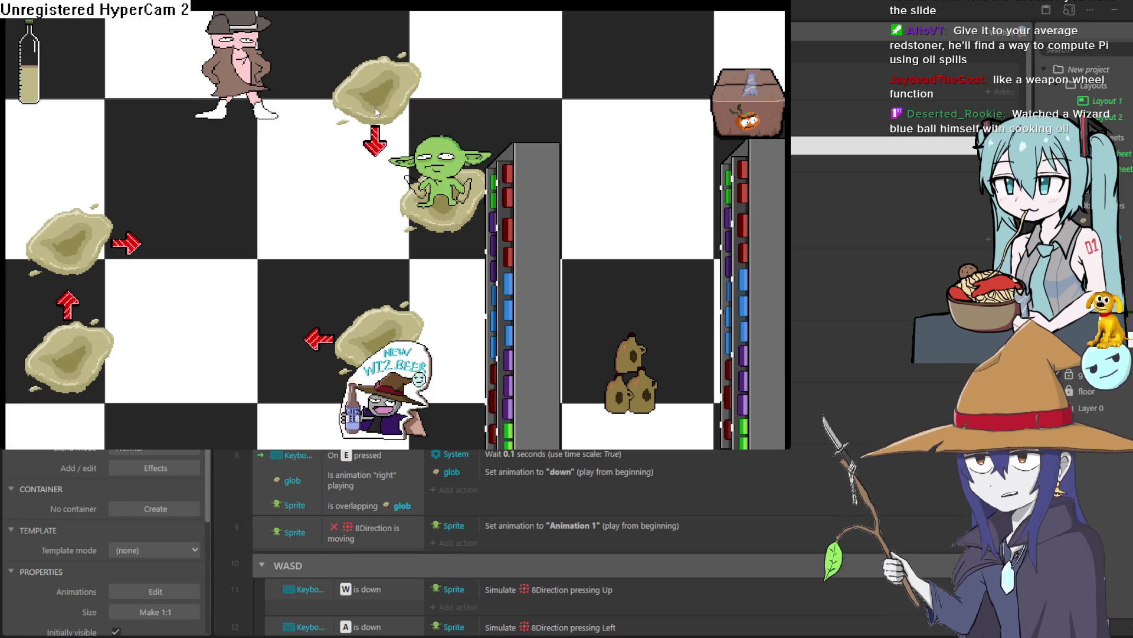
key("e")
key("a")
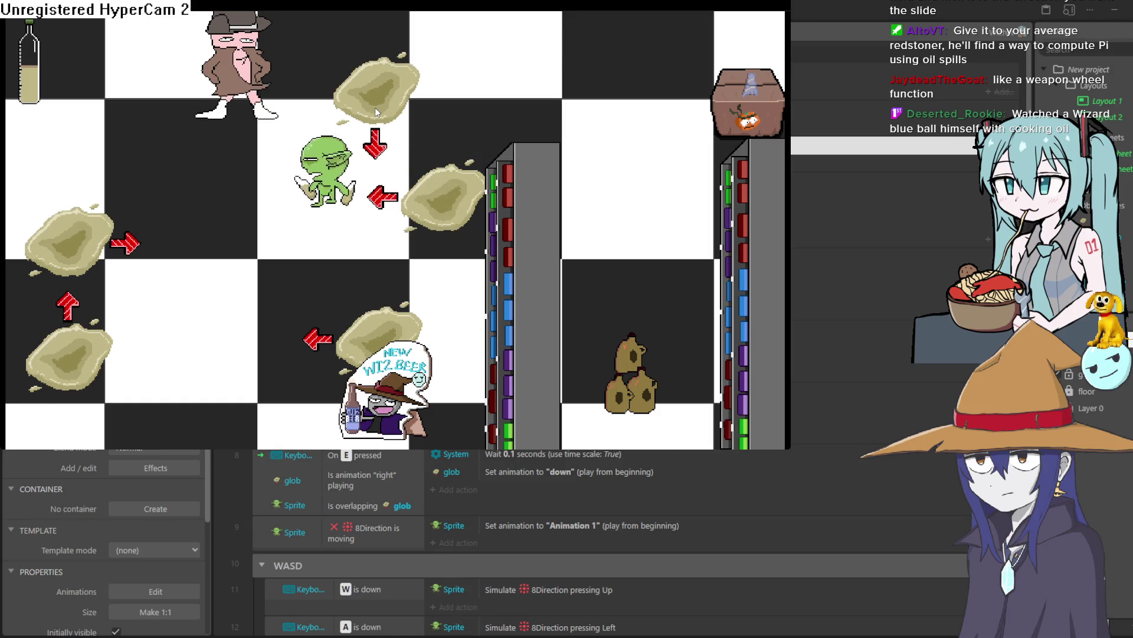
Add a right-pointing top-left spill and a down-pointing spill under the shopkeeper, so it slips.
key("a")
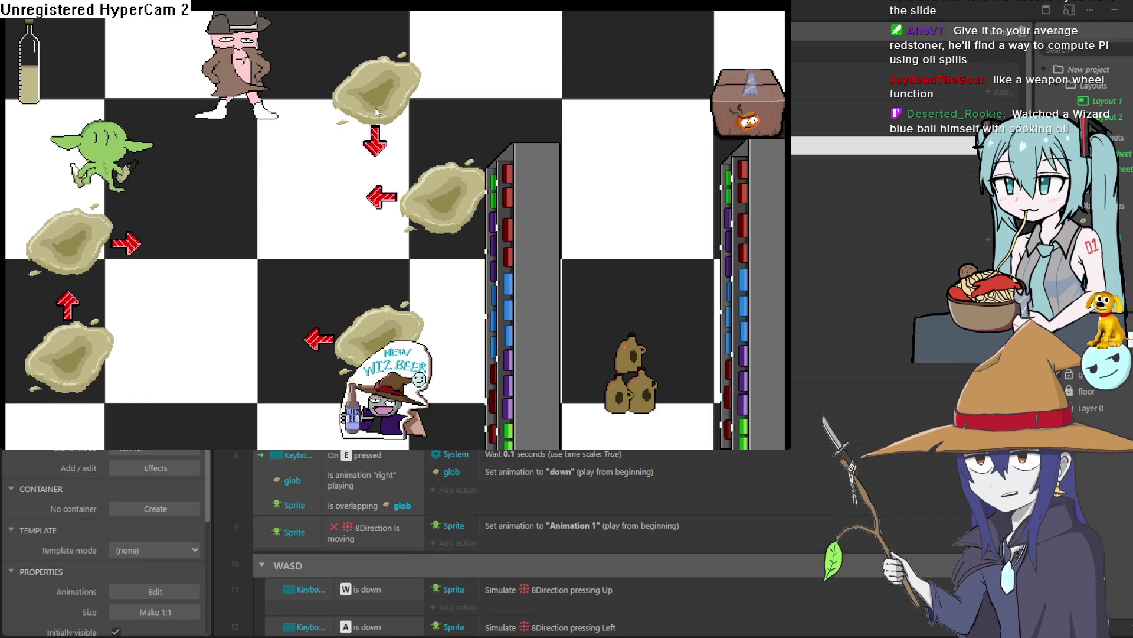
key("e")
key("w")
key("e")
key("d")
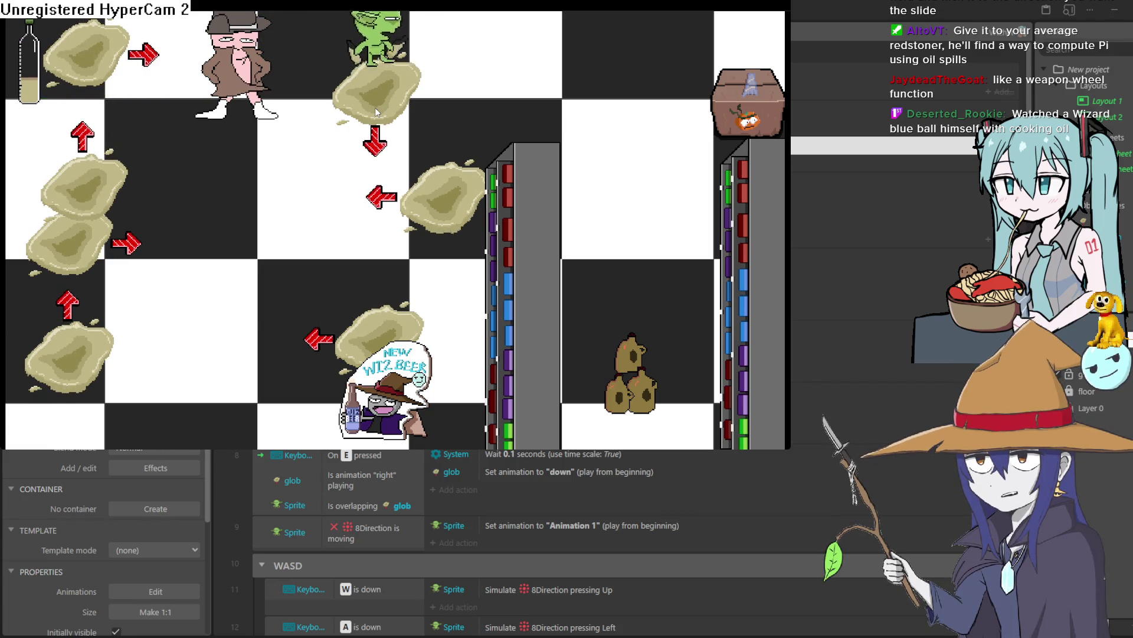
key("a")
key("a")
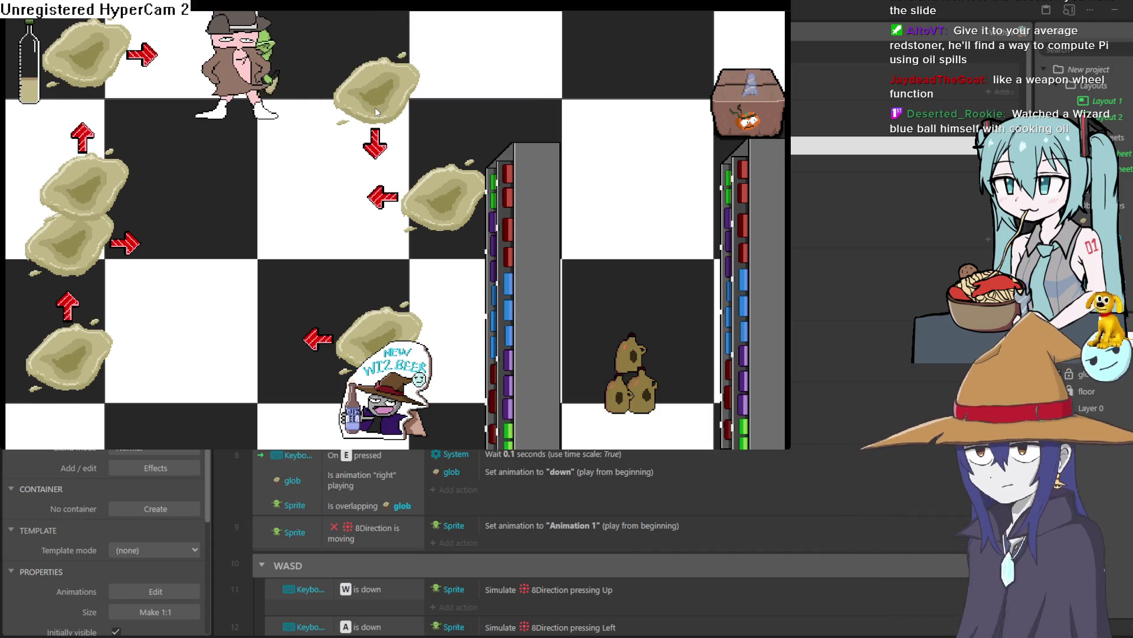
key("e")
key("s")
key("a")
key("a")
key("s")
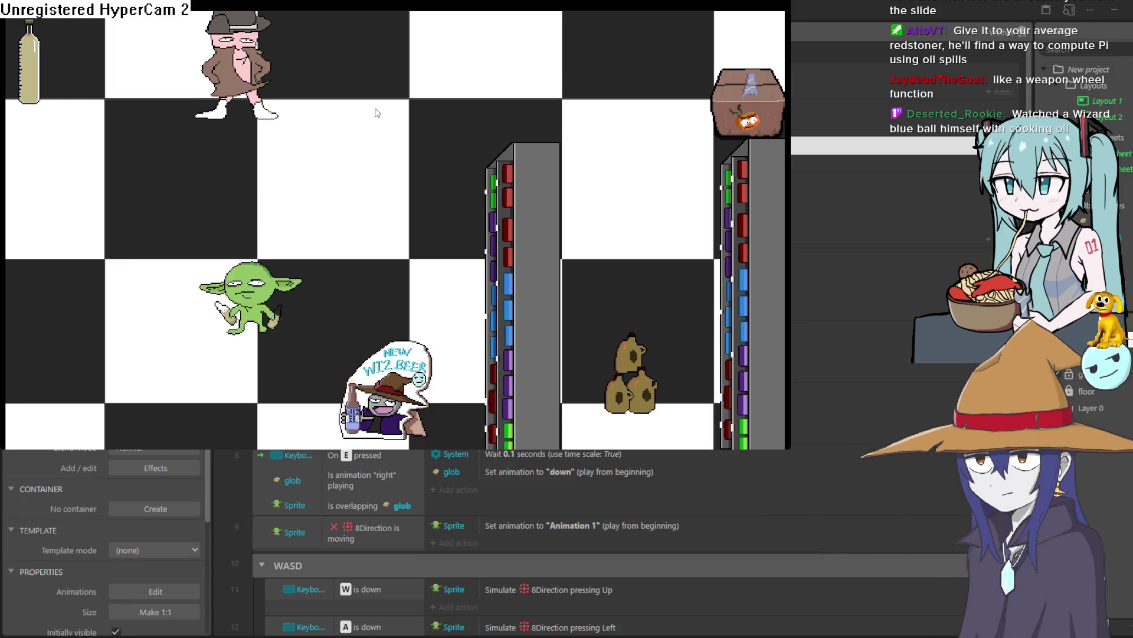
Place oil spills along the bottom row and bottom-left corner, aiming them left, up and right.
key("a")
key("e")
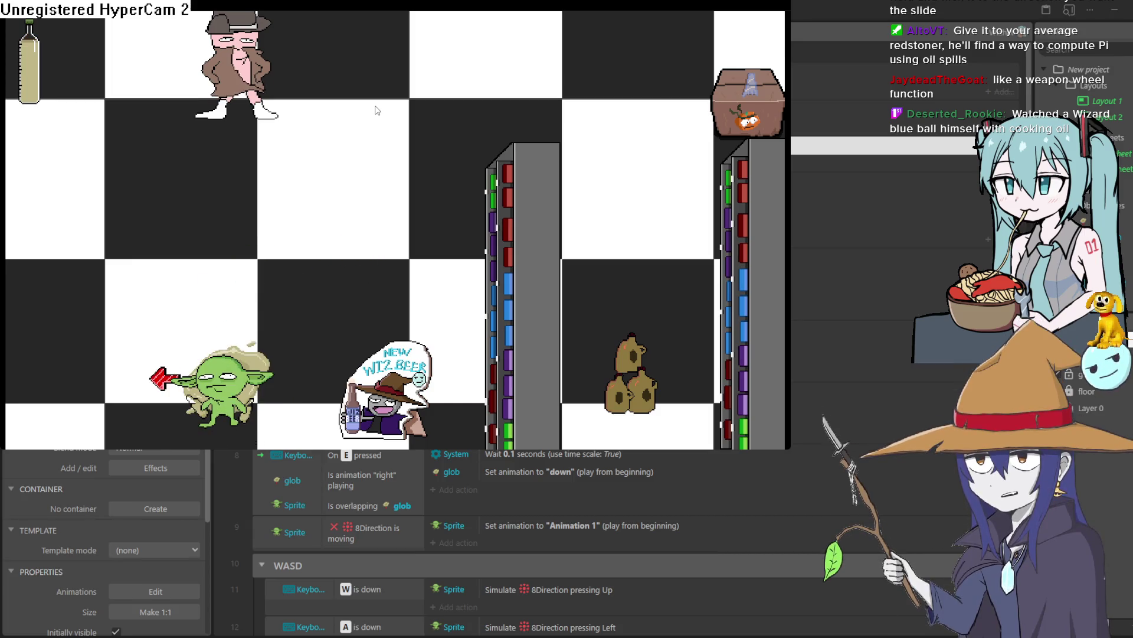
key("a")
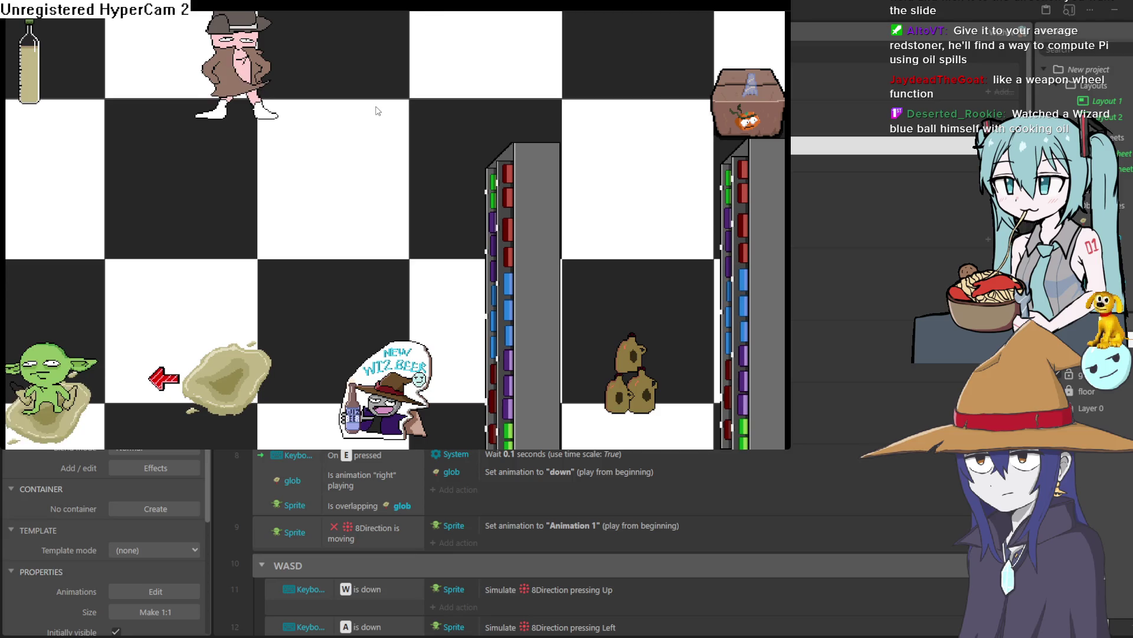
key("w")
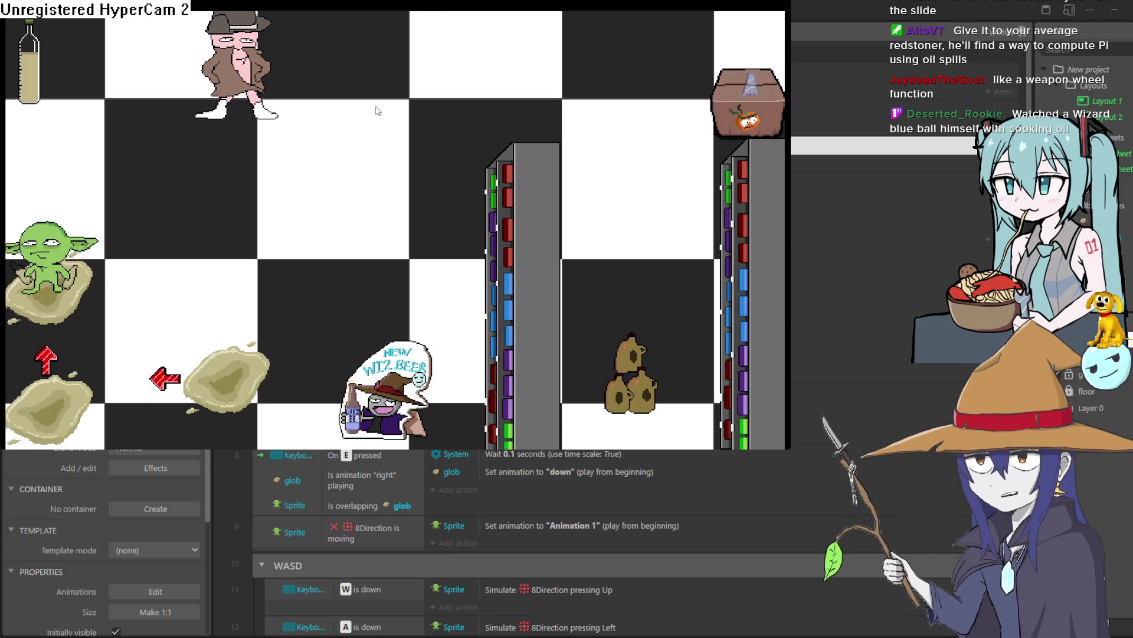
key("d")
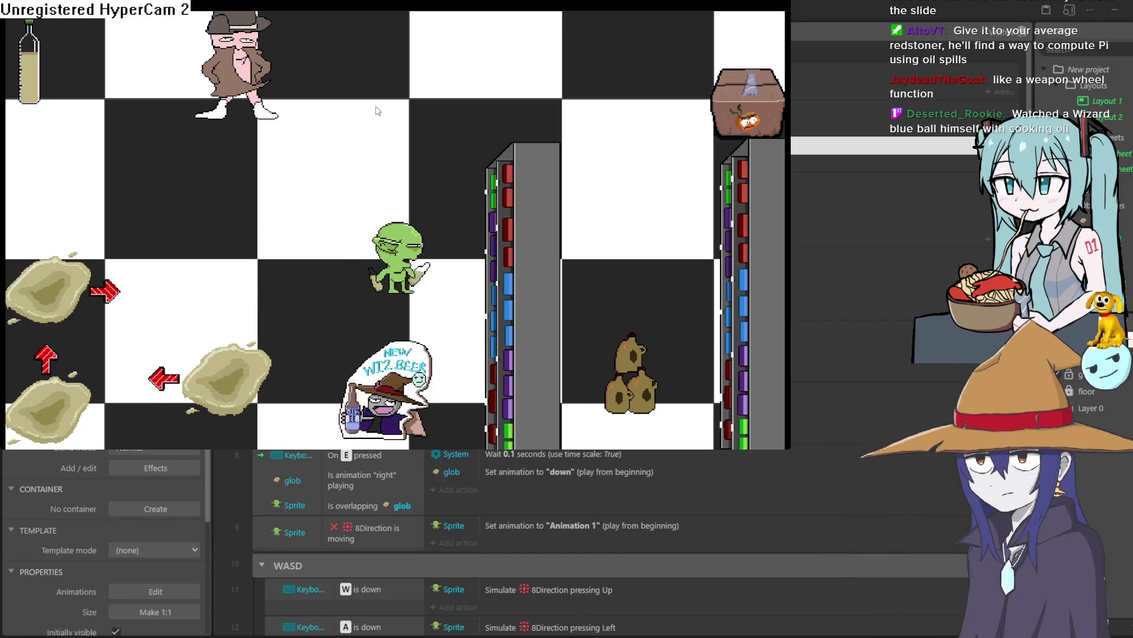
Walk the goblin via the top row onto the shopkeeper and drop a spill sending him sliding down.
key("w")
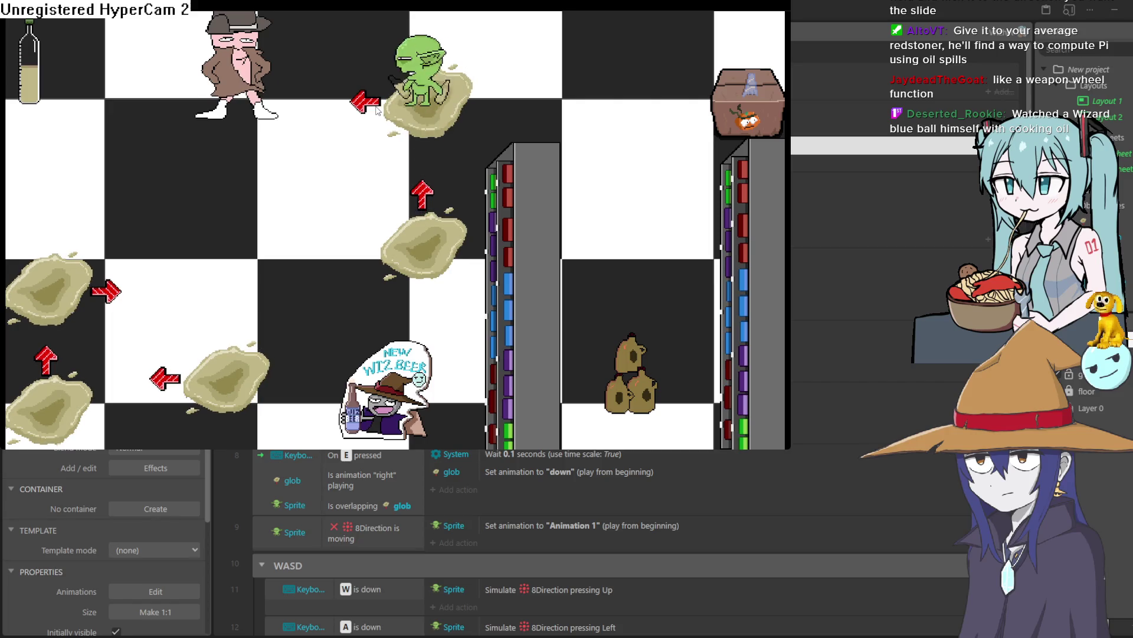
key("a")
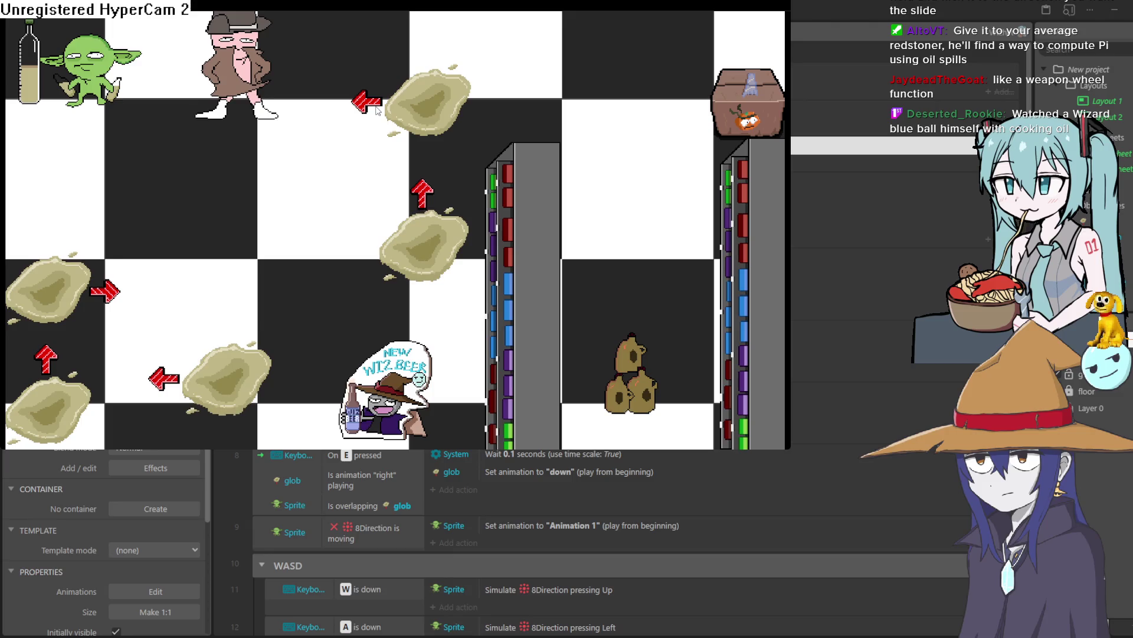
key("s")
key("d")
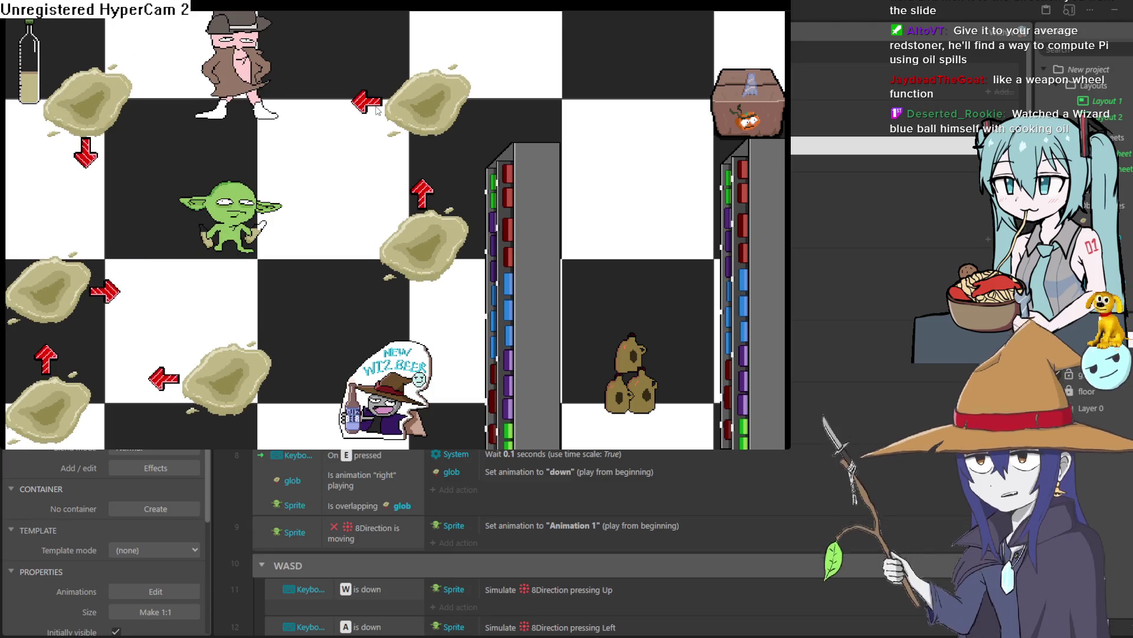
key("w")
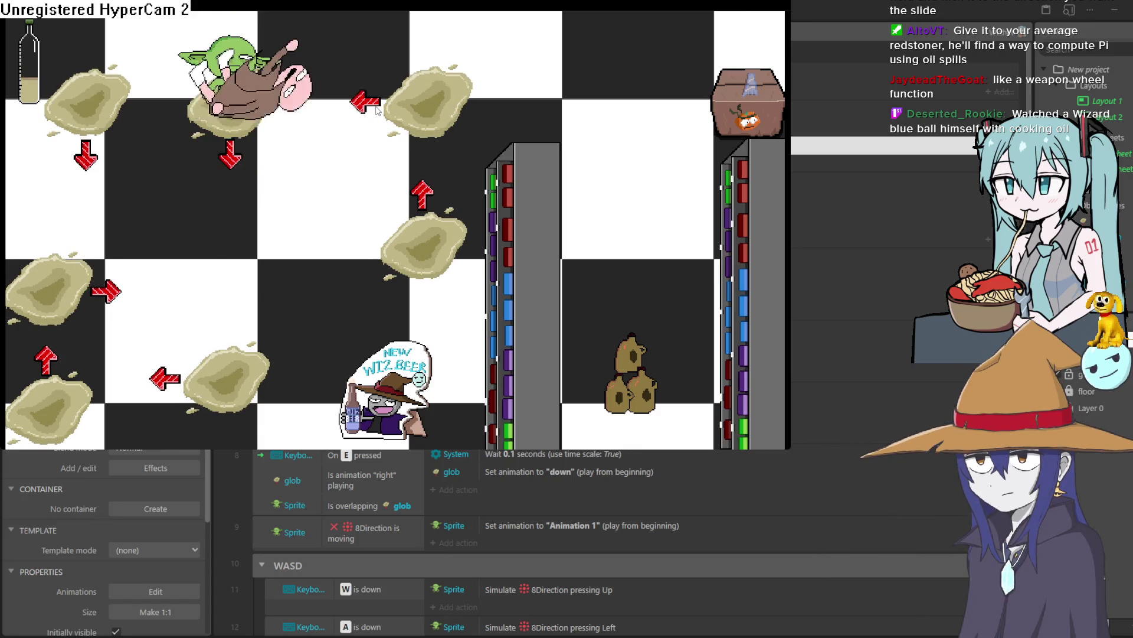
key("e")
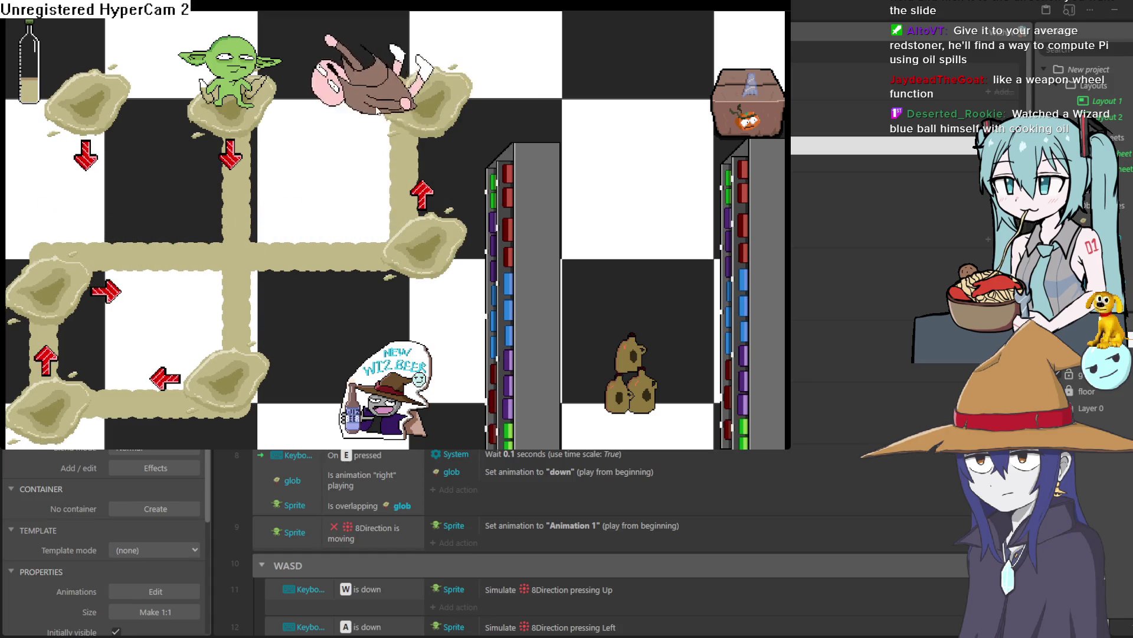
Walk the goblin back and forth along the top row into the upper-right square.
key("d")
key("a")
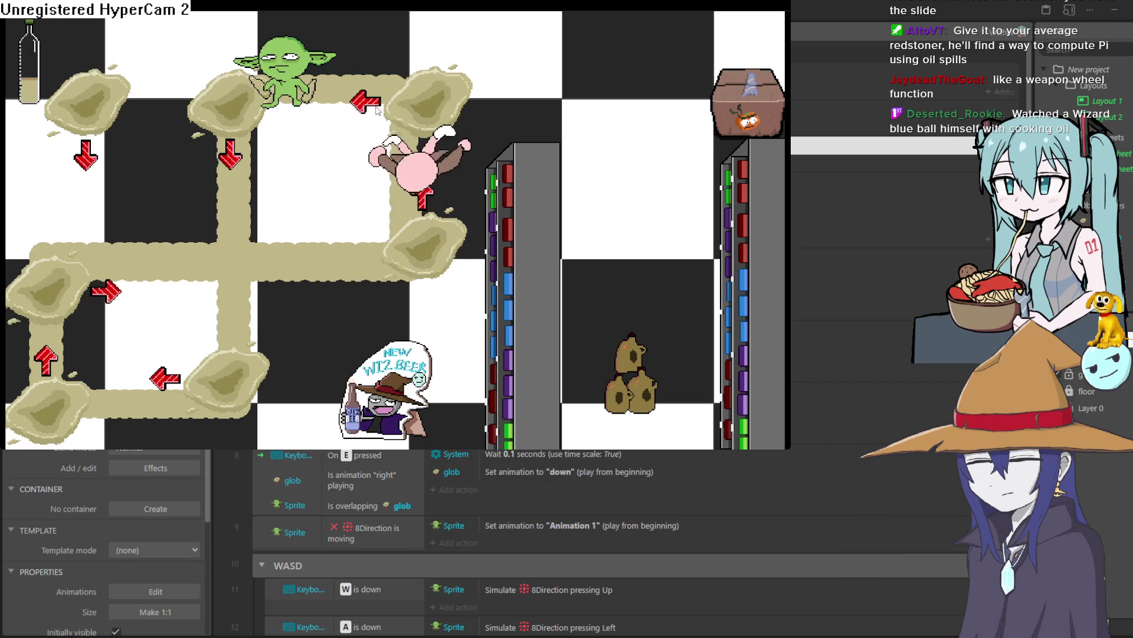
key("d")
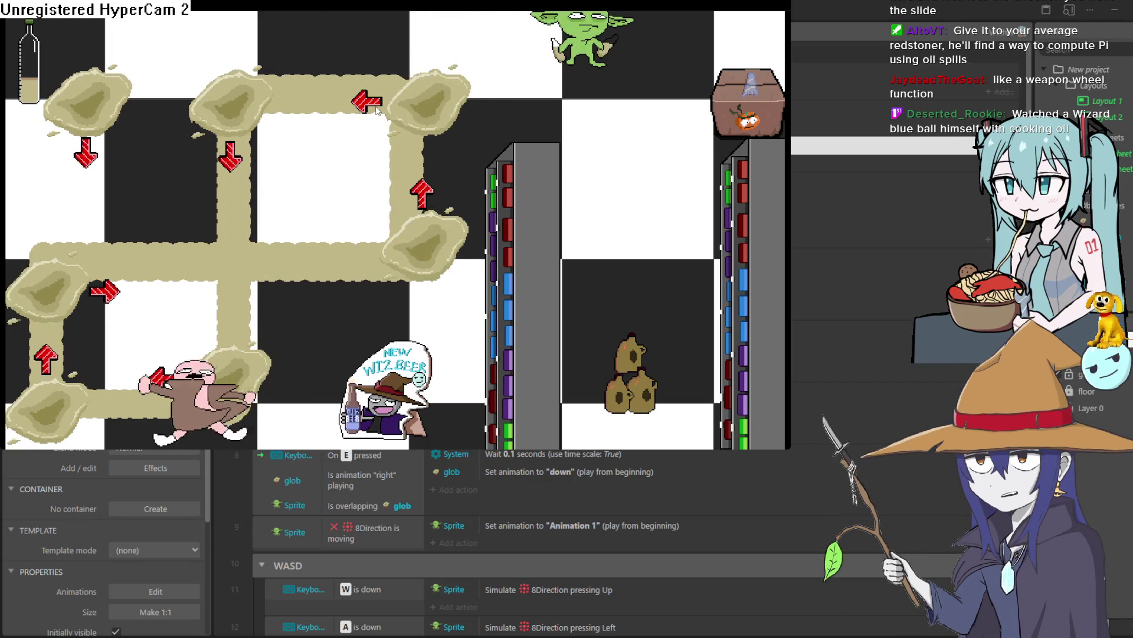
key("s")
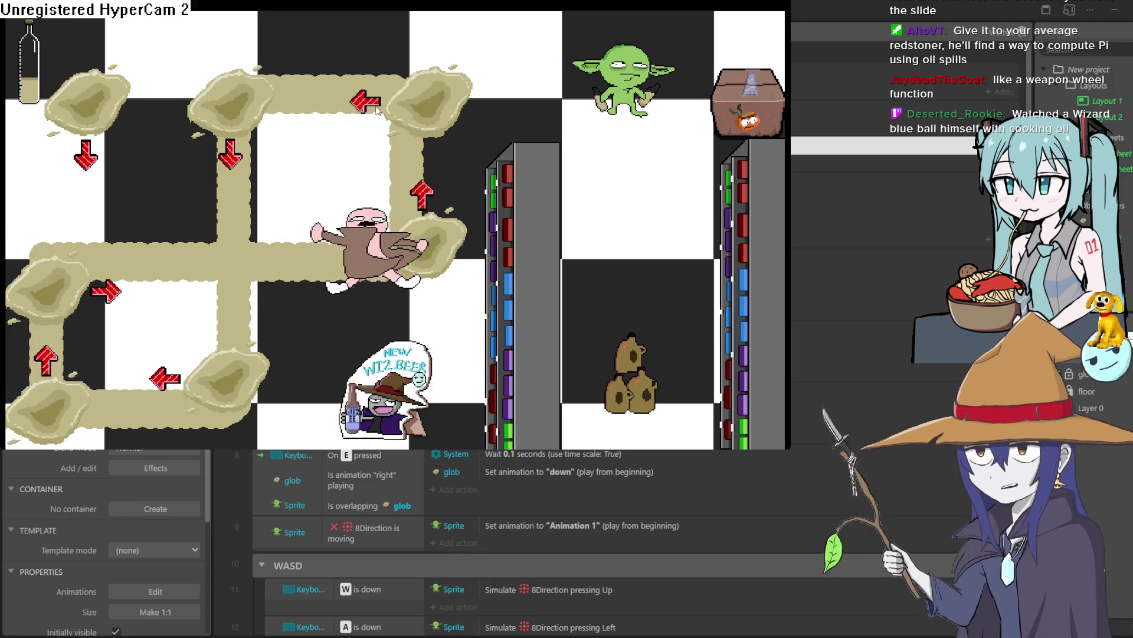
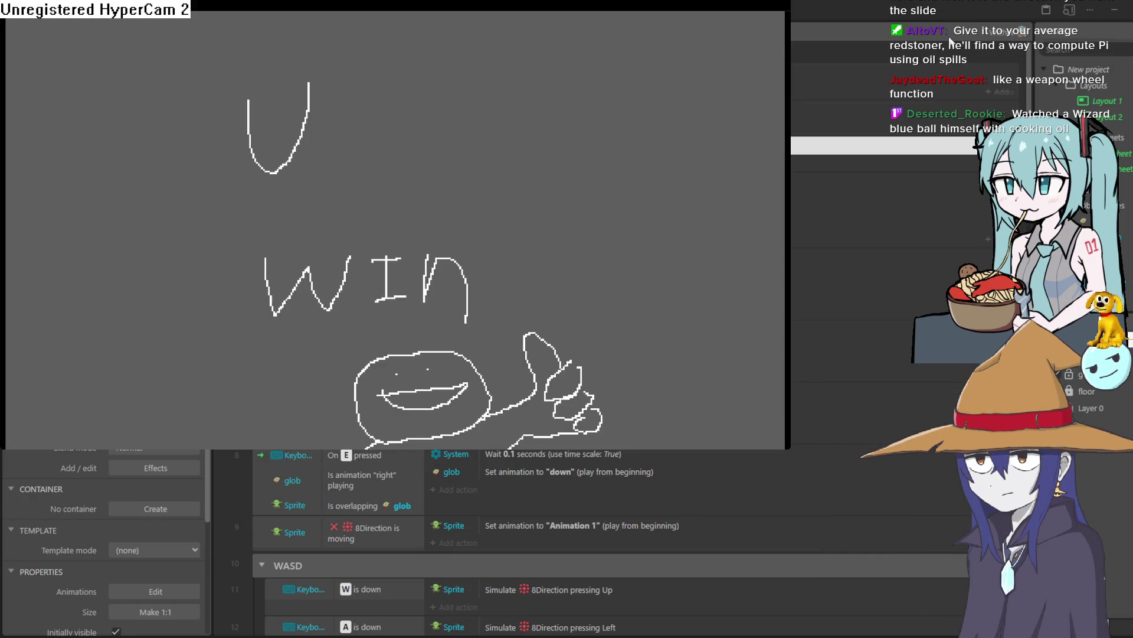
Close the game preview, pan the Layout 1 scene, and minimize Construct 3 to reveal Aseprite.
left_click(987, 36)
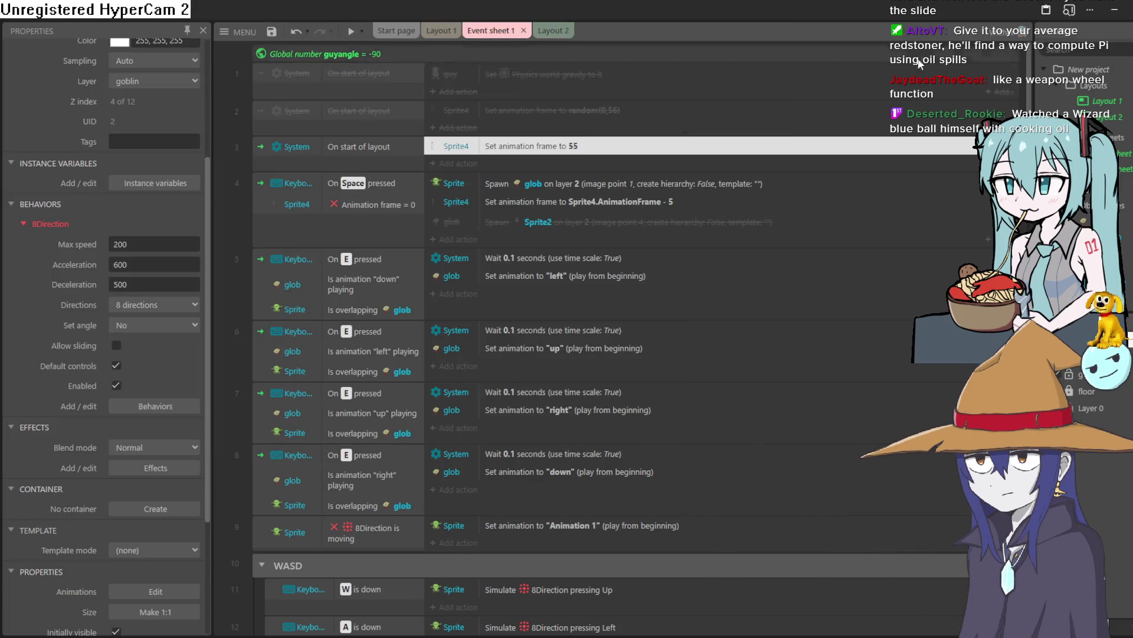
left_click(440, 33)
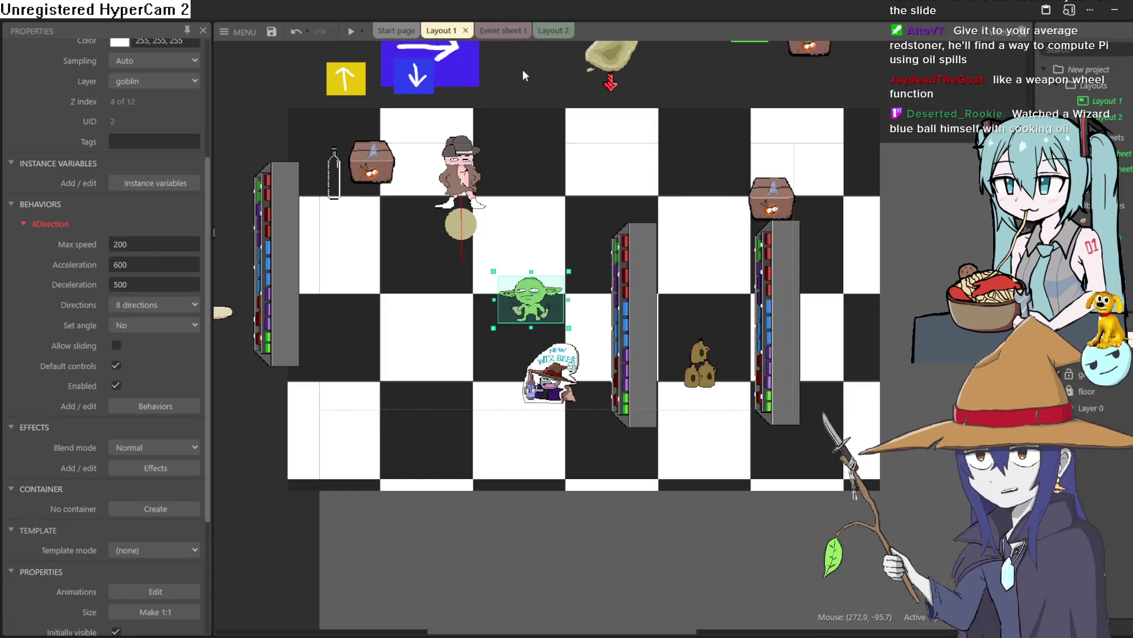
mouse_move(508, 167)
left_mouse_down()
mouse_move(614, 263)
mouse_move(582, 269)
mouse_move(588, 286)
left_mouse_up()
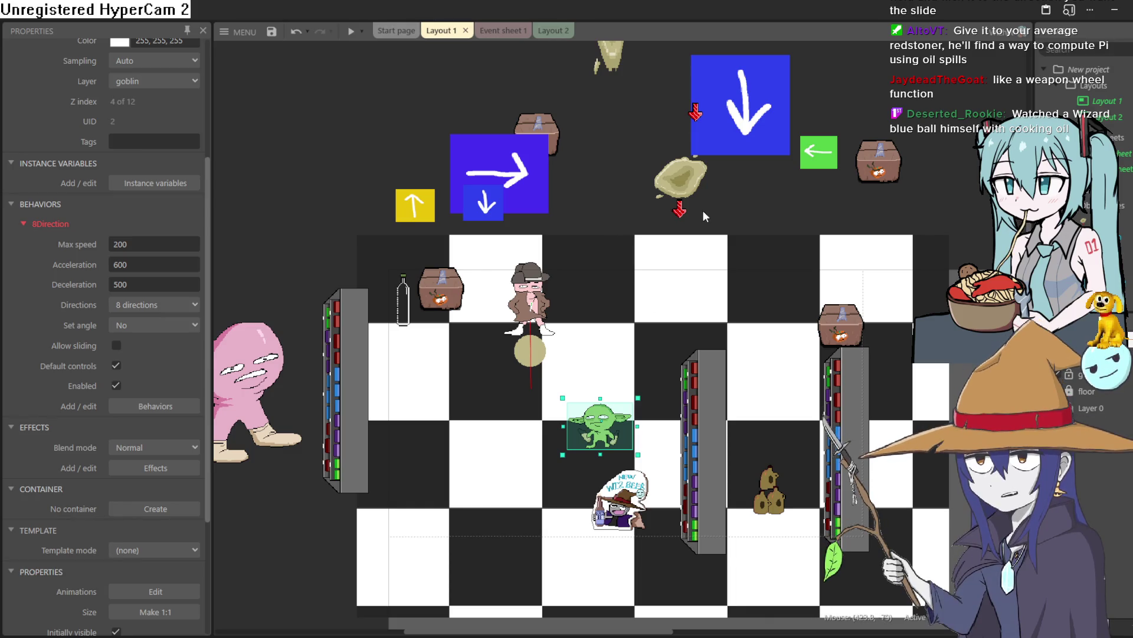
left_click(1115, 17)
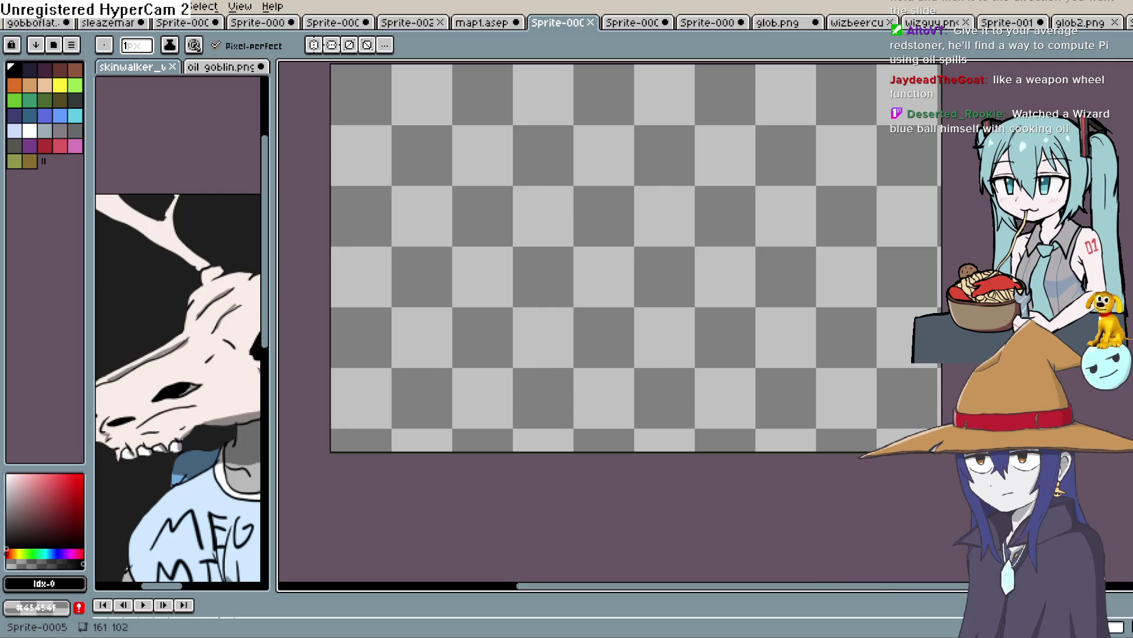
Switch to the Sprite-001 shop scene among the open sprites.
left_click_drag(620, 246, 660, 324)
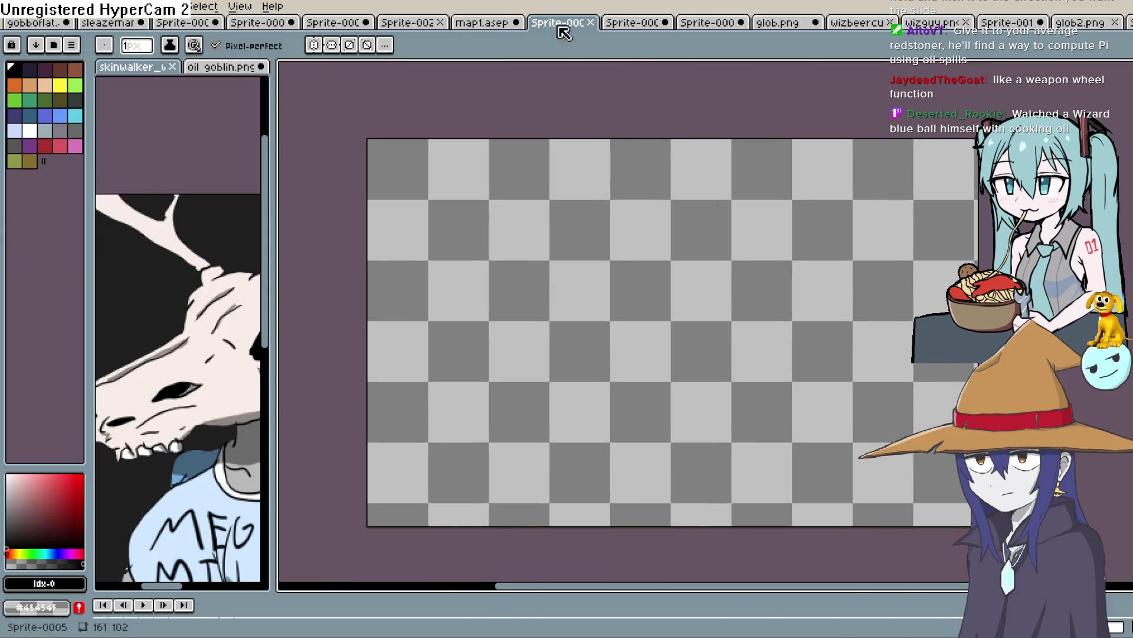
key("ctrl+Tab")
left_click(791, 24)
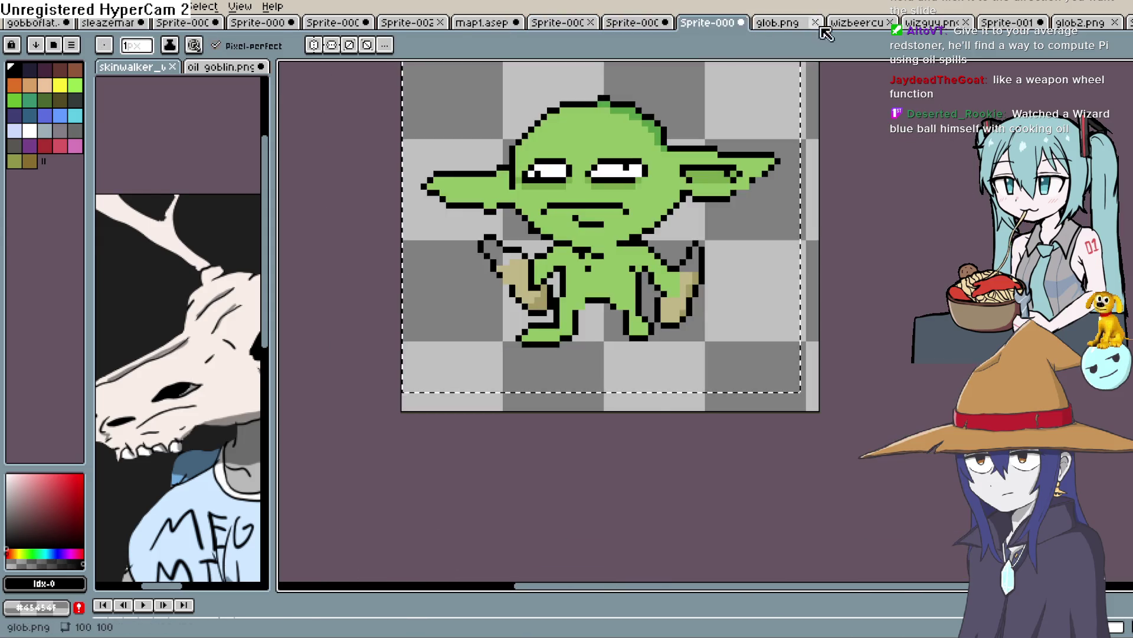
left_click(862, 24)
left_click(938, 25)
left_click(1037, 28)
Zoom in on the skull and counter and widen the reference image panel.
mouse_move(555, 192)
left_mouse_down()
mouse_move(604, 185)
mouse_move(652, 157)
left_mouse_up()
scroll(651, 157, "up", 2)
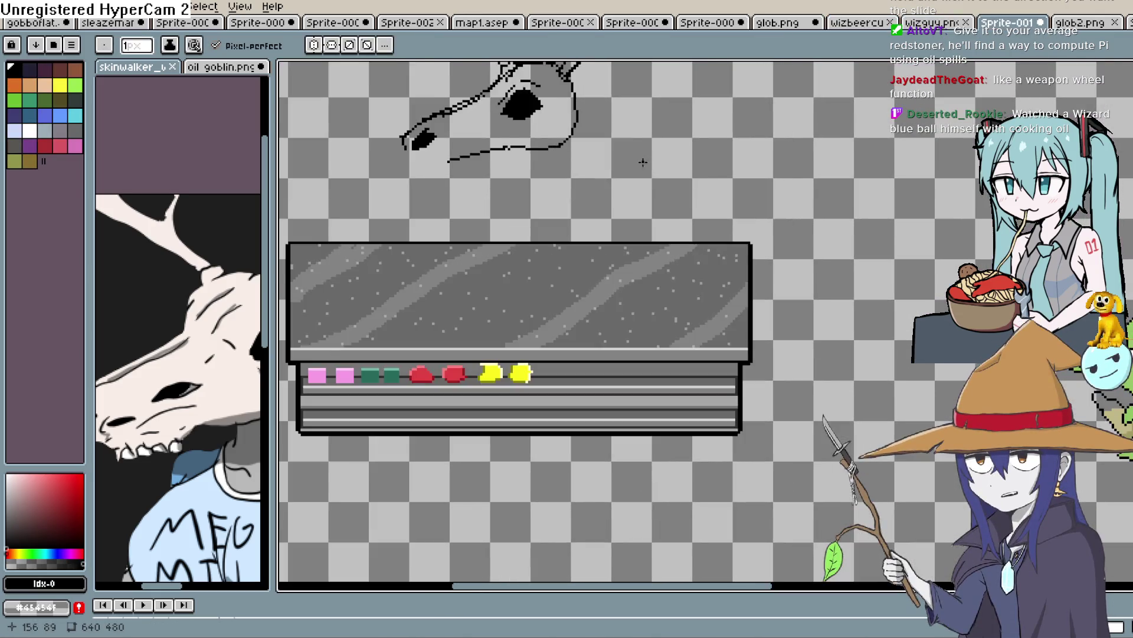
left_click_drag(575, 140, 566, 182)
scroll(779, 223, "up", 1)
left_click_drag(701, 219, 683, 235)
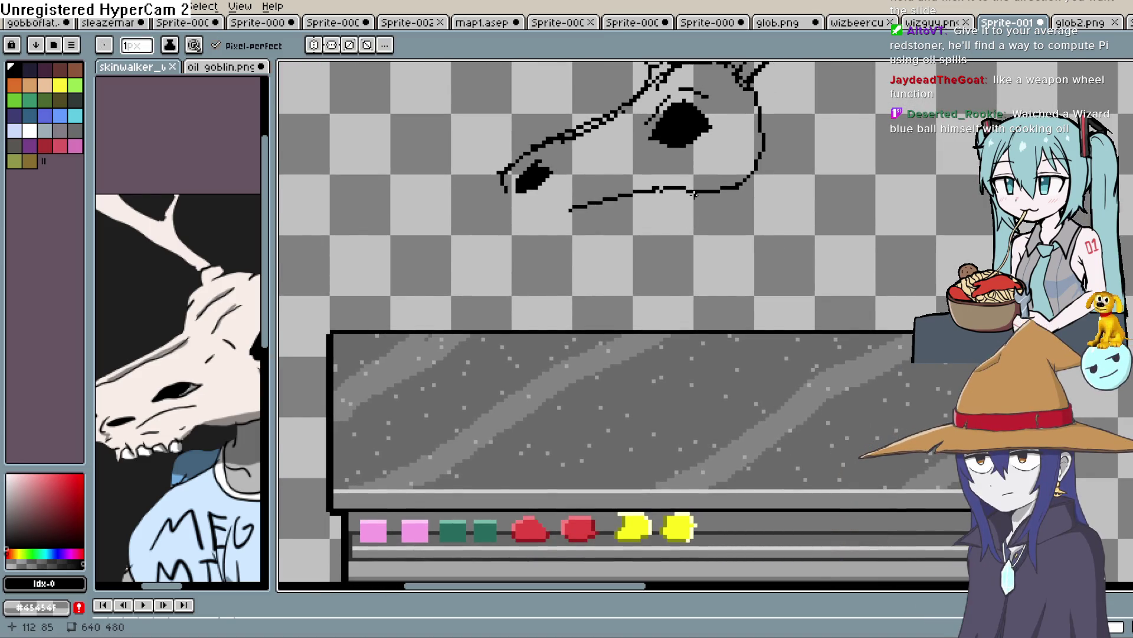
left_click_drag(610, 232, 614, 220)
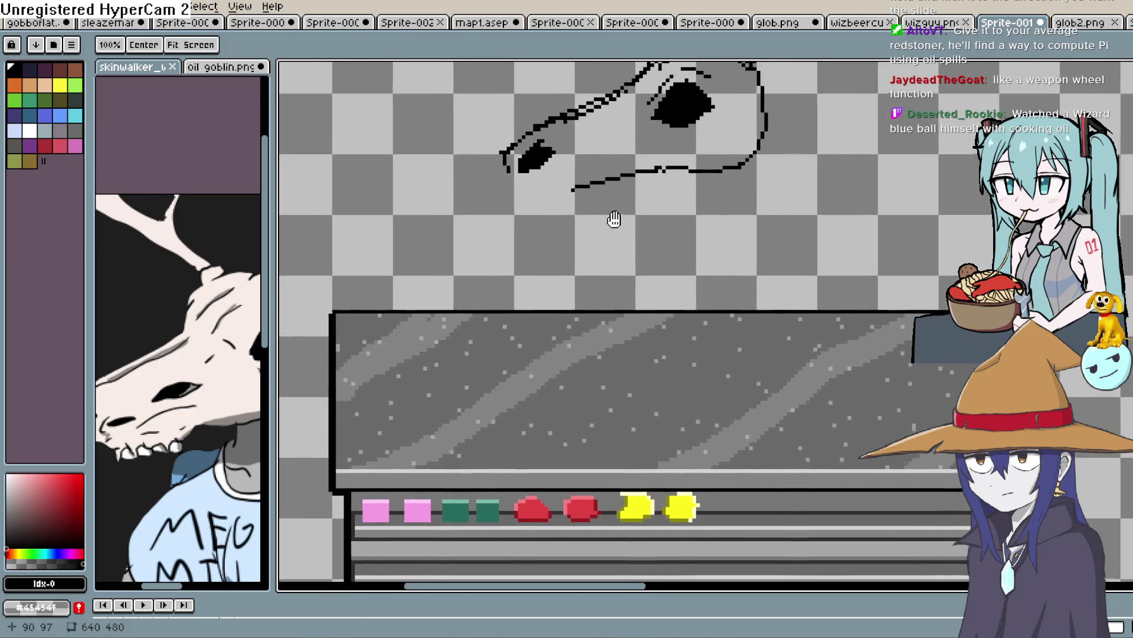
left_click_drag(273, 372, 365, 371)
Draw a short vertical line under the jaw, shift the reference, and undo the stray stroke end.
left_click_drag(665, 172, 665, 189)
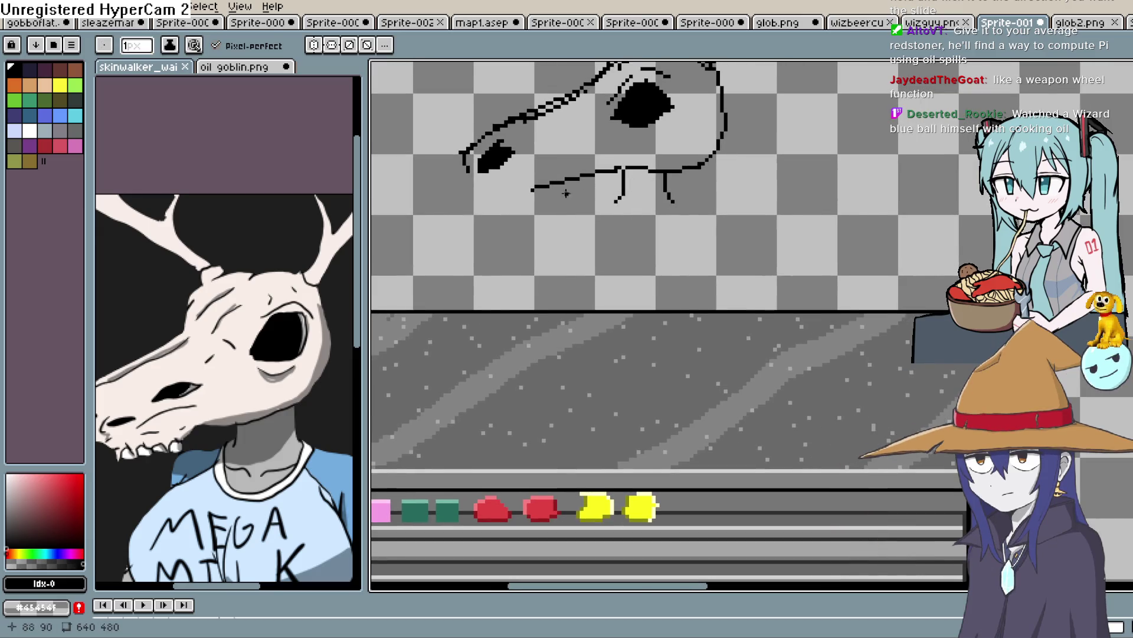
left_click_drag(566, 194, 587, 193)
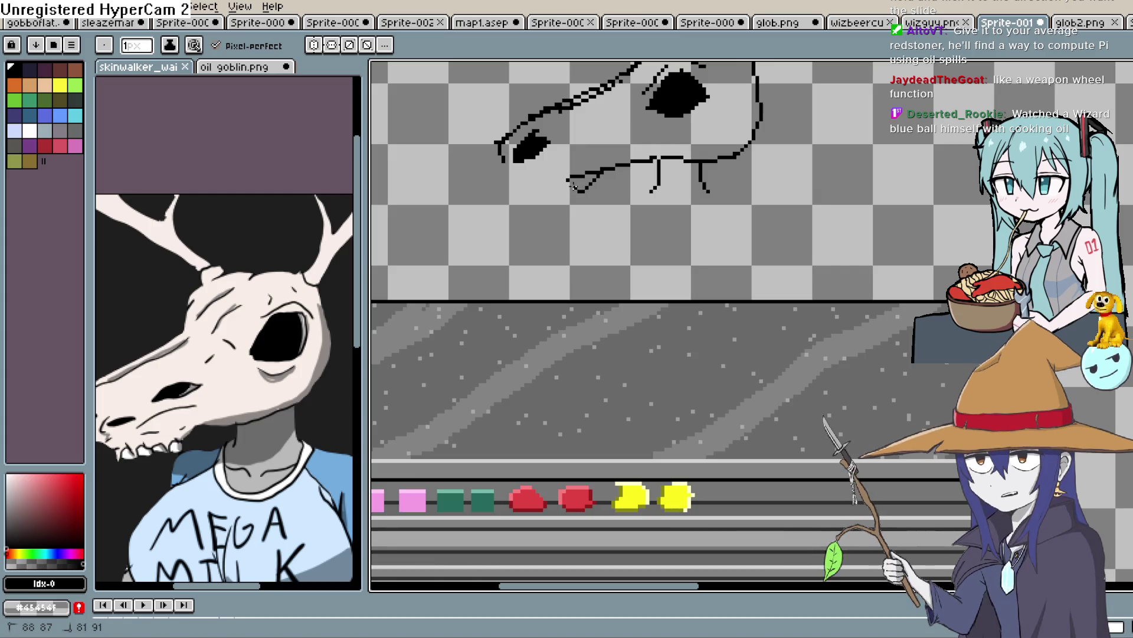
left_click_drag(574, 181, 623, 186)
mouse_move(282, 348)
left_mouse_down()
mouse_move(319, 325)
mouse_move(311, 362)
left_mouse_up()
left_click_drag(584, 123, 534, 181)
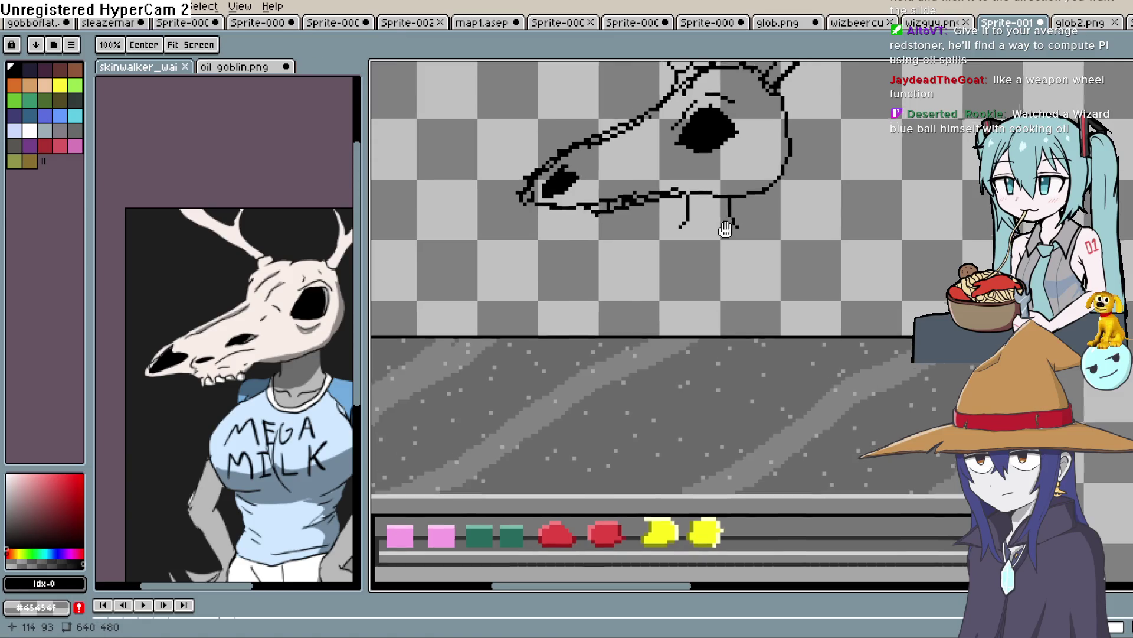
left_click_drag(689, 254, 652, 207)
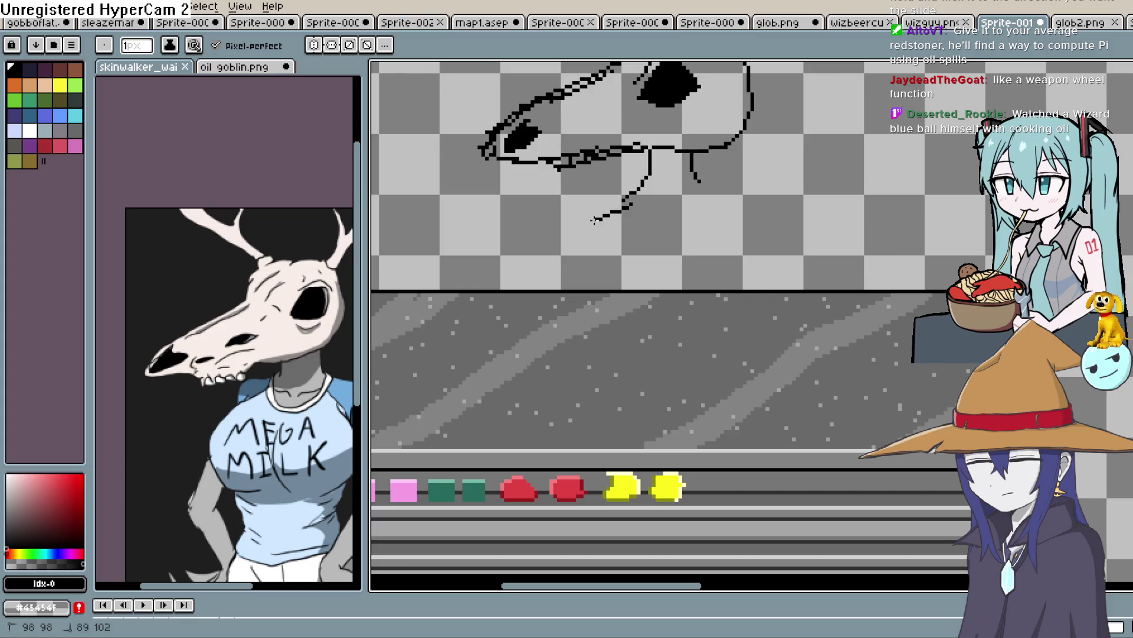
key("ctrl+z")
Draw the neck line down toward the counter and bring the whole skull into view.
scroll(671, 203, "up", 1)
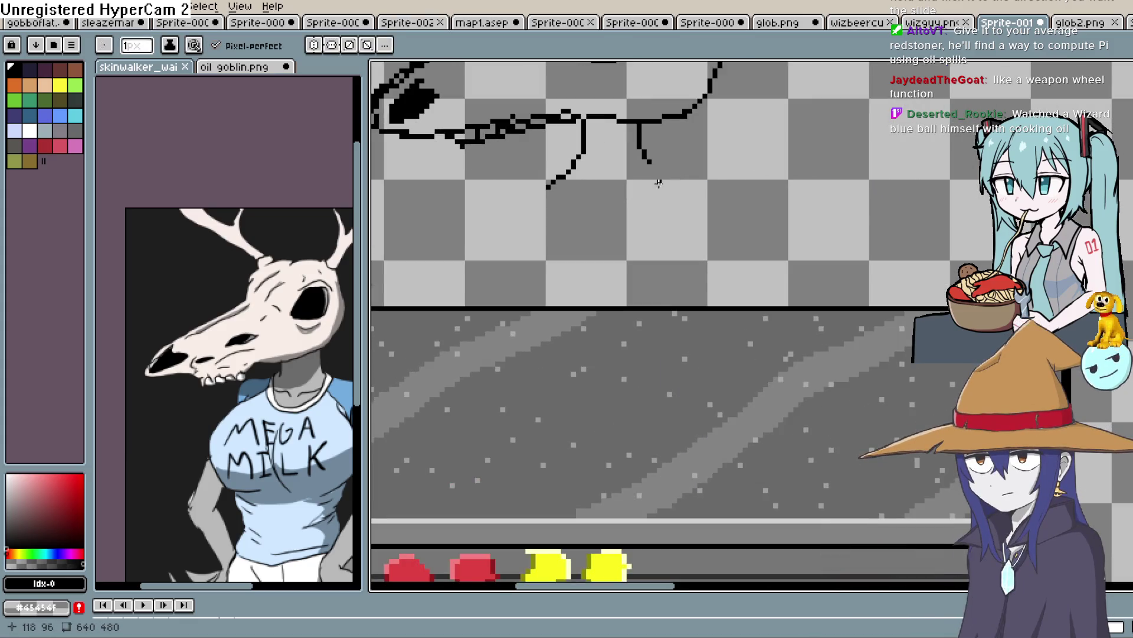
left_click_drag(741, 243, 743, 294)
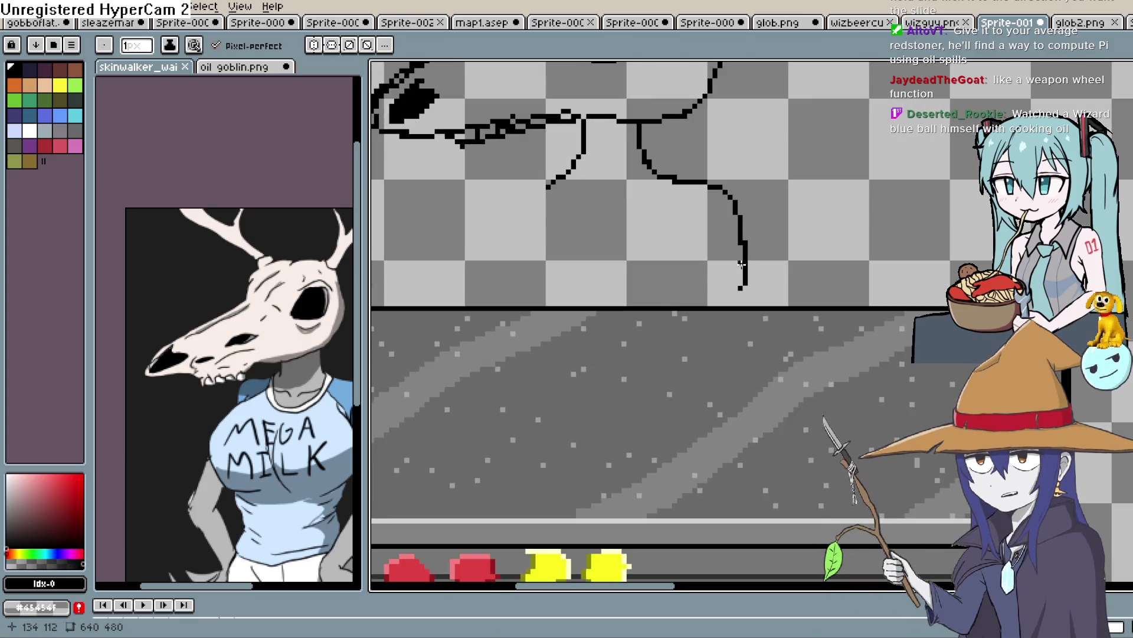
mouse_move(551, 199)
left_mouse_down()
mouse_move(622, 225)
mouse_move(627, 199)
left_mouse_up()
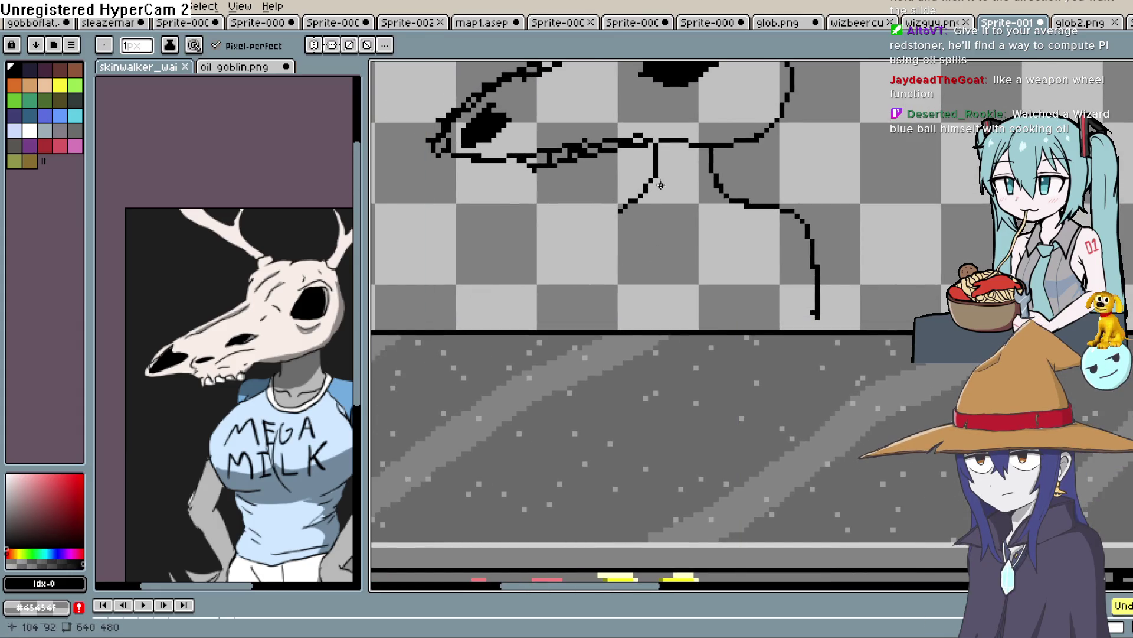
mouse_move(685, 137)
left_mouse_down()
mouse_move(653, 230)
mouse_move(573, 233)
left_mouse_up()
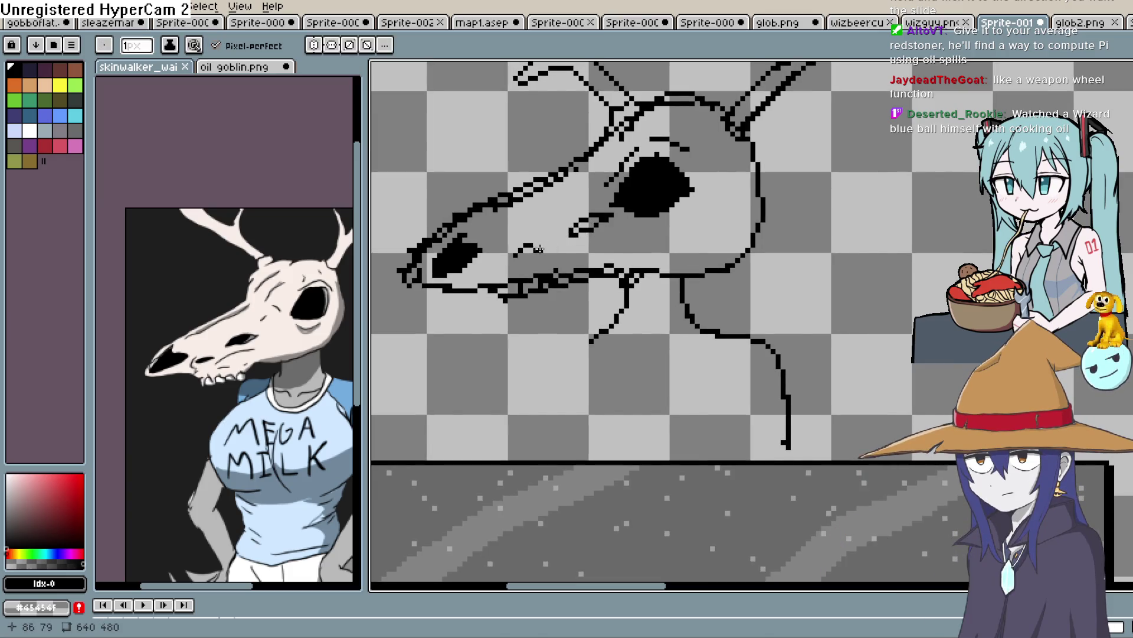
left_click_drag(705, 255, 727, 267)
key("g")
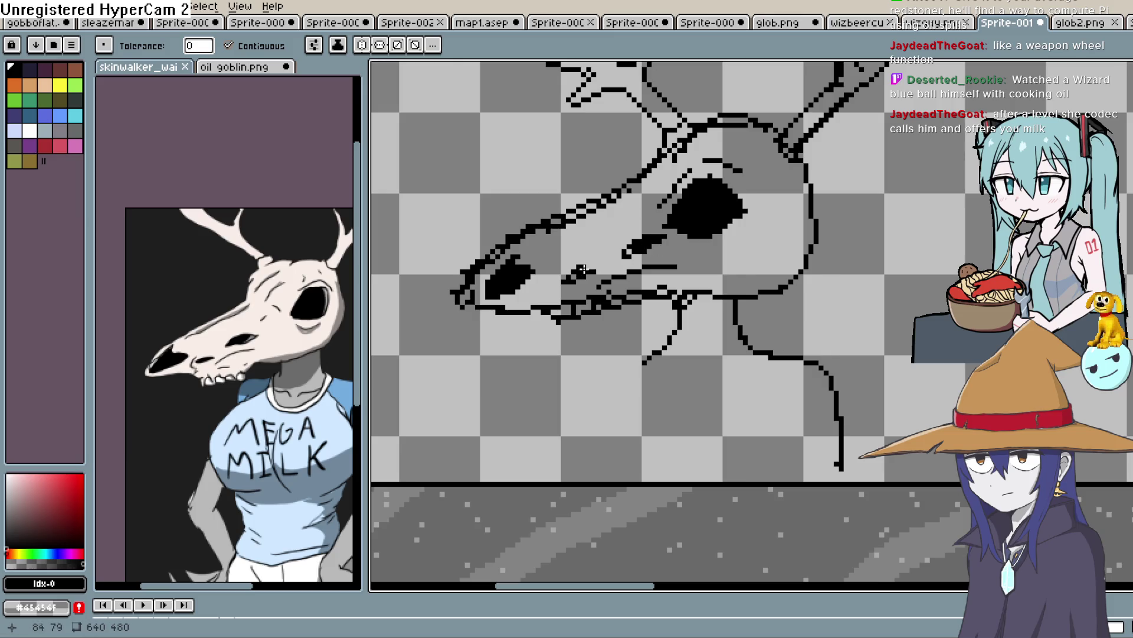
scroll(670, 229, "down", 5)
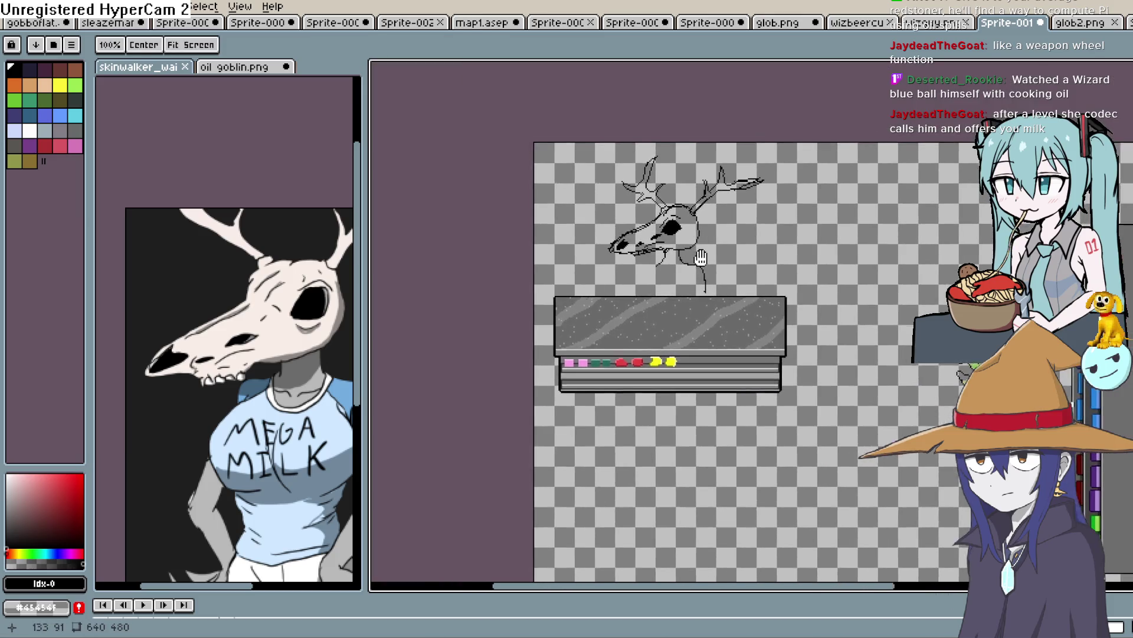
Frame the goblin right of the counter with a rectangular selection and expand the layers timeline.
left_click_drag(700, 250, 693, 249)
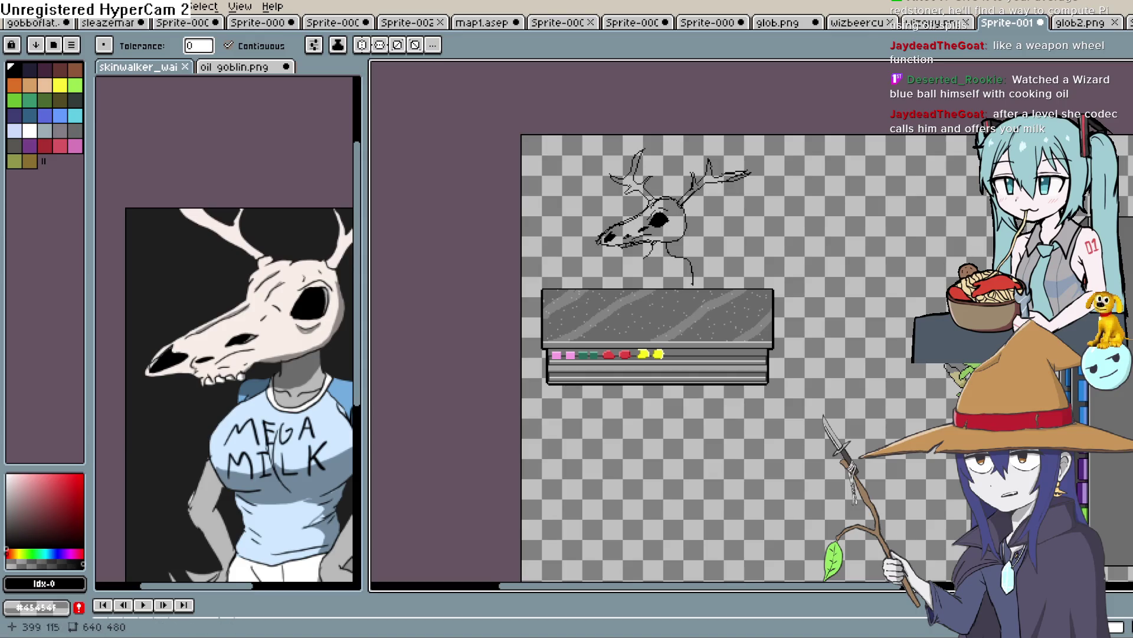
key("w")
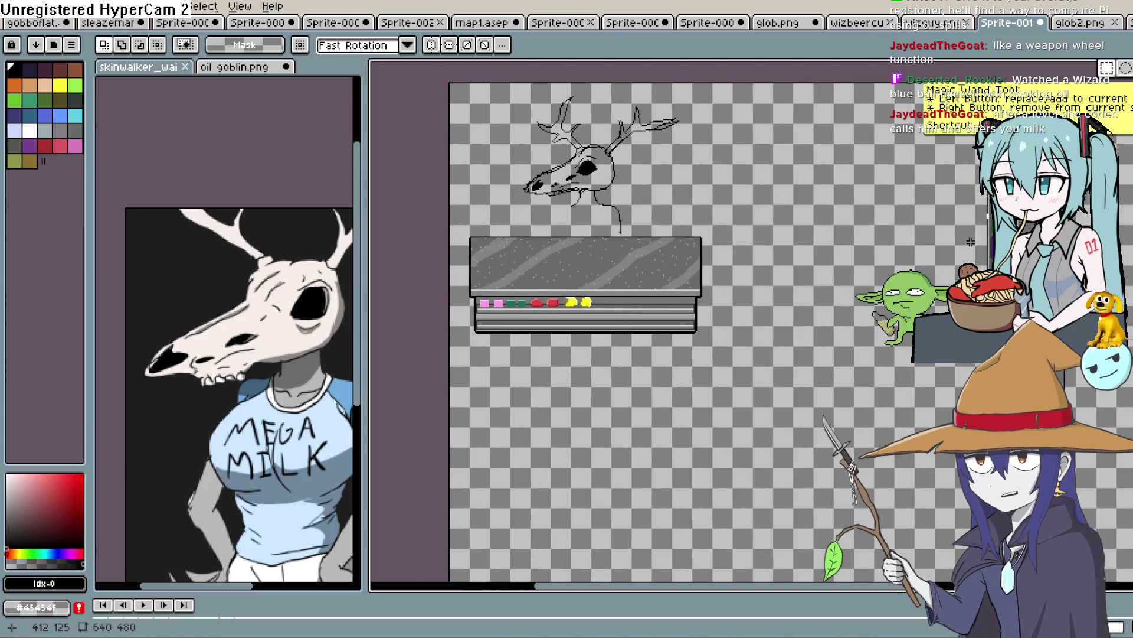
left_click_drag(885, 260, 748, 392)
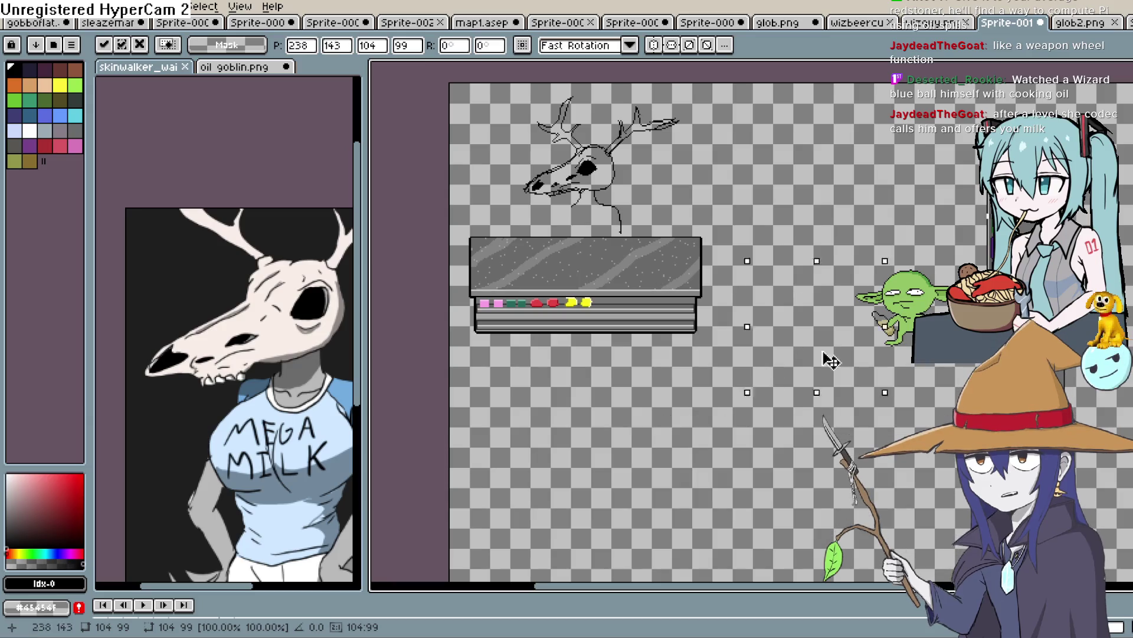
left_click_drag(831, 360, 921, 337)
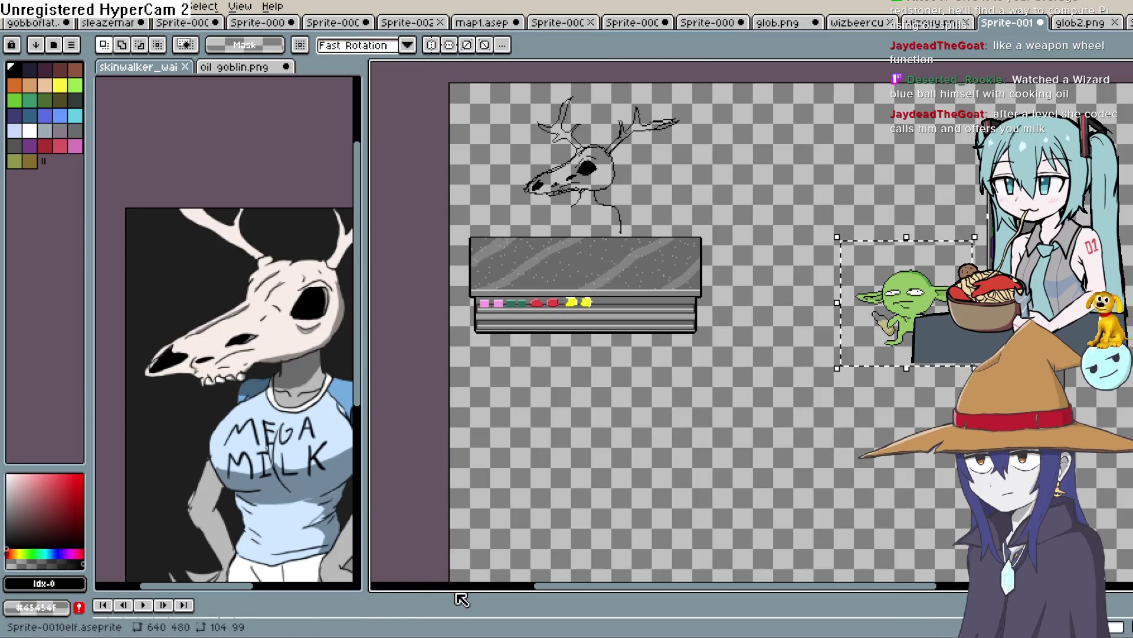
left_click_drag(457, 593, 457, 458)
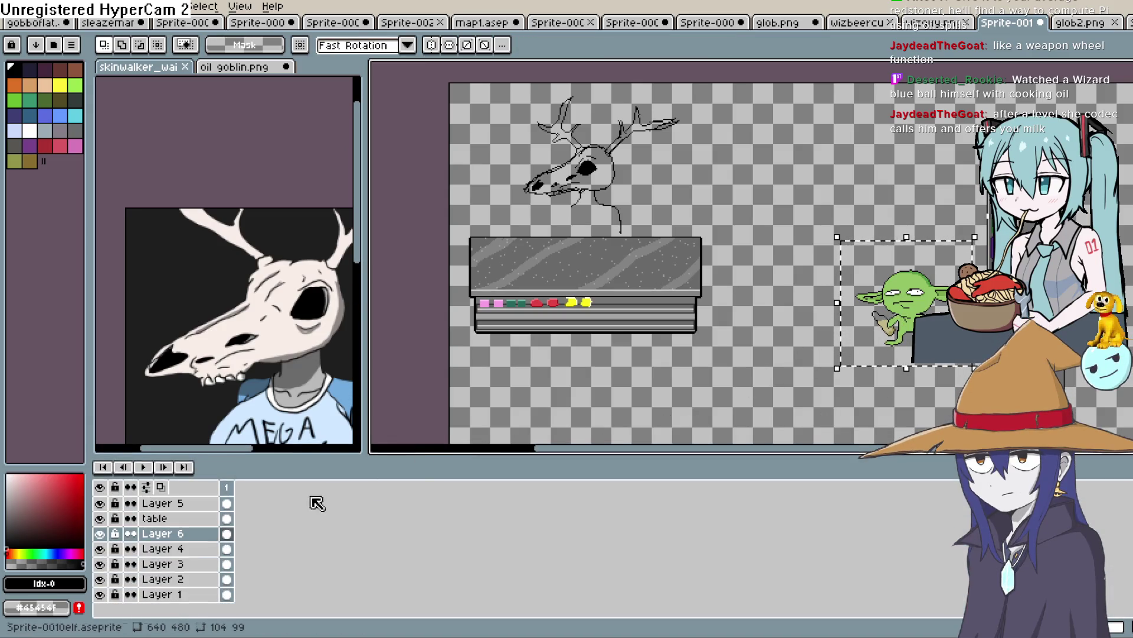
Move the goblin onto the centre of the counter and commit its new position.
left_click(177, 502)
mouse_move(921, 304)
left_mouse_down()
mouse_move(862, 333)
mouse_move(602, 338)
mouse_move(596, 322)
mouse_move(874, 245)
mouse_move(902, 260)
left_mouse_up()
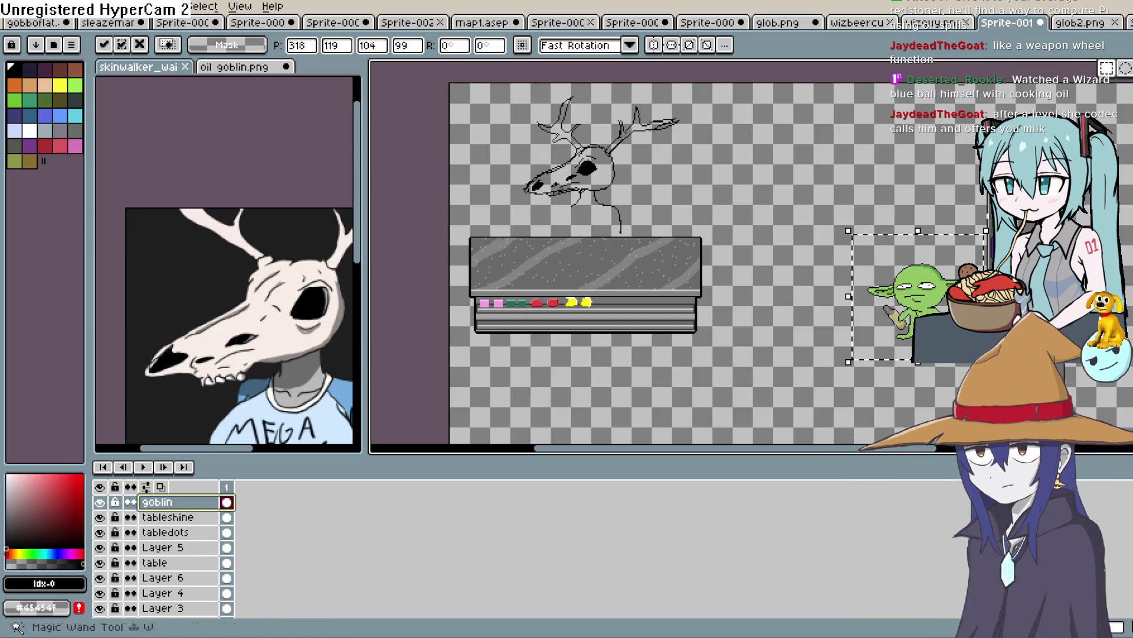
key("Return")
scroll(768, 236, "down", 5)
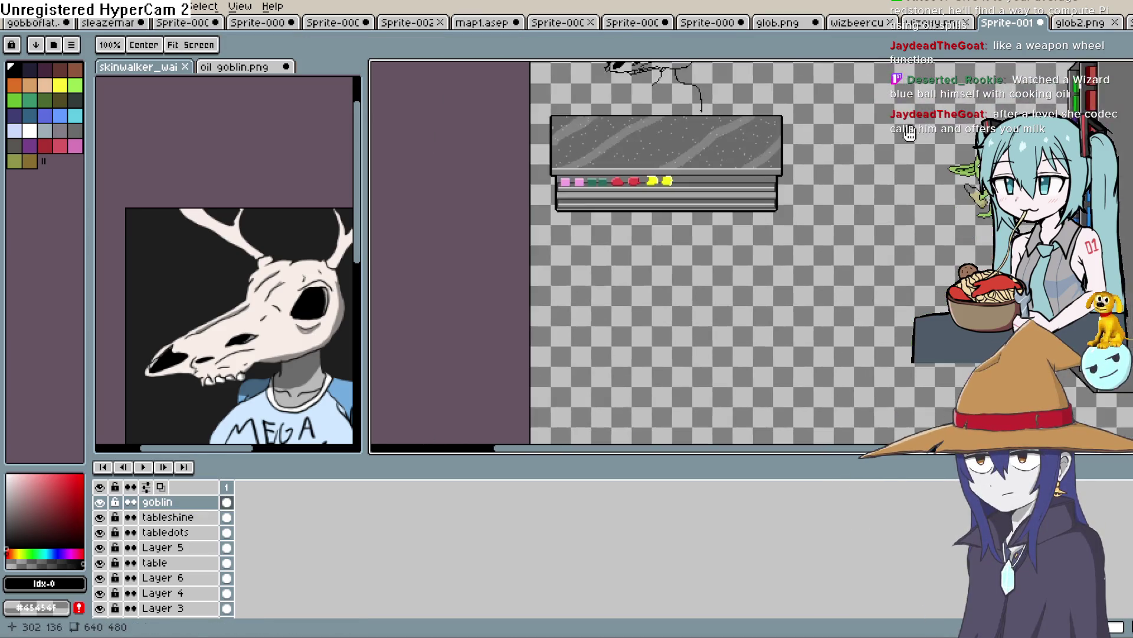
key("h")
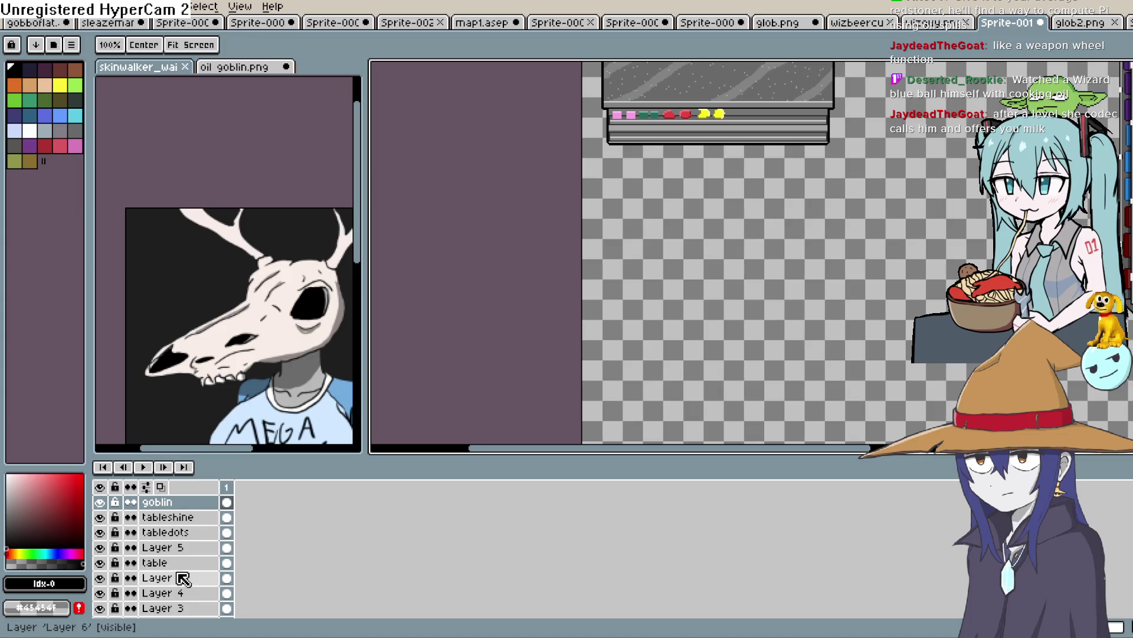
left_click_drag(198, 581, 204, 544)
scroll(204, 544, "up", 3)
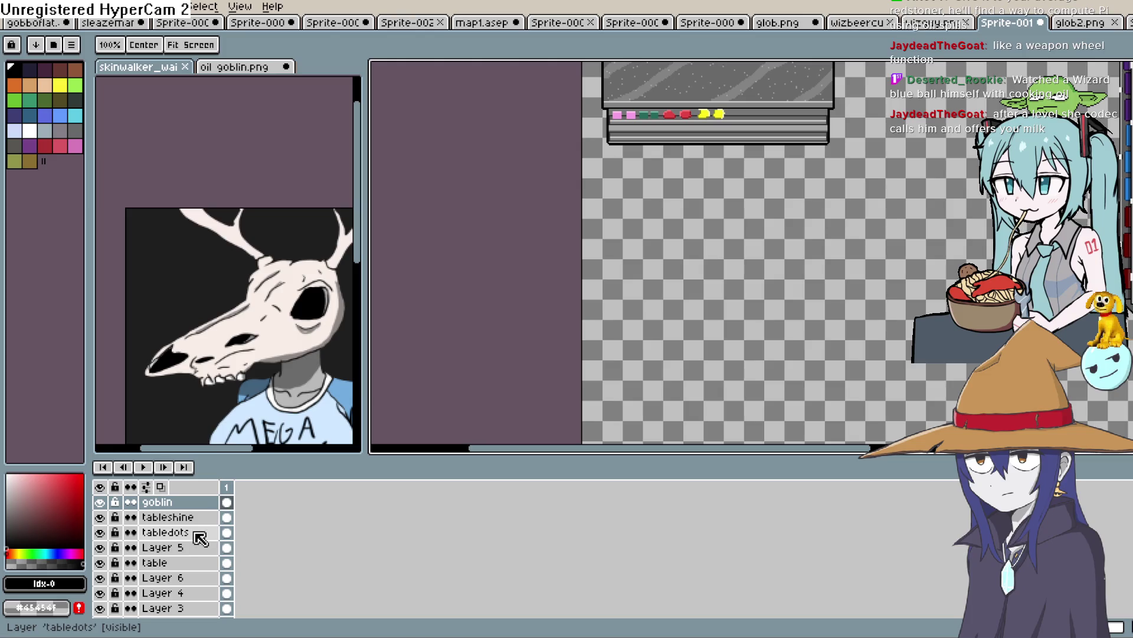
Make Layer 5 visible again and select Layer 6 with the skull sketch in view.
left_click(206, 548)
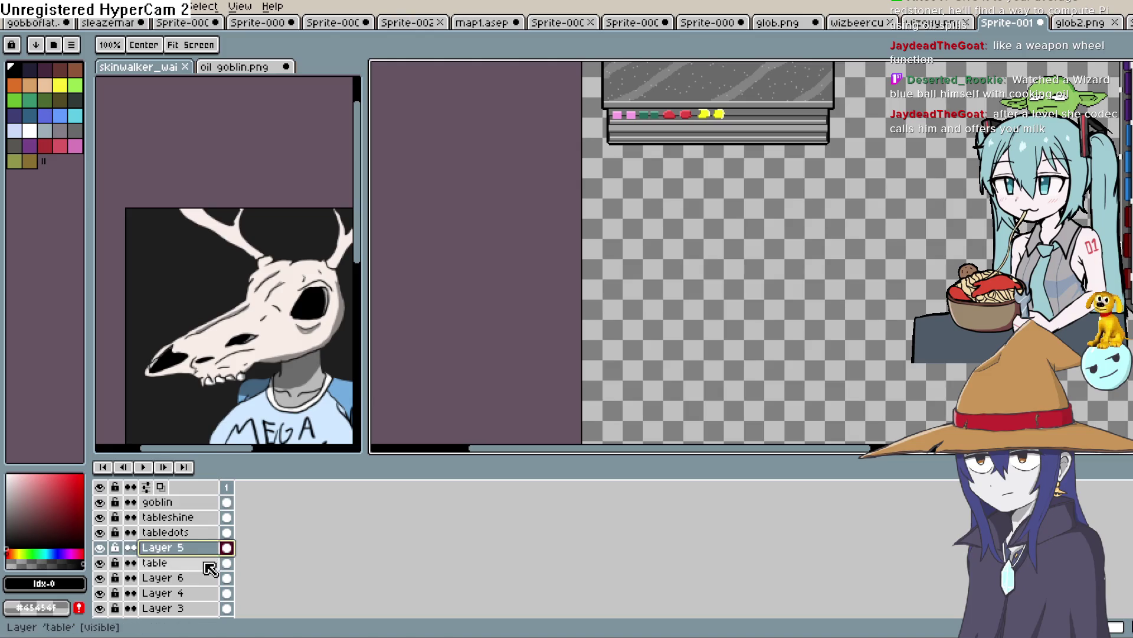
left_click(210, 564)
key("m")
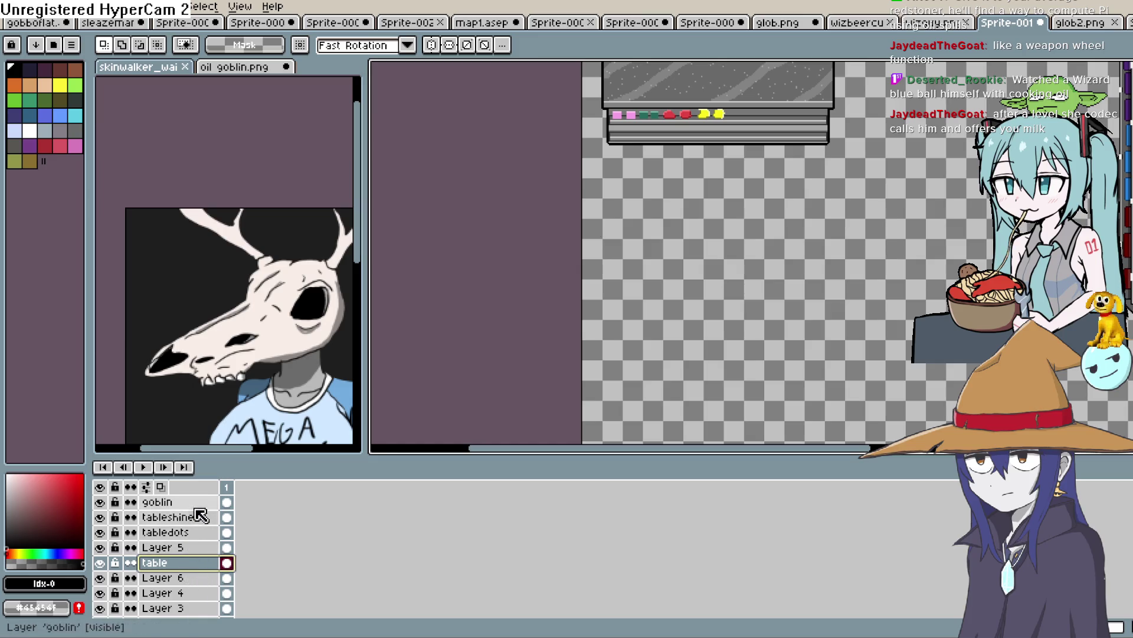
left_click(182, 549)
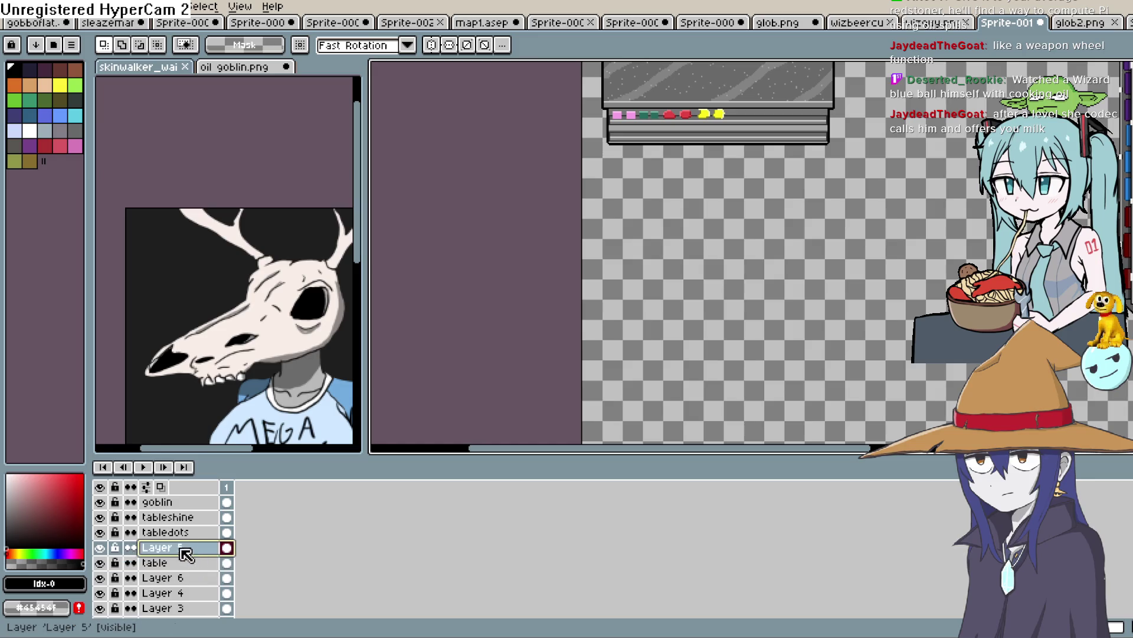
left_click_drag(648, 254, 592, 364)
left_click(99, 548)
left_click(177, 578)
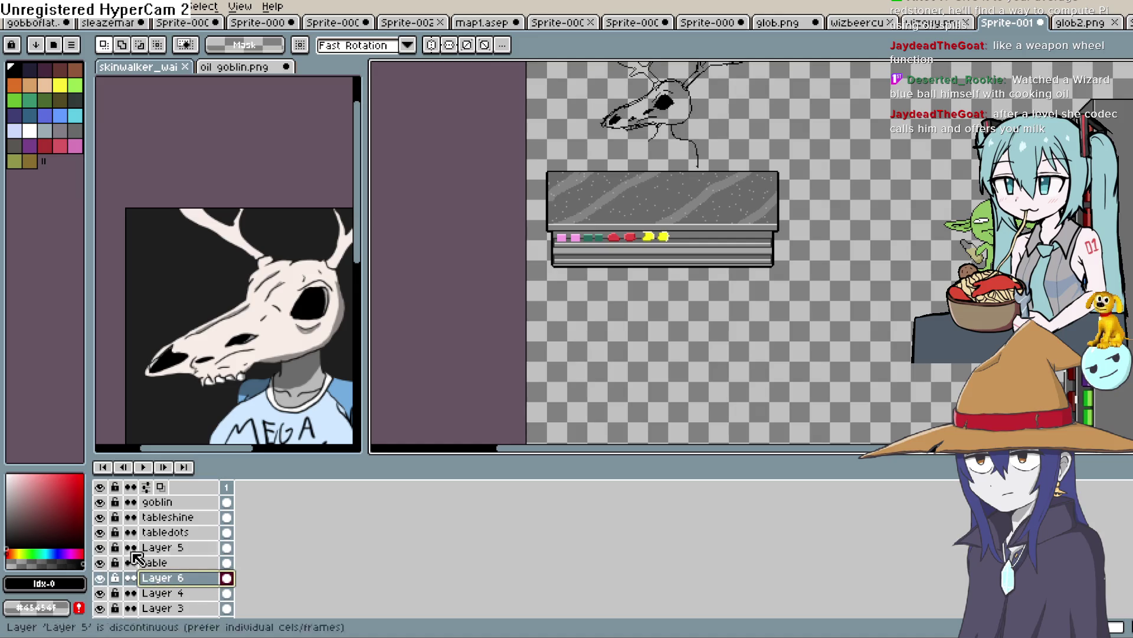
left_click_drag(635, 150, 584, 211)
Extend the sketch with a straight line and a small loop below the skull's jaw.
key("b")
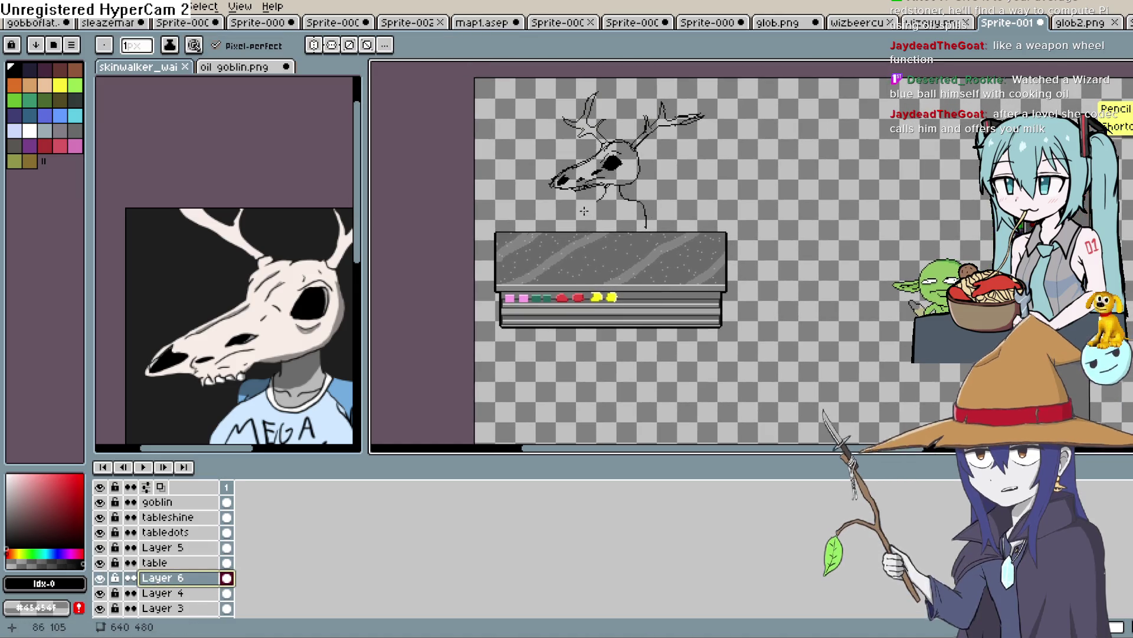
scroll(584, 211, "up", 2)
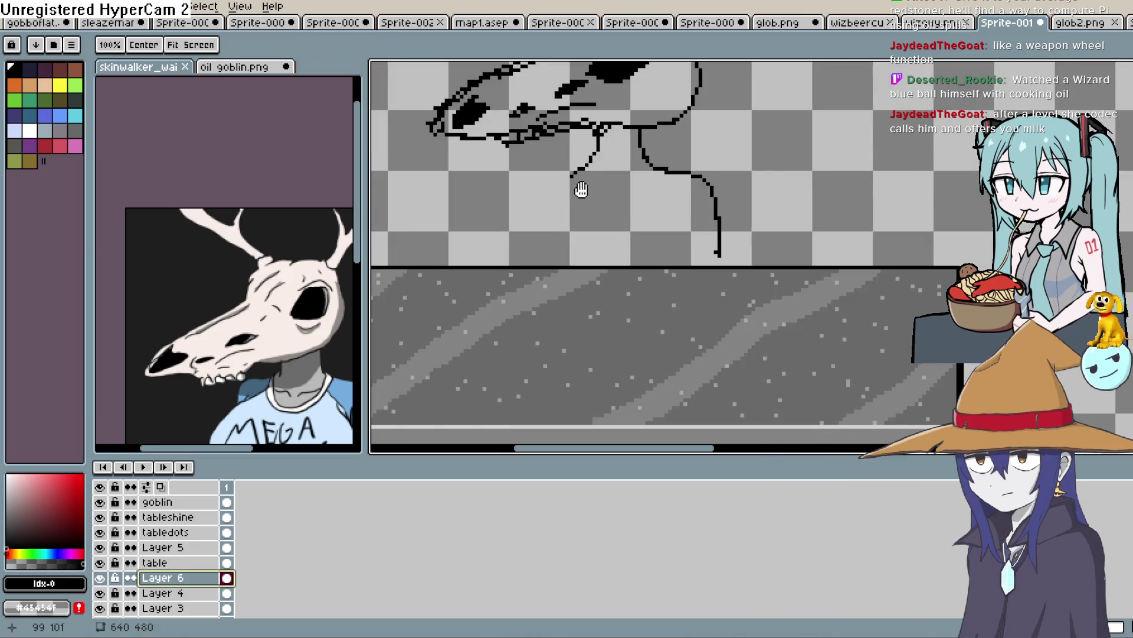
left_click_drag(582, 189, 597, 176)
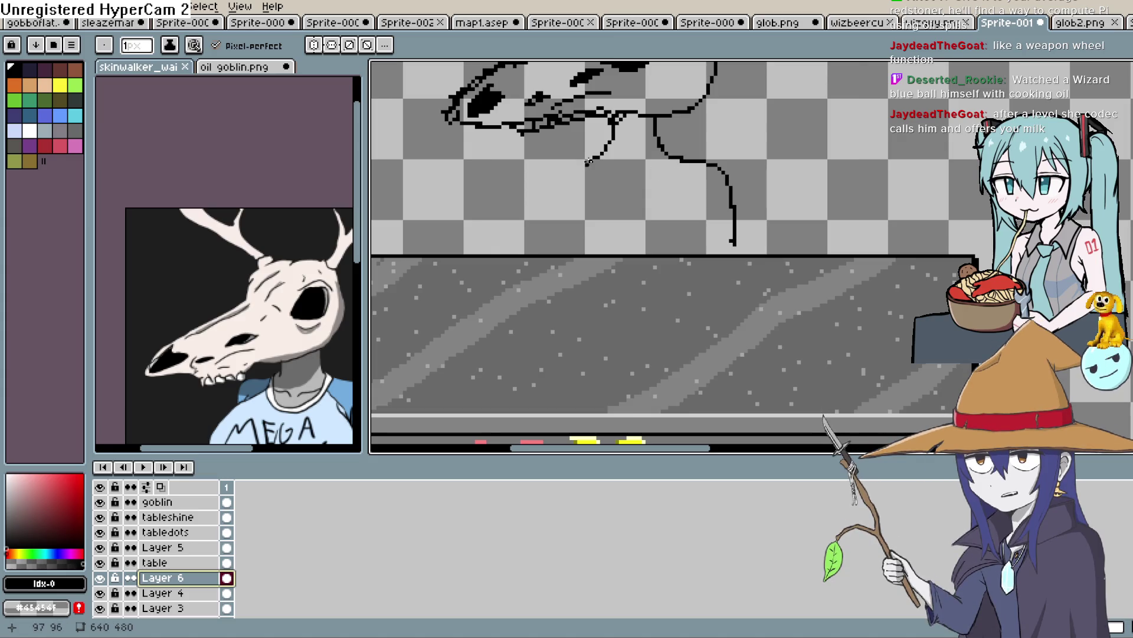
left_click(629, 168, "shift")
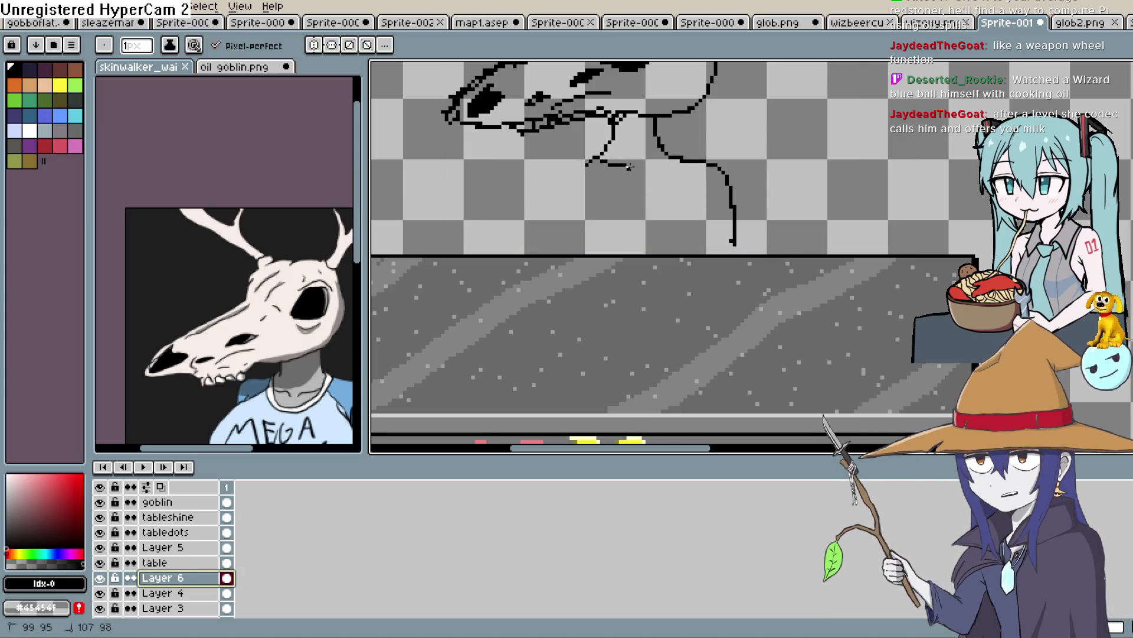
mouse_move(667, 152)
left_mouse_down()
mouse_move(603, 183)
mouse_move(614, 167)
left_mouse_up()
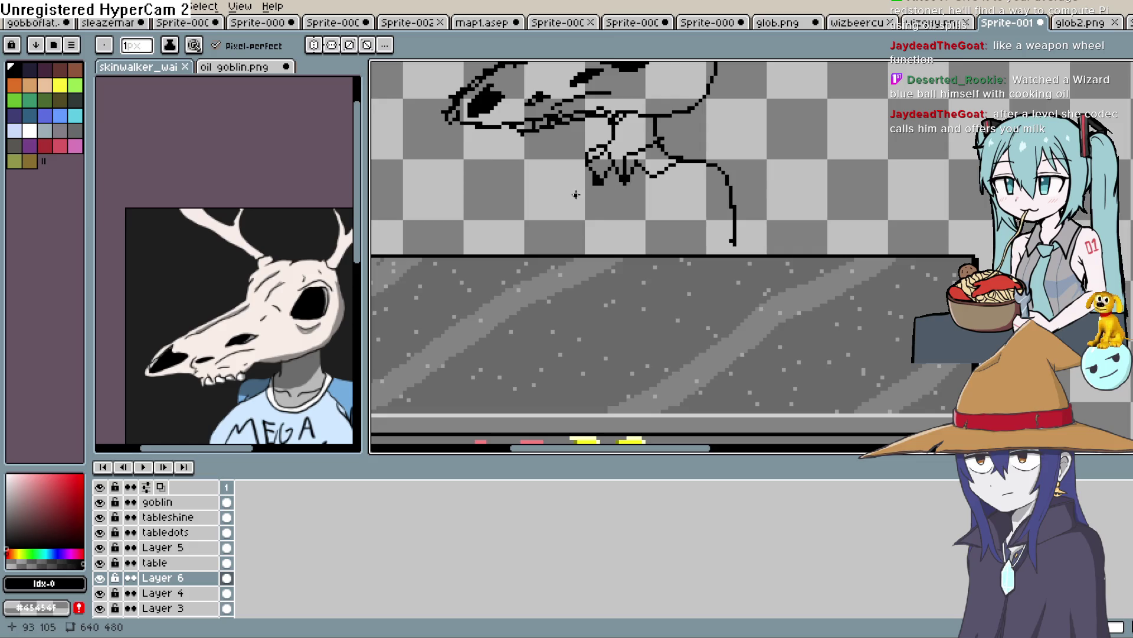
scroll(576, 195, "down", 4)
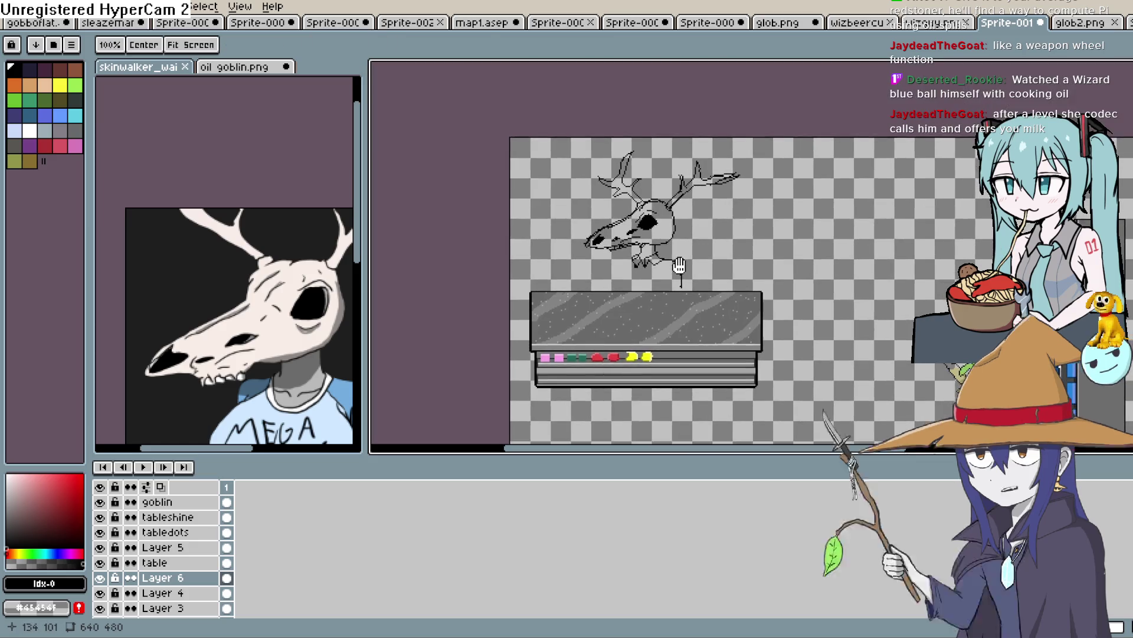
left_click_drag(680, 265, 672, 238)
Marquee the skull sketch region, then deselect and reframe the view on sketch and table.
key("m")
left_click_drag(756, 126, 737, 171)
mouse_move(758, 124)
left_mouse_down()
mouse_move(603, 262)
mouse_move(540, 260)
left_mouse_up()
left_click(788, 117)
mouse_move(781, 111)
left_mouse_down()
mouse_move(709, 190)
mouse_move(542, 259)
mouse_move(536, 243)
left_mouse_up()
key("ctrl+d")
scroll(711, 201, "up", 2)
key("z")
left_click_drag(442, 324, 702, 155)
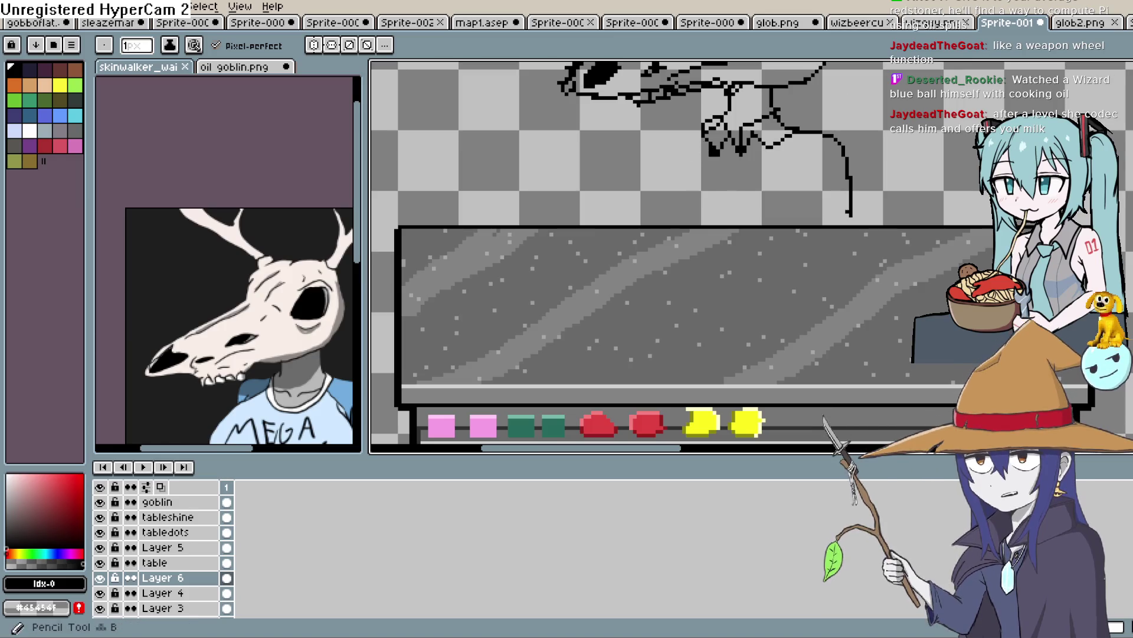
scroll(547, 228, "down", 1)
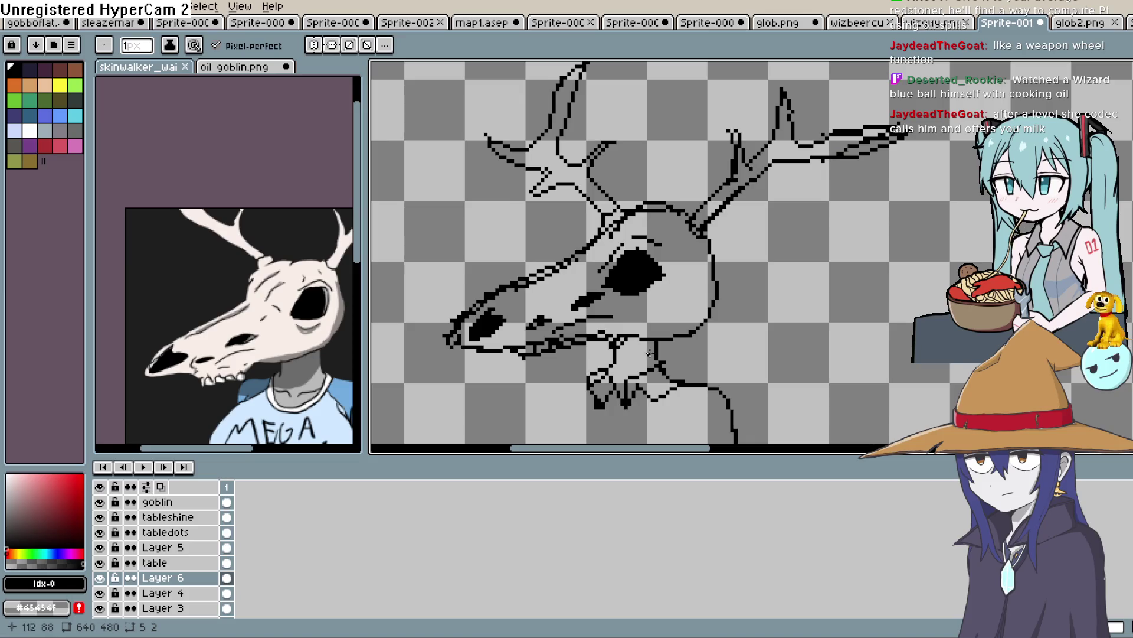
mouse_move(650, 356)
left_mouse_down()
mouse_move(626, 248)
mouse_move(543, 348)
left_mouse_up()
Add pixels to the shoulder and body outline down toward the counter.
key("m")
left_click_drag(756, 243, 890, 144)
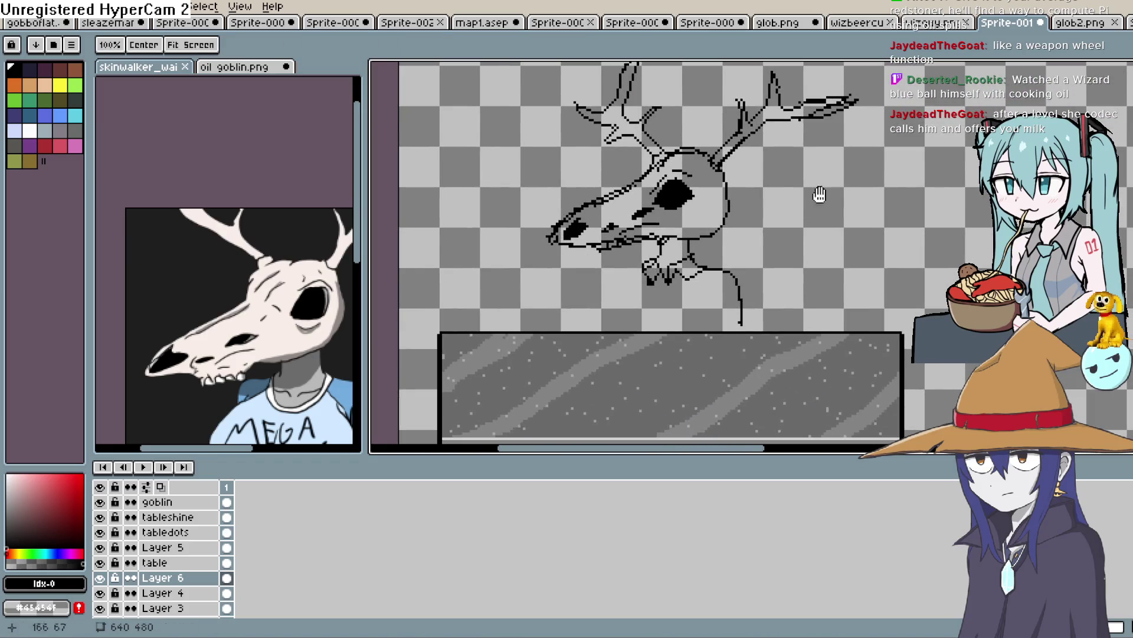
left_click_drag(817, 195, 871, 146)
key("b")
scroll(737, 201, "up", 1)
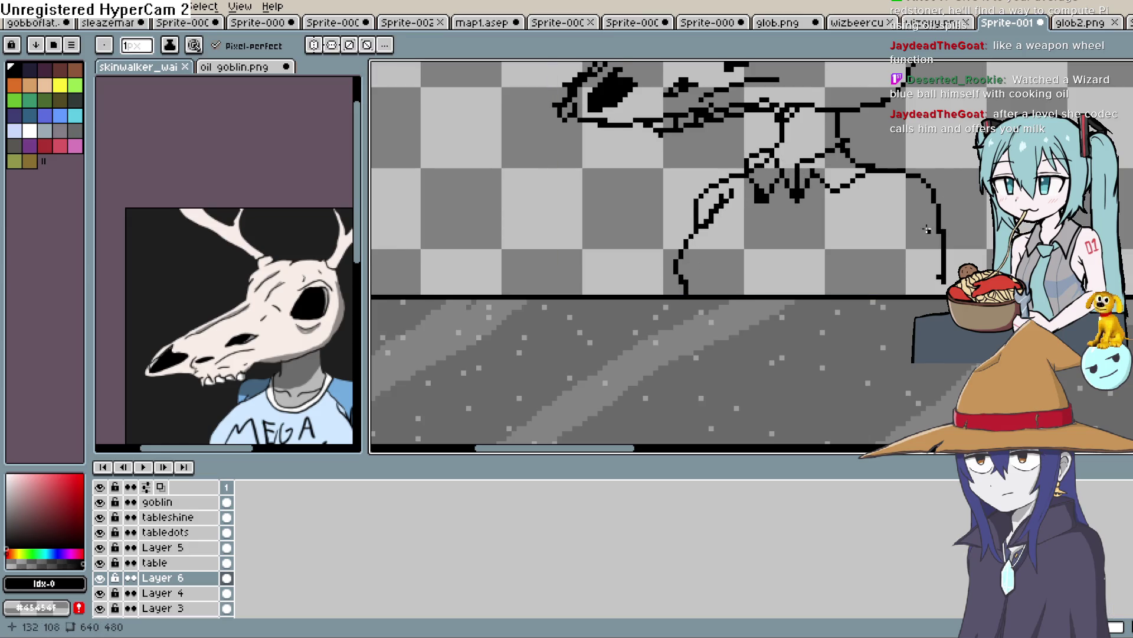
left_click_drag(927, 229, 805, 238)
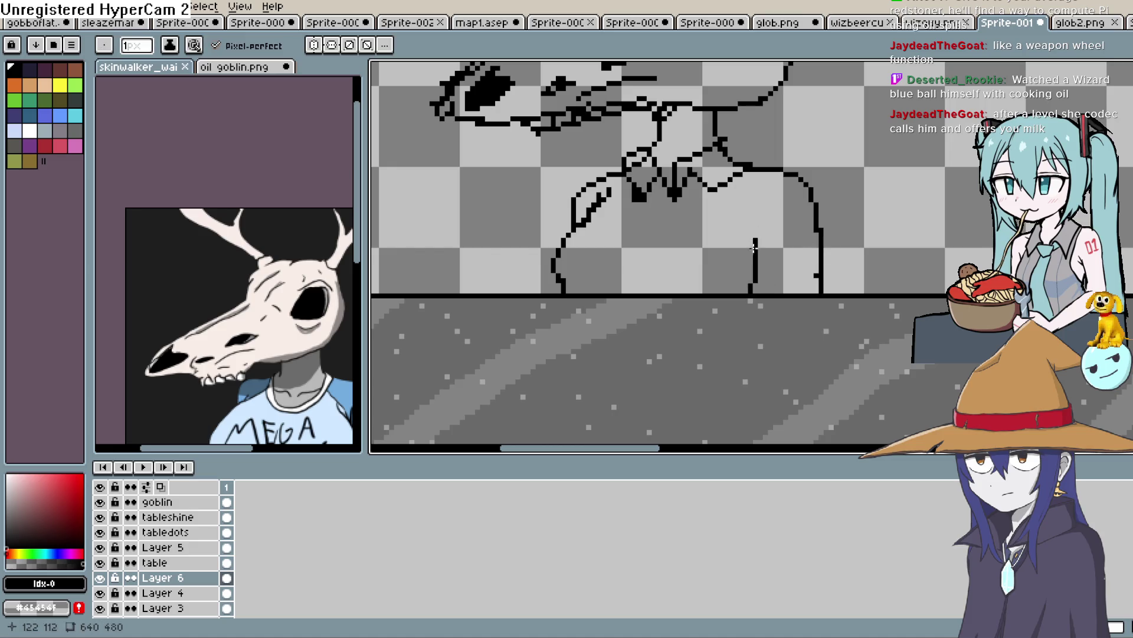
left_click_drag(753, 245, 745, 256)
left_click_drag(671, 198, 664, 220)
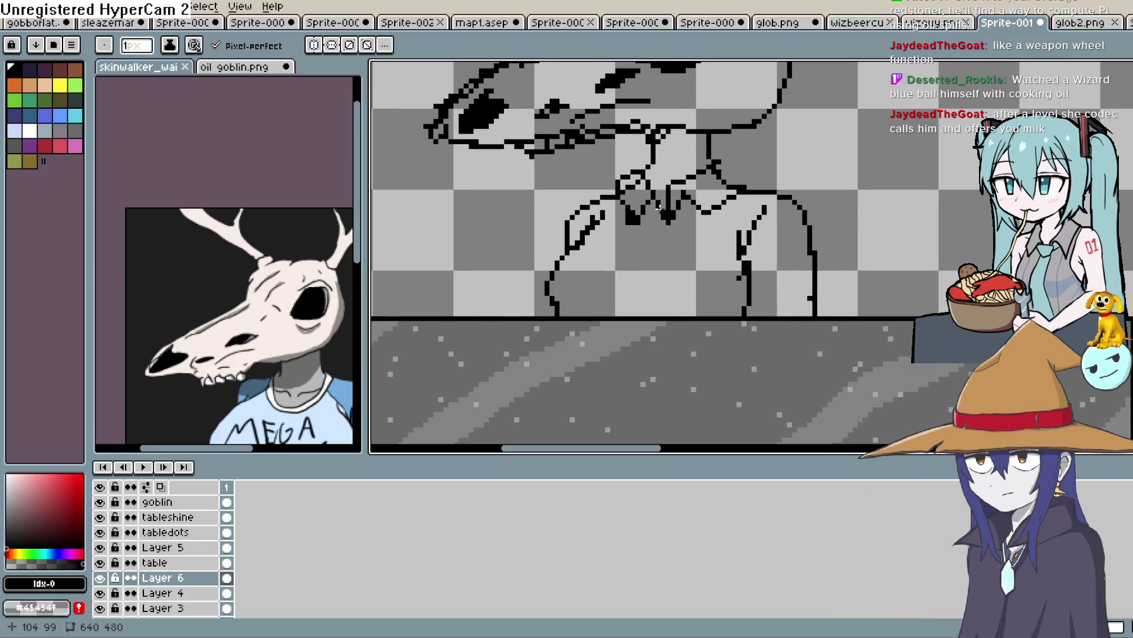
scroll(703, 211, "down", 5)
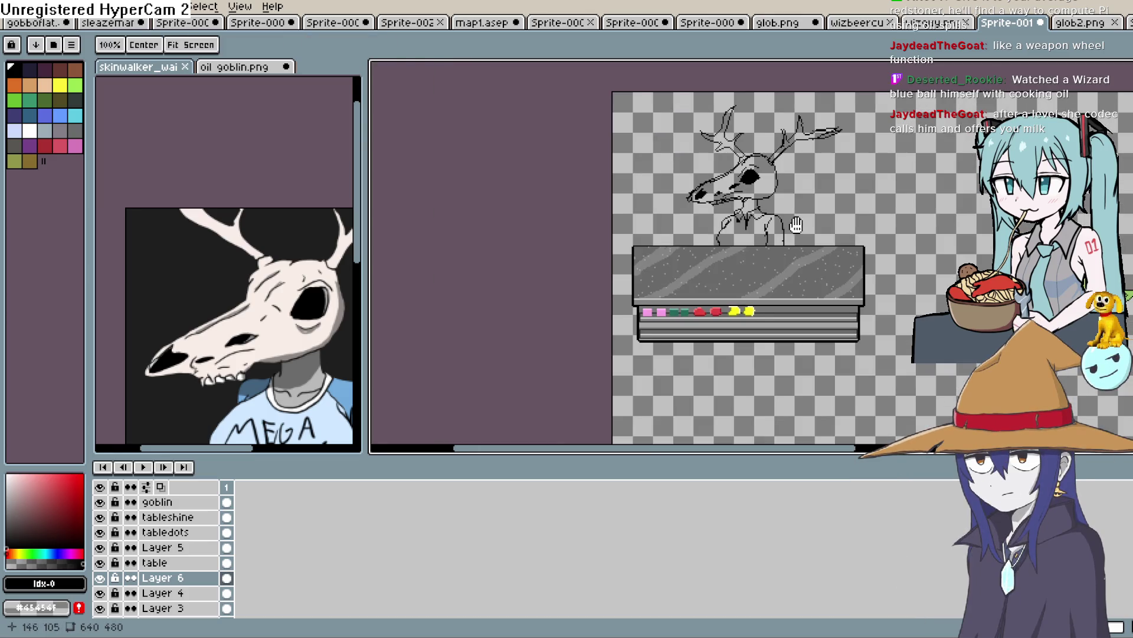
Select the shopkeeper sketch, shrink it, and move it up and to the right.
scroll(812, 186, "down", 2)
scroll(812, 187, "up", 2)
key("m")
mouse_move(612, 230)
left_mouse_down()
mouse_move(751, 106)
mouse_move(551, 220)
mouse_move(522, 221)
mouse_move(755, 105)
mouse_move(576, 165)
mouse_move(505, 207)
mouse_move(753, 77)
mouse_move(519, 235)
left_mouse_up()
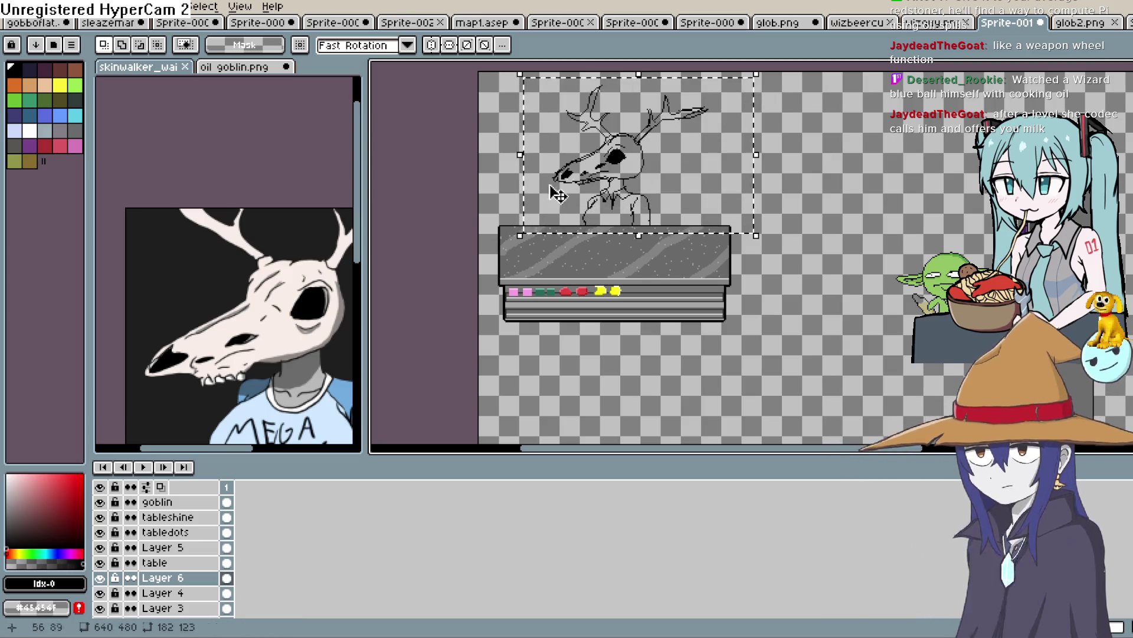
mouse_move(754, 83)
left_mouse_down()
mouse_move(752, 96)
mouse_move(663, 140)
left_mouse_up()
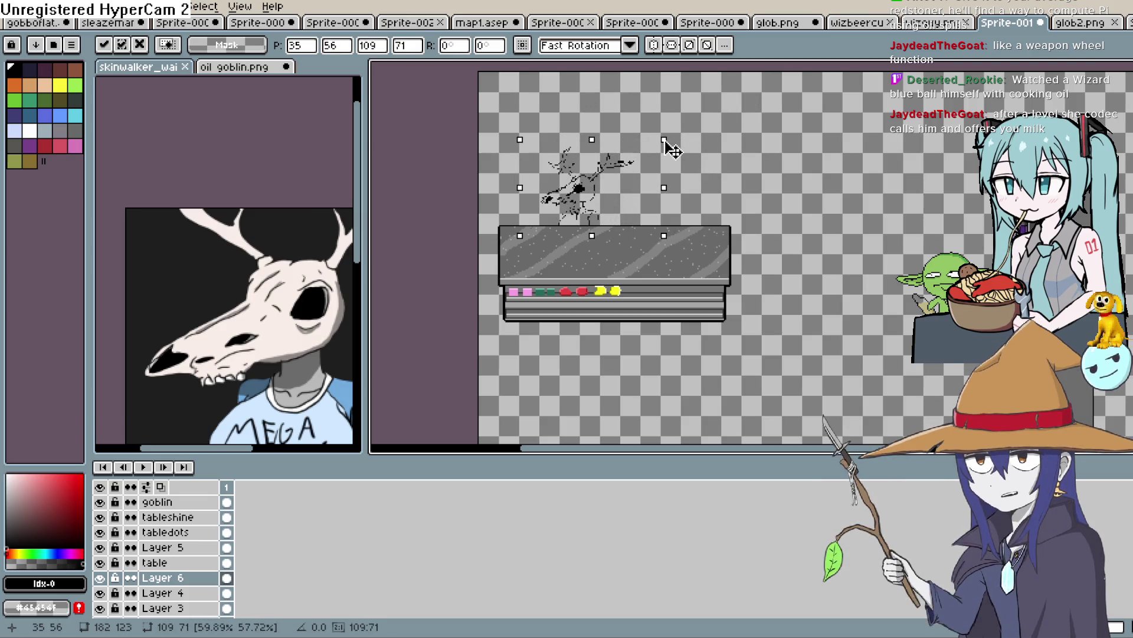
mouse_move(583, 201)
left_mouse_down()
mouse_move(639, 177)
mouse_move(640, 192)
left_mouse_up()
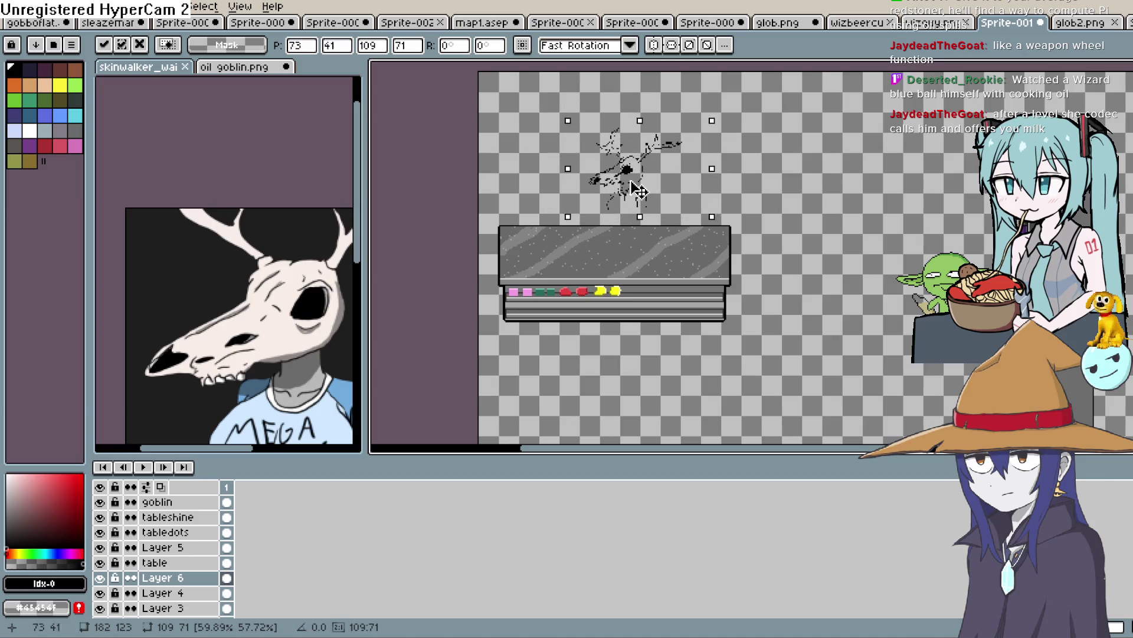
scroll(640, 194, "up", 3)
scroll(754, 197, "down", 3)
Enlarge the sketch slightly, raise it about 11 pixels, apply, deselect, and switch to BeepBox.
mouse_move(790, 134)
left_mouse_down()
mouse_move(835, 112)
mouse_move(822, 110)
left_mouse_up()
mouse_move(787, 166)
left_mouse_down()
mouse_move(726, 183)
mouse_move(741, 195)
left_mouse_up()
key("Return")
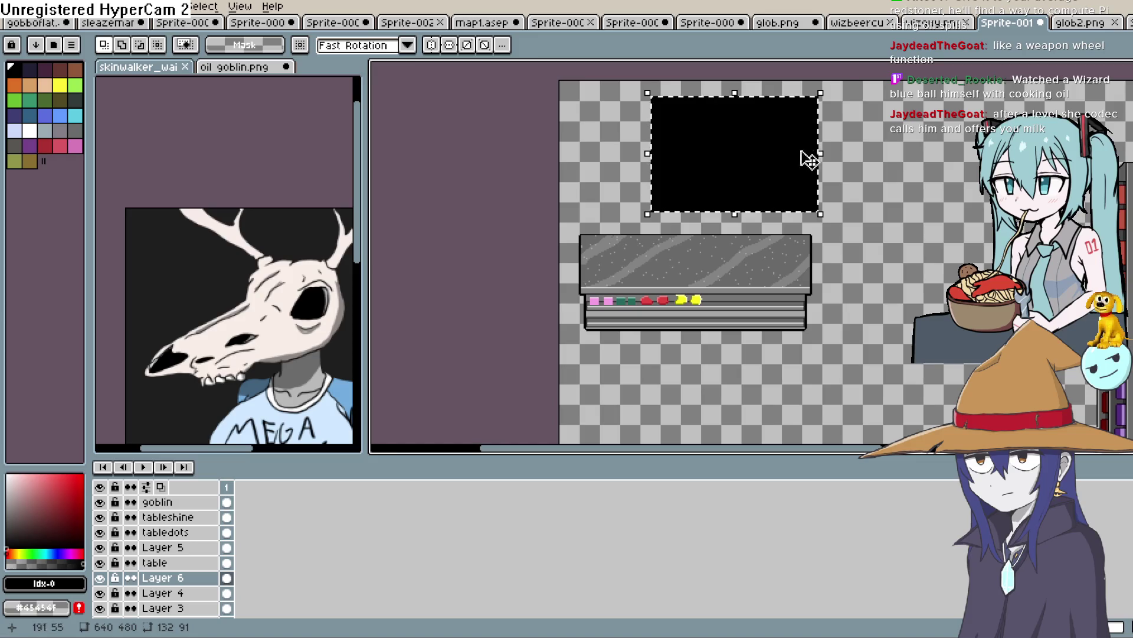
key("ctrl+d")
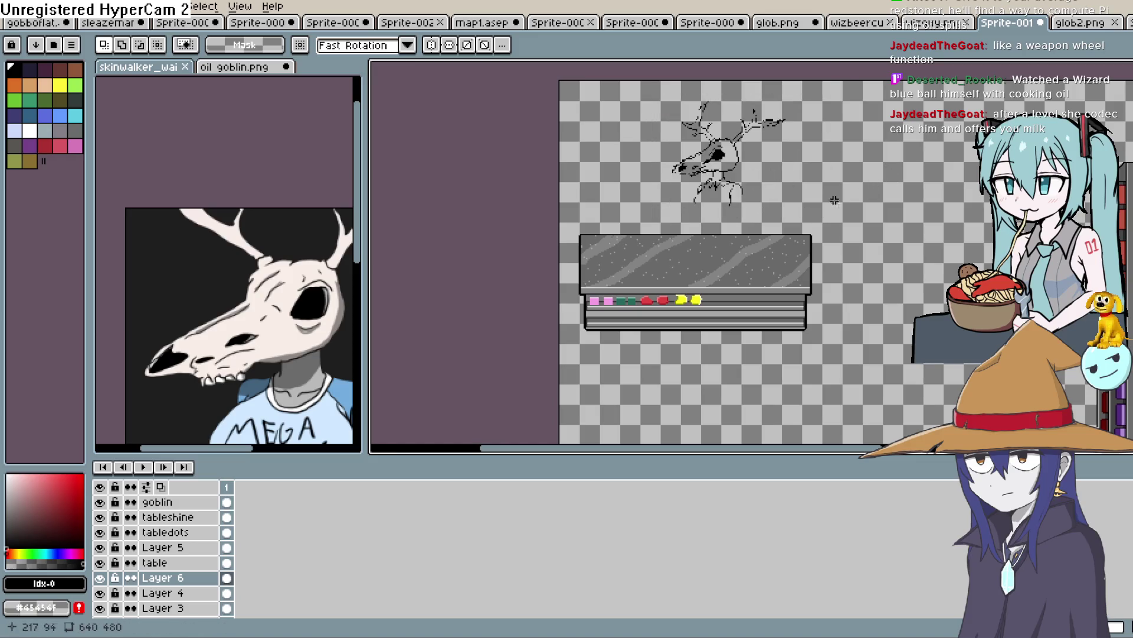
left_click_drag(826, 169, 787, 218)
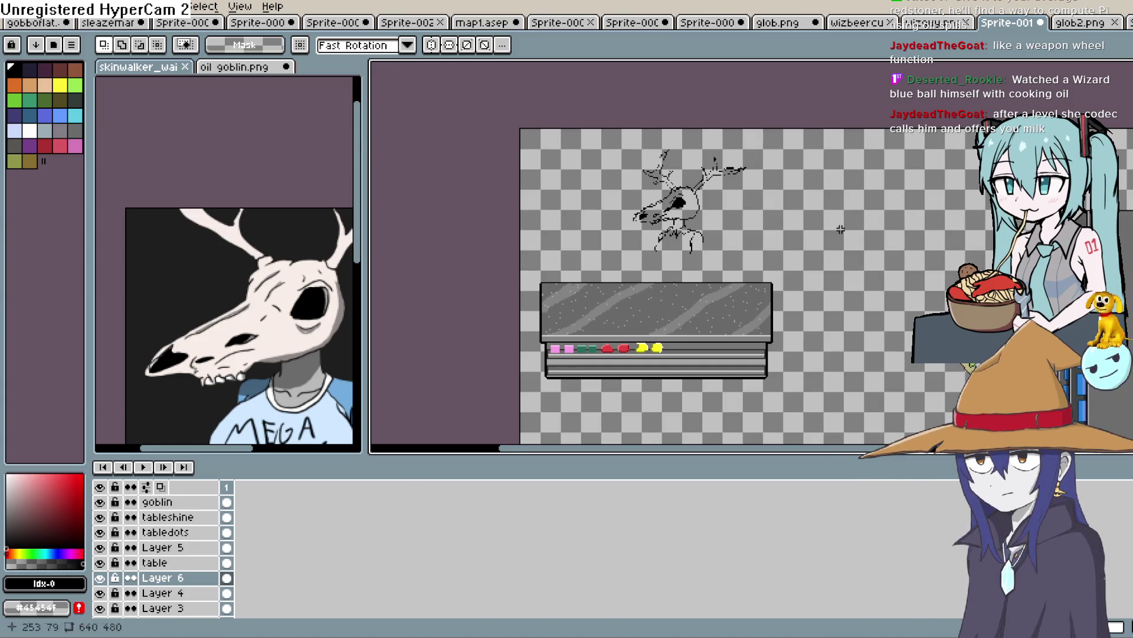
key("alt+Tab")
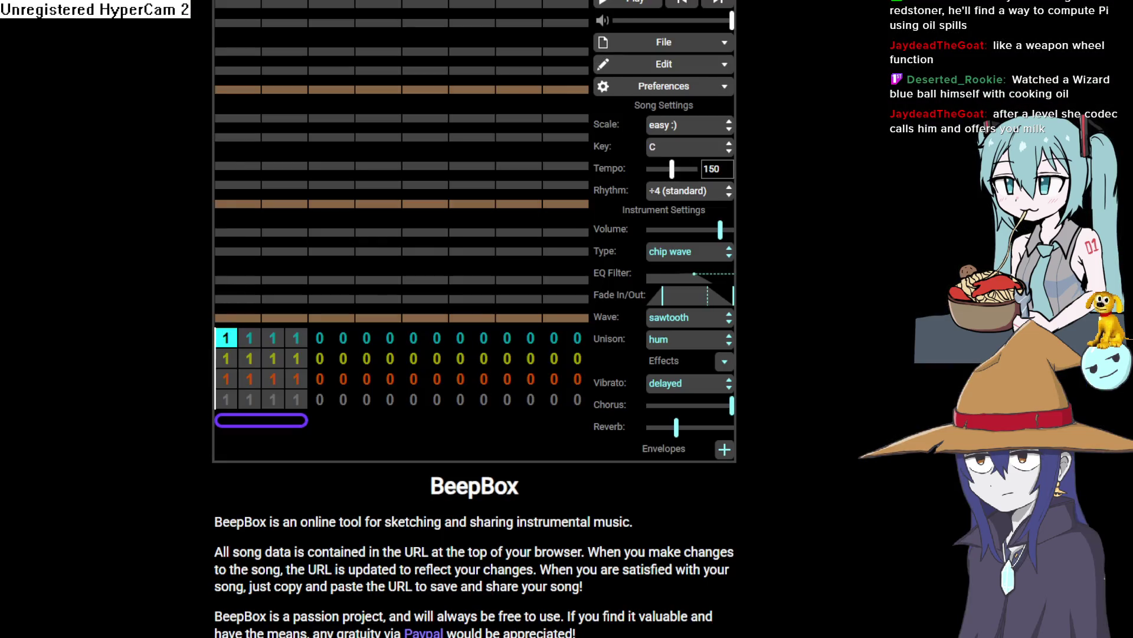
Scroll the Bigmode Game Jam 2026 page to its submissions and open the Cyber Pong entry.
key("ctrl+Tab")
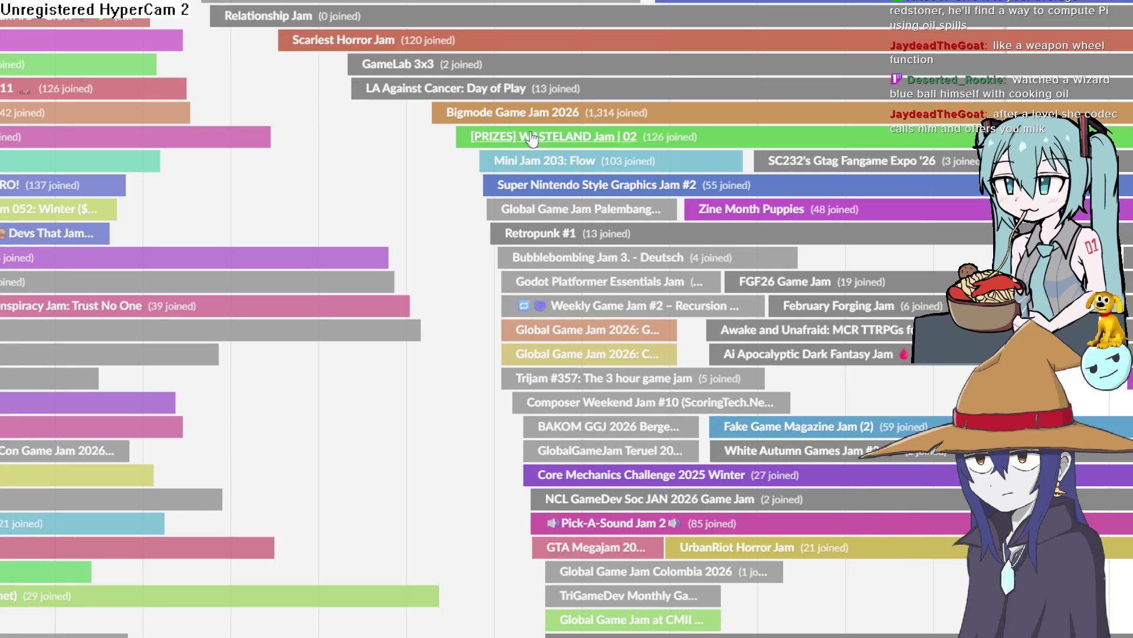
scroll(502, 202, "up", 3)
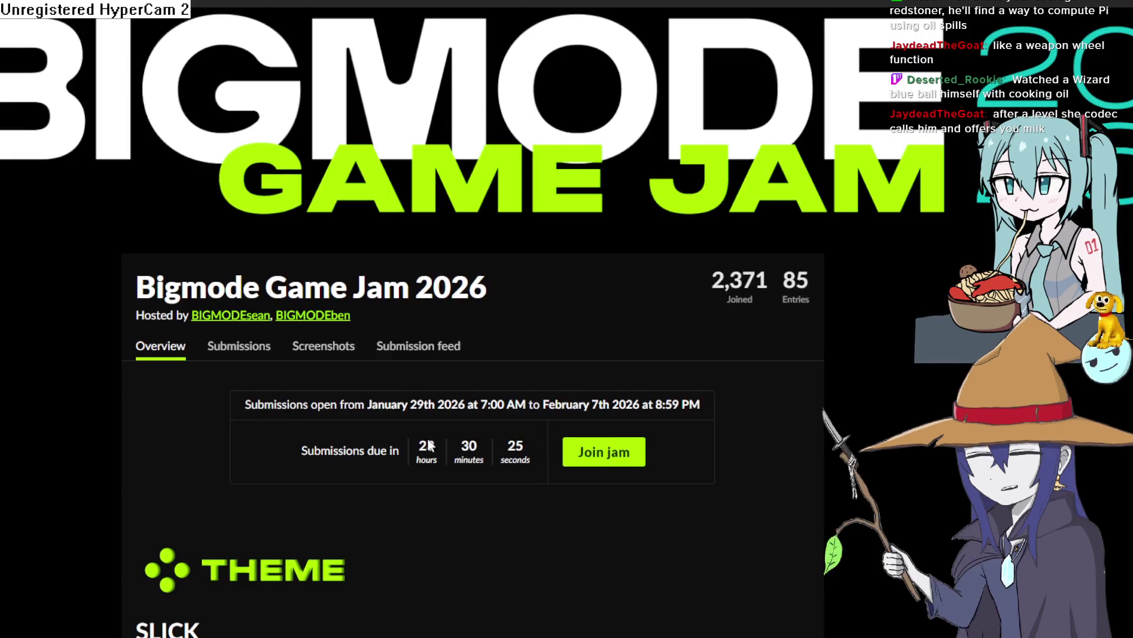
scroll(421, 287, "down", 2)
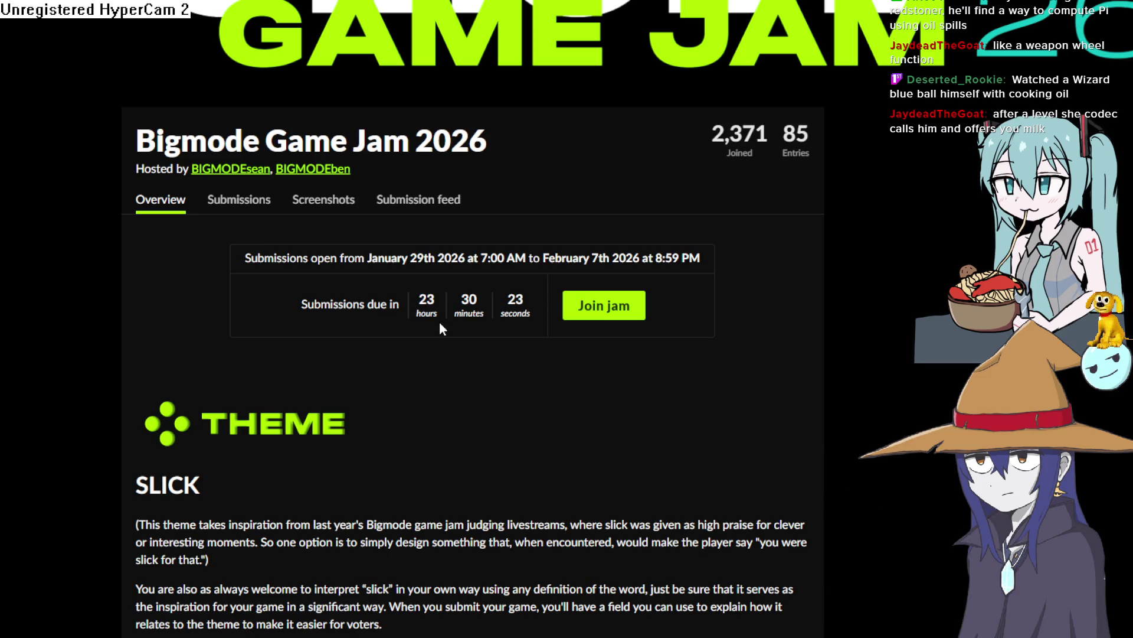
scroll(417, 469, "down", 10)
scroll(506, 284, "down", 8)
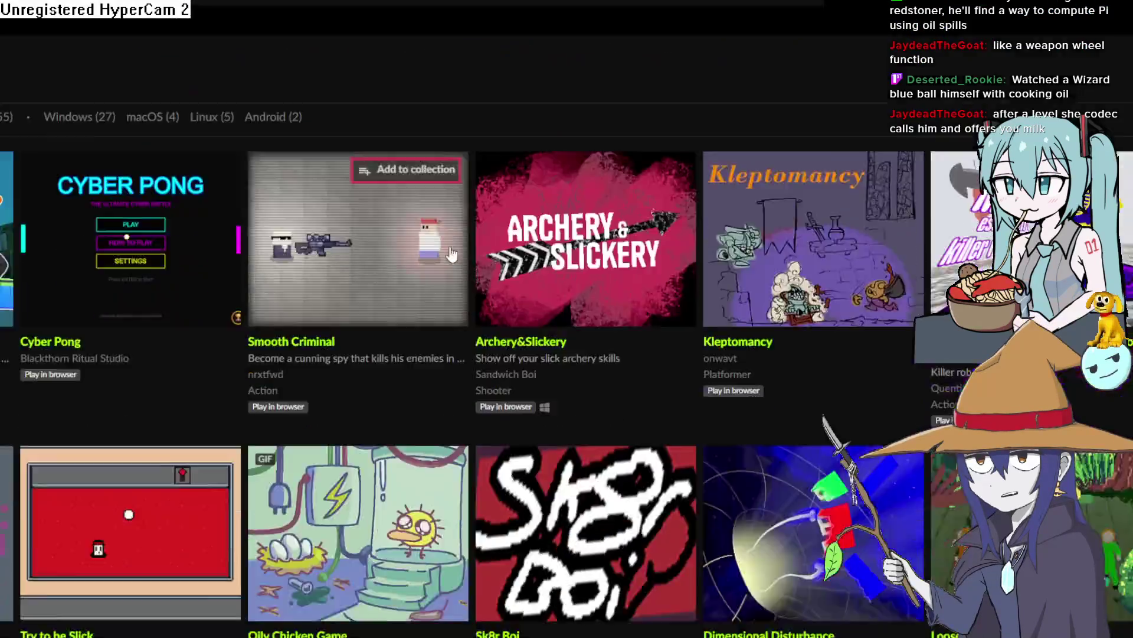
mouse_move(6, 301)
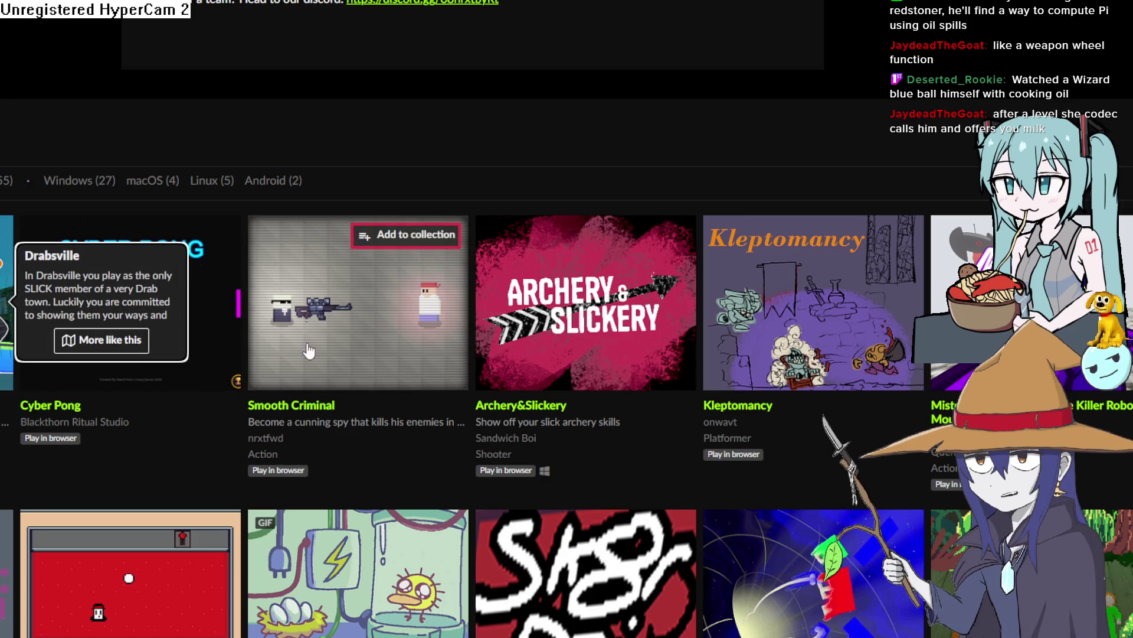
left_click(228, 297)
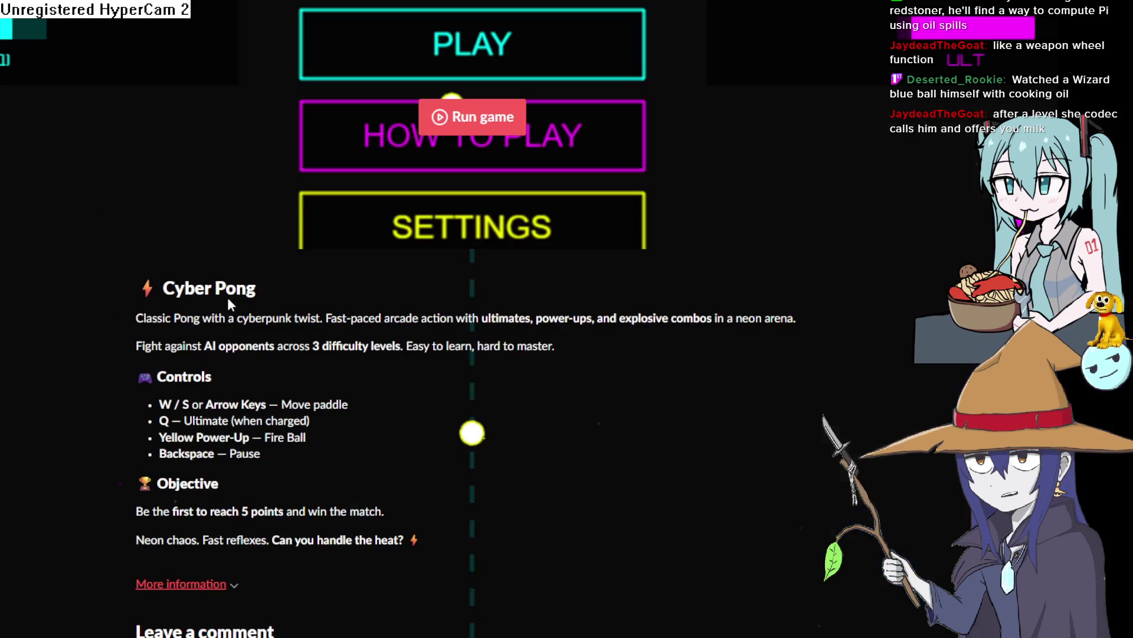
Launch Cyber Pong and start a game on hard difficulty.
left_click(466, 121)
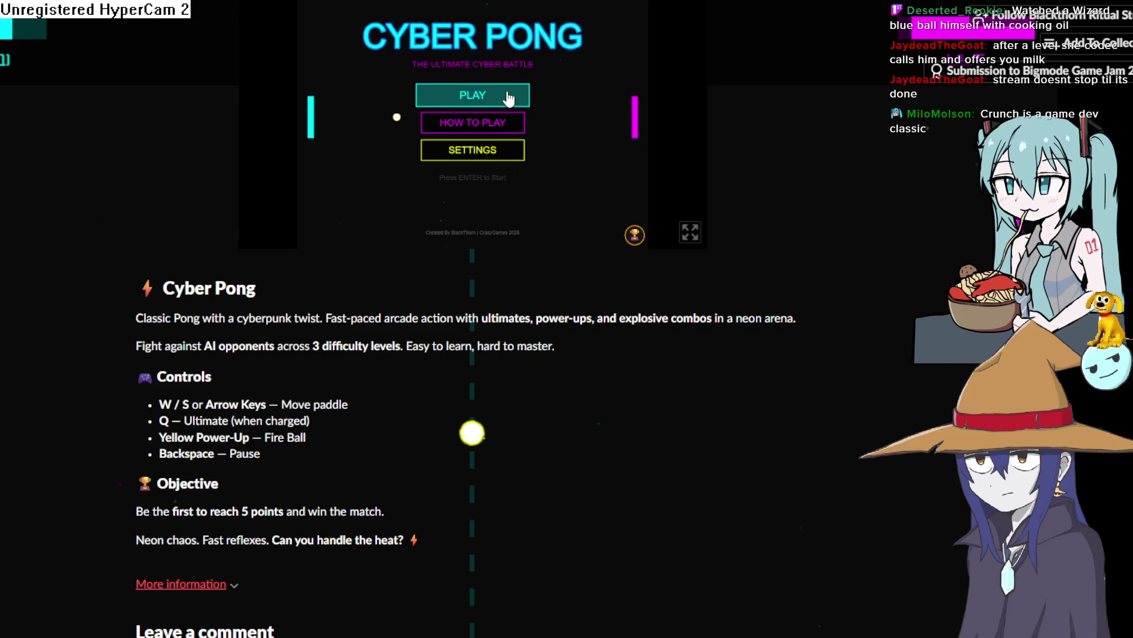
left_click(474, 99)
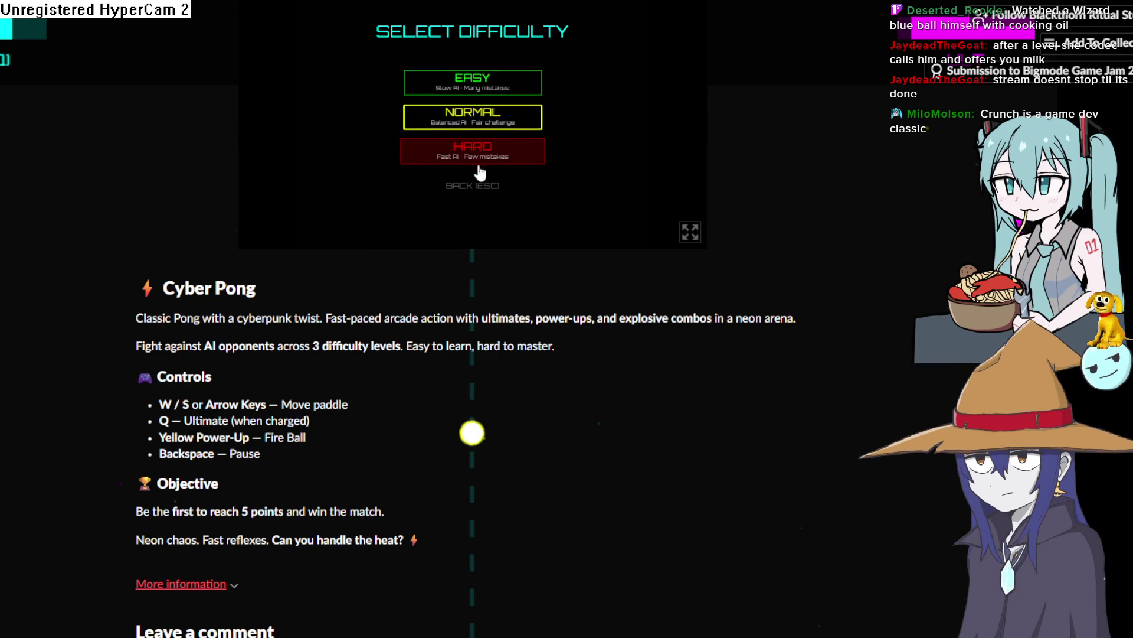
left_click(483, 154)
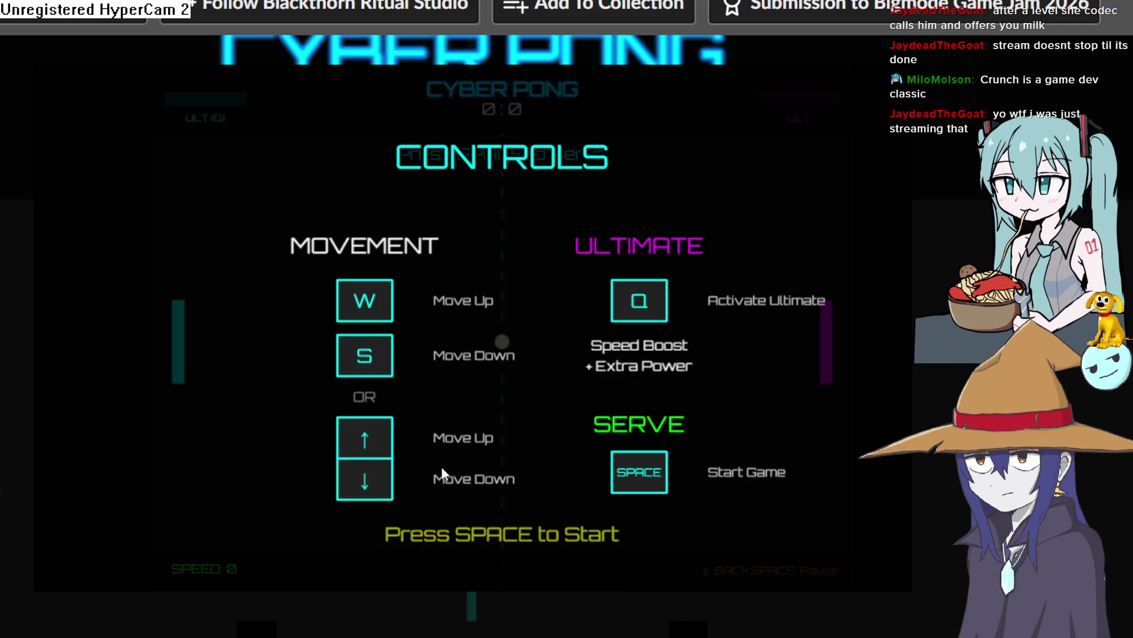
key("space")
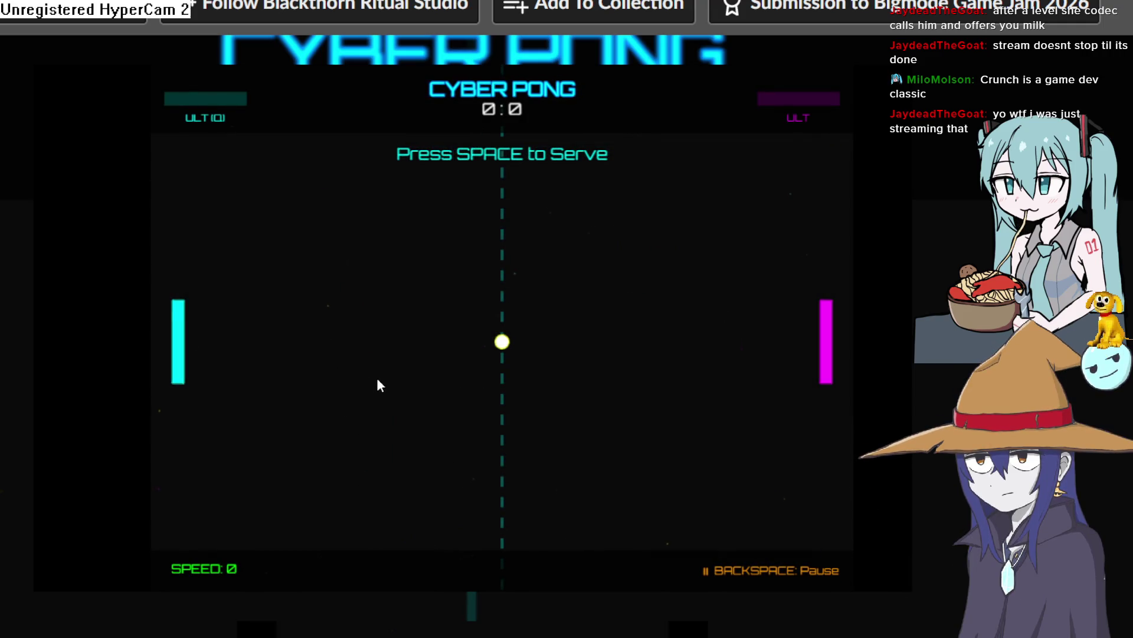
Play a rally with the cyan paddle using W and S, then go back to the jam list.
key("space")
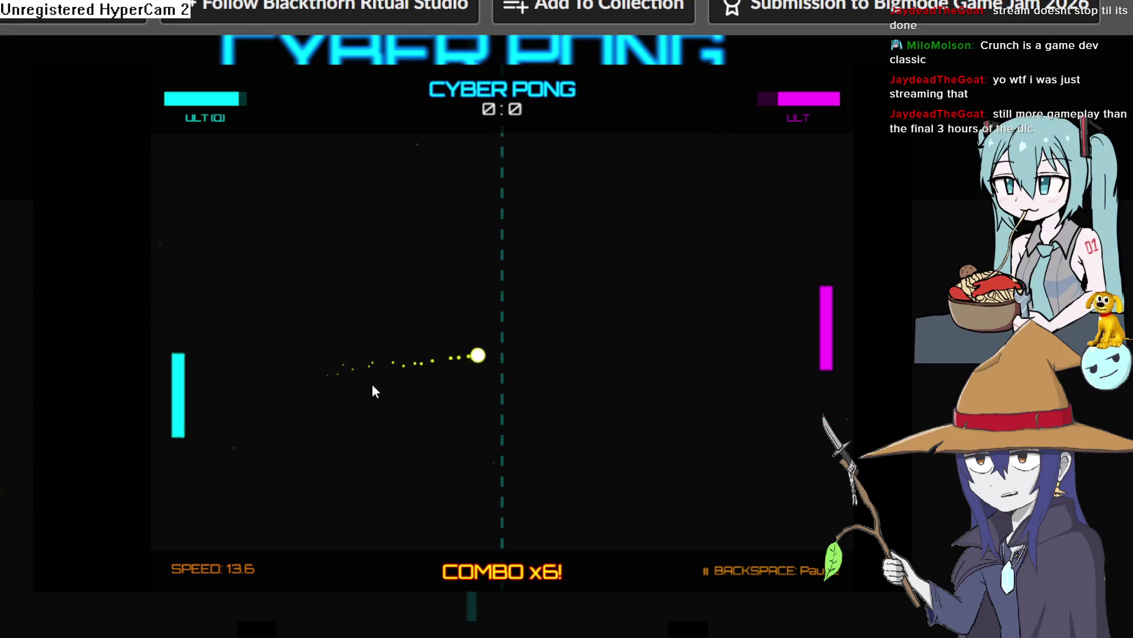
key("w")
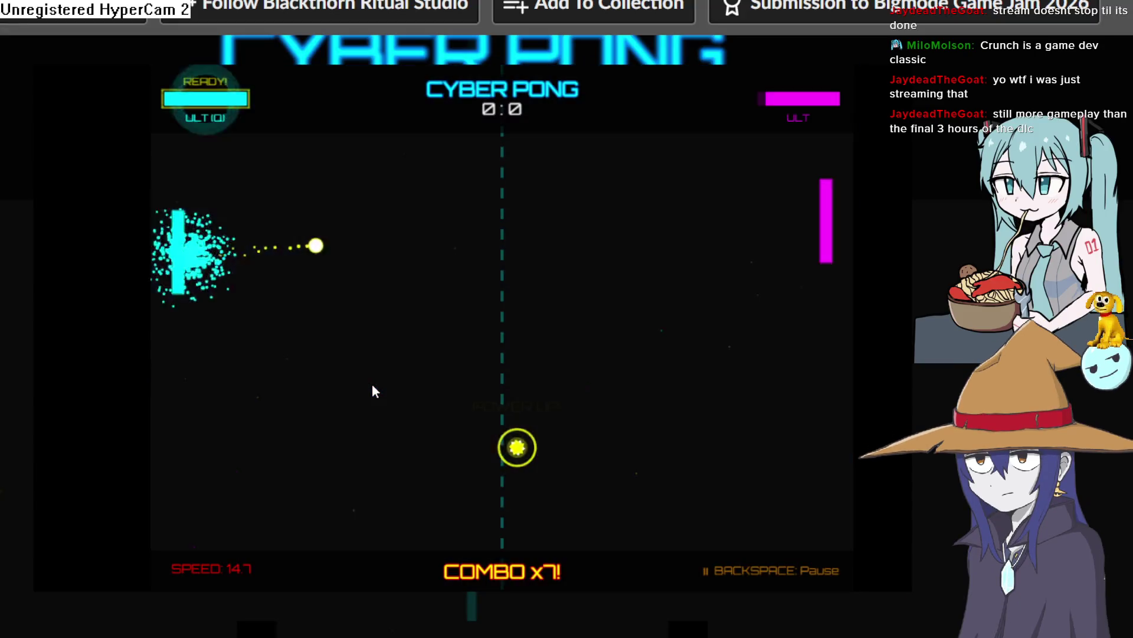
key("w")
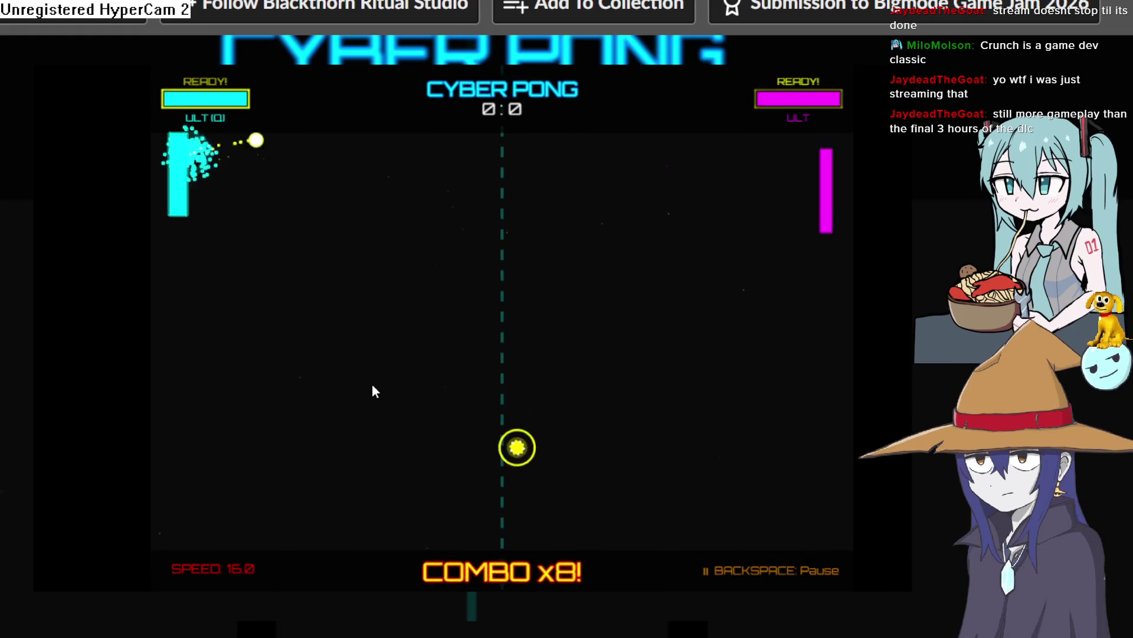
key("s")
key("s")
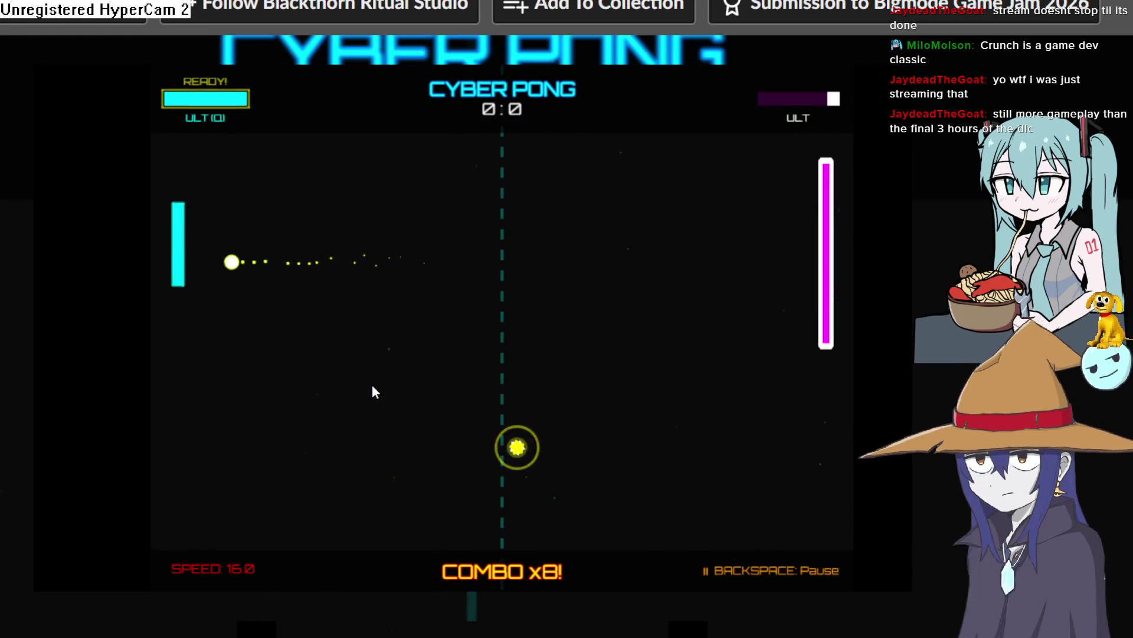
key("s")
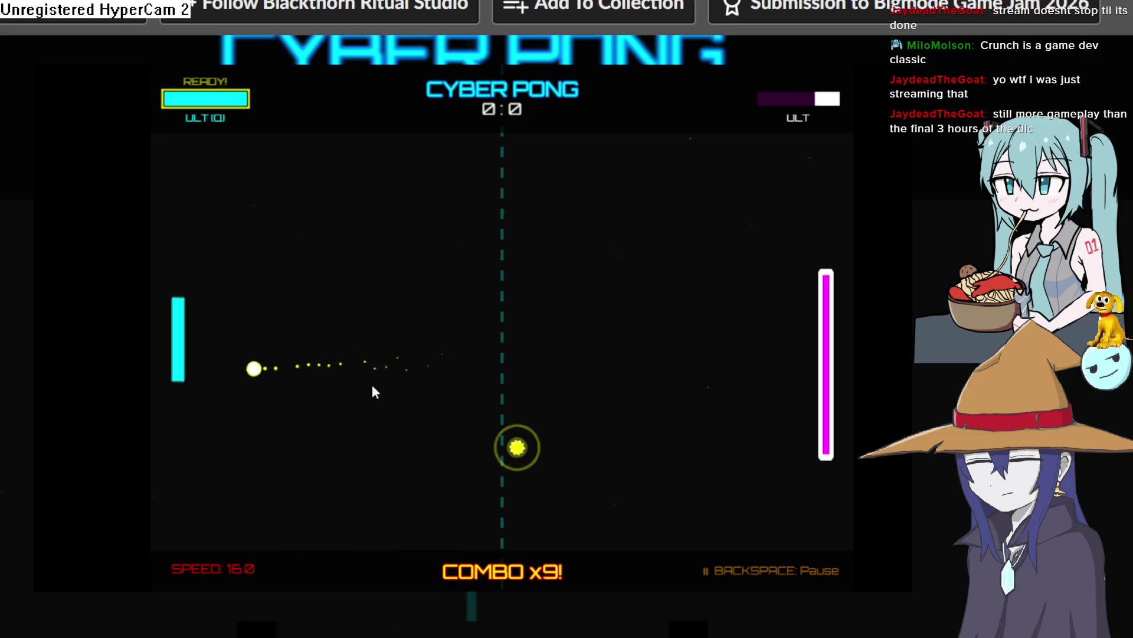
key("s")
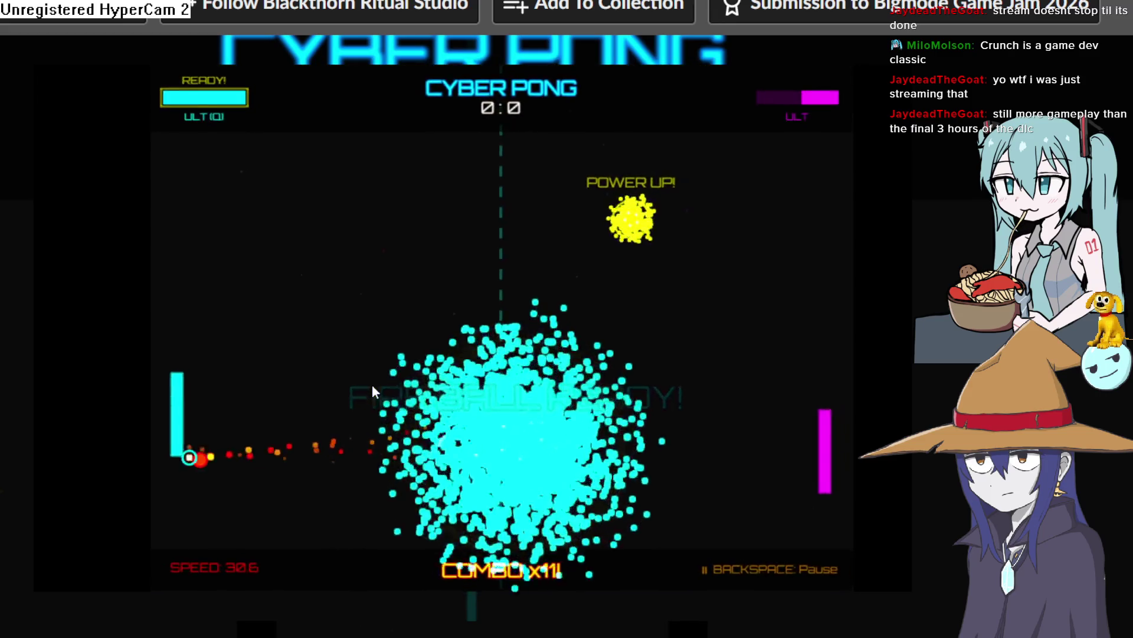
key("s")
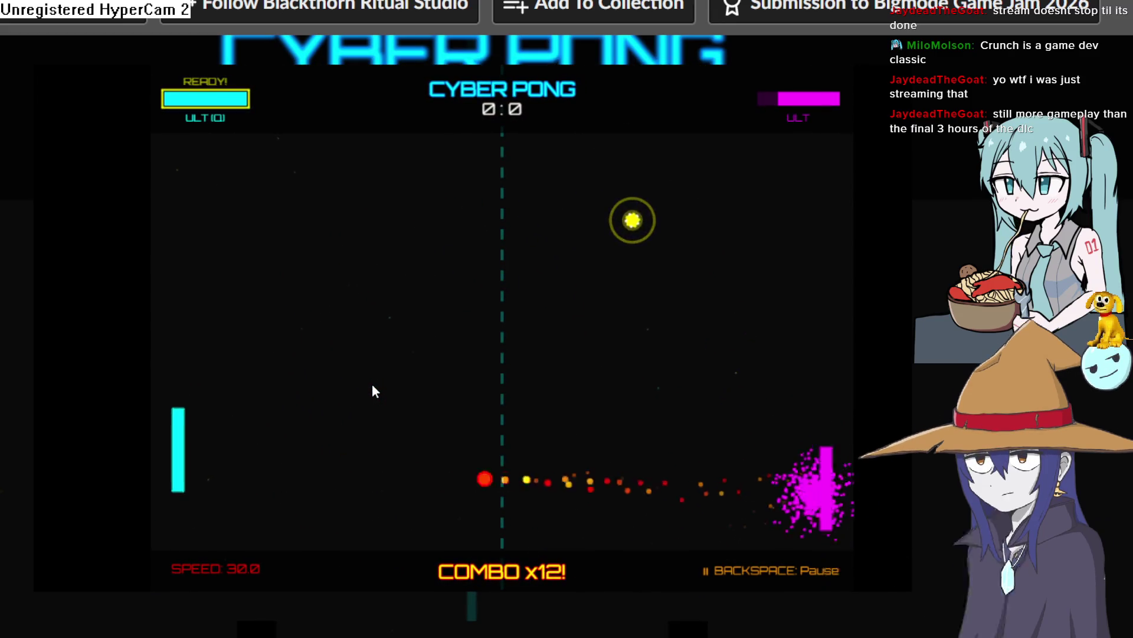
key("w")
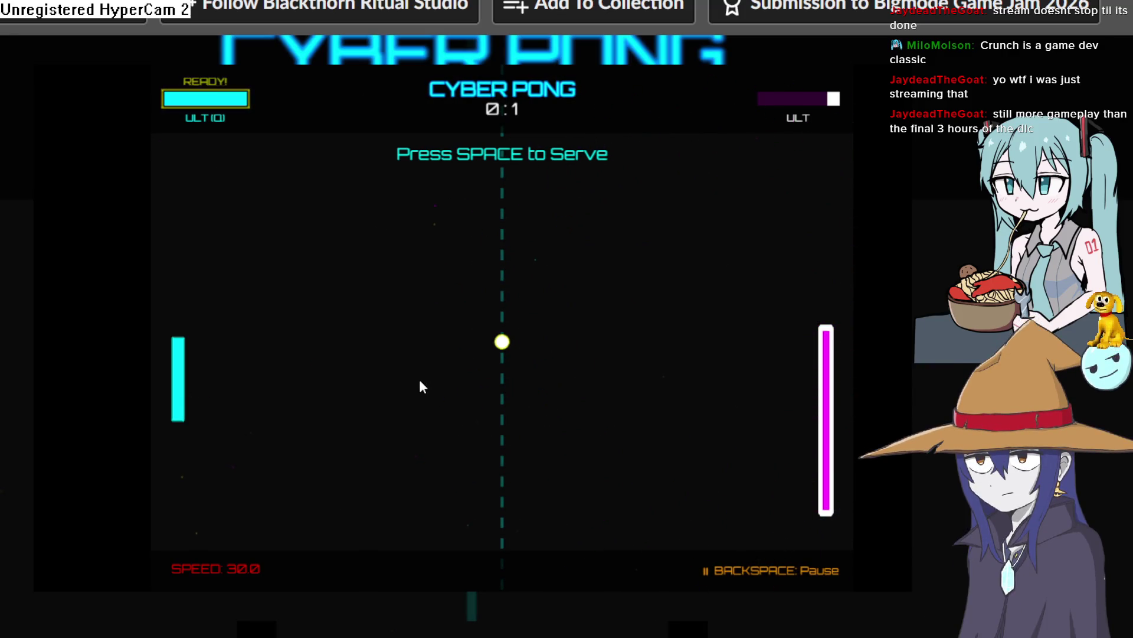
key("space")
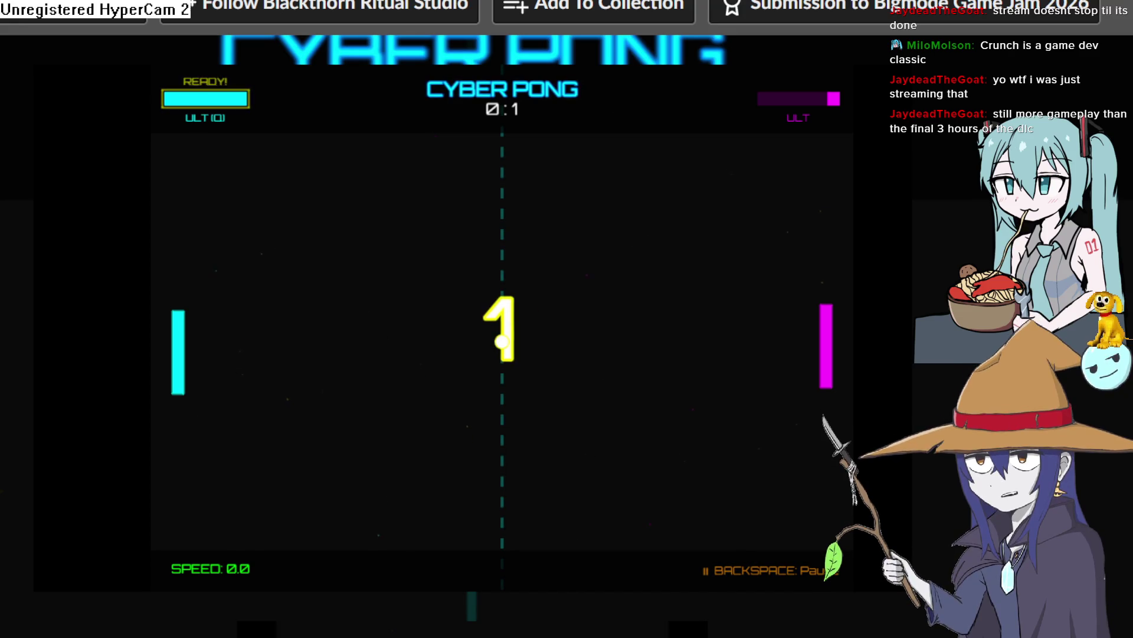
key("alt+Left")
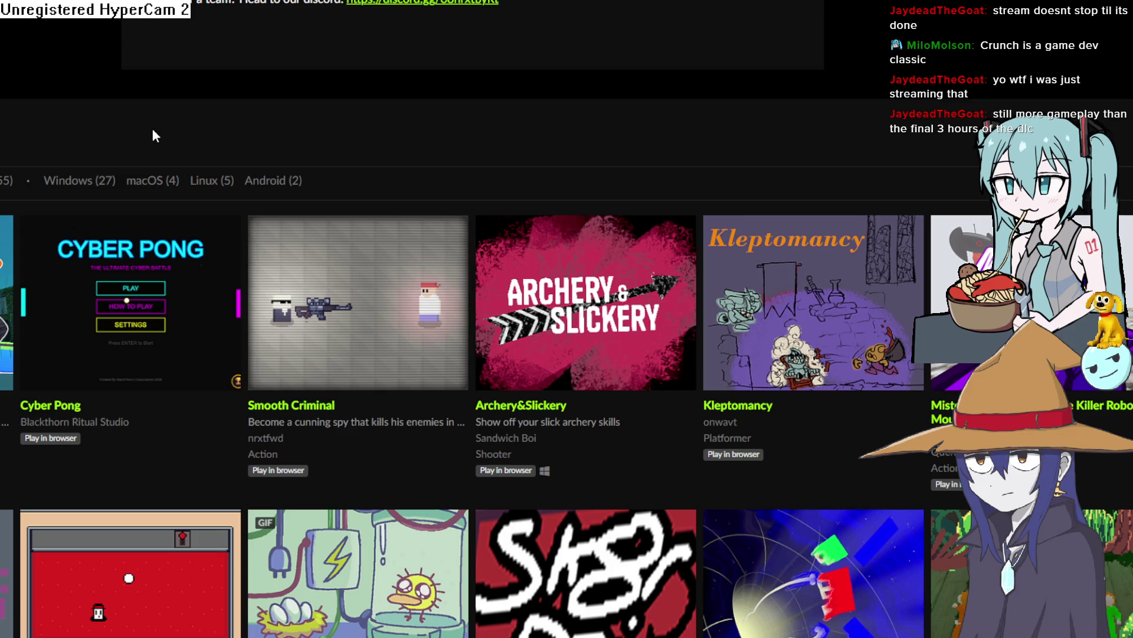
scroll(157, 130, "down", 2)
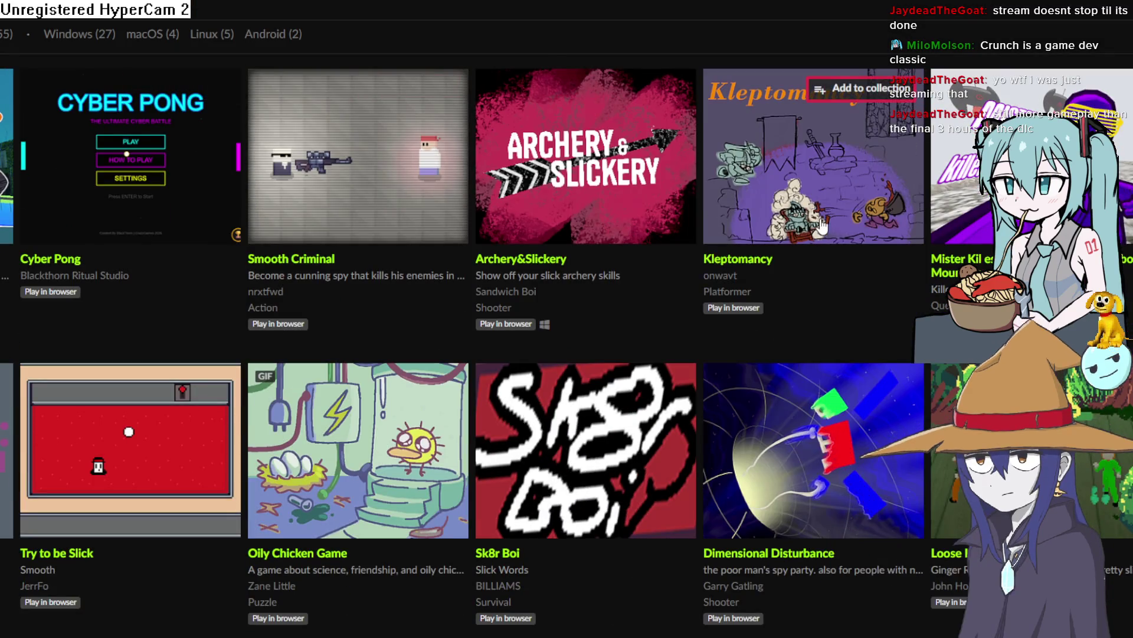
mouse_move(823, 213)
scroll(704, 270, "down", 10)
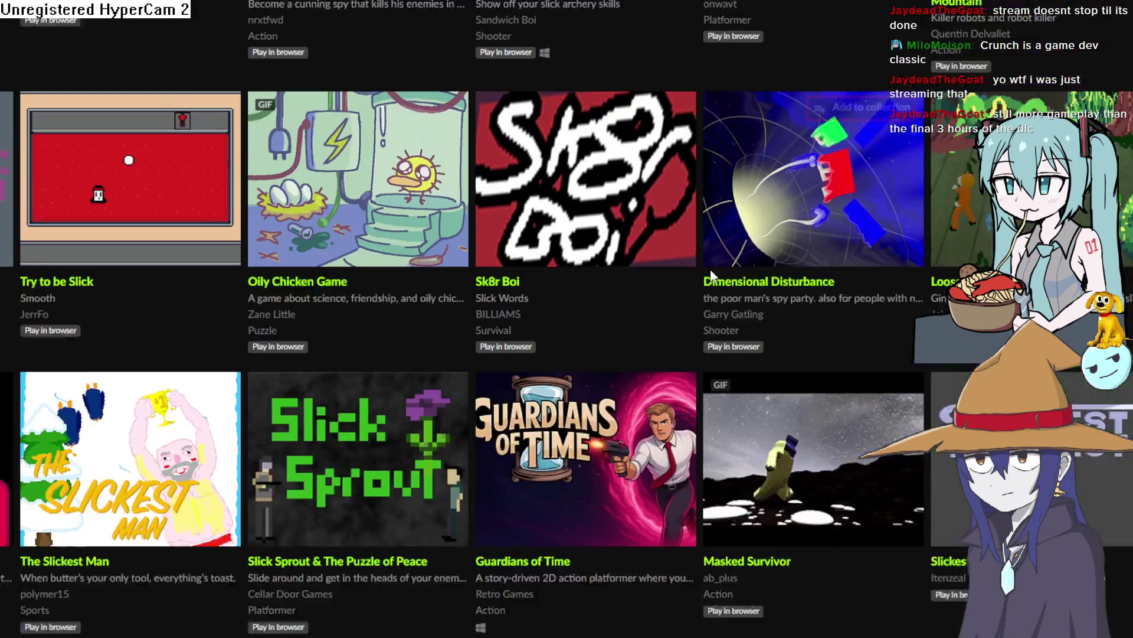
scroll(704, 270, "down", 5)
scroll(699, 260, "up", 15)
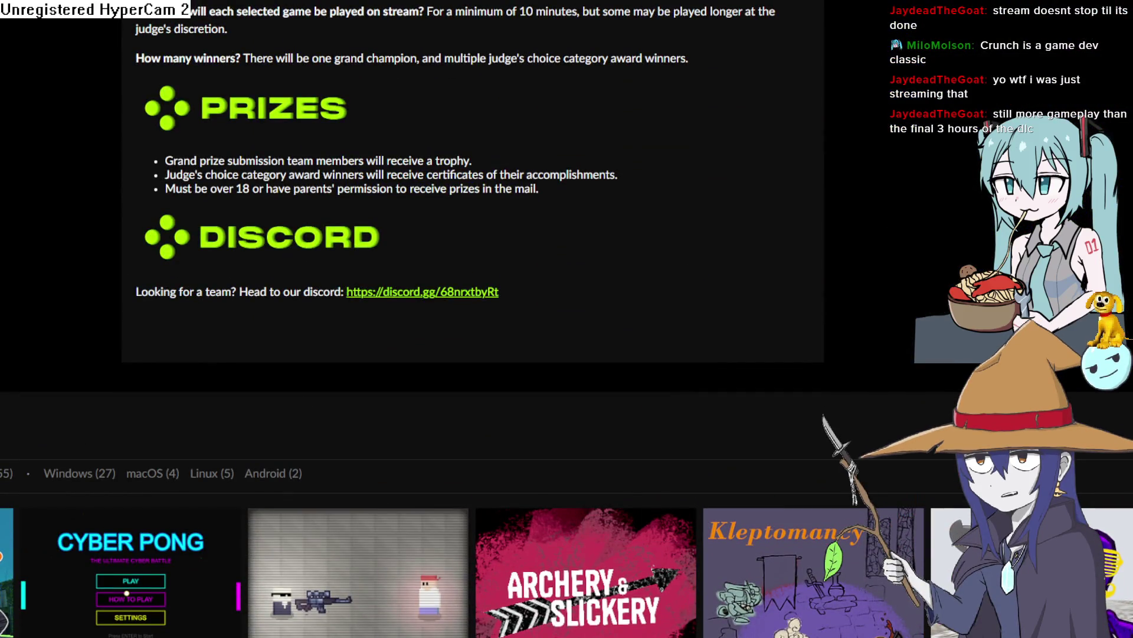
scroll(267, 223, "up", 15)
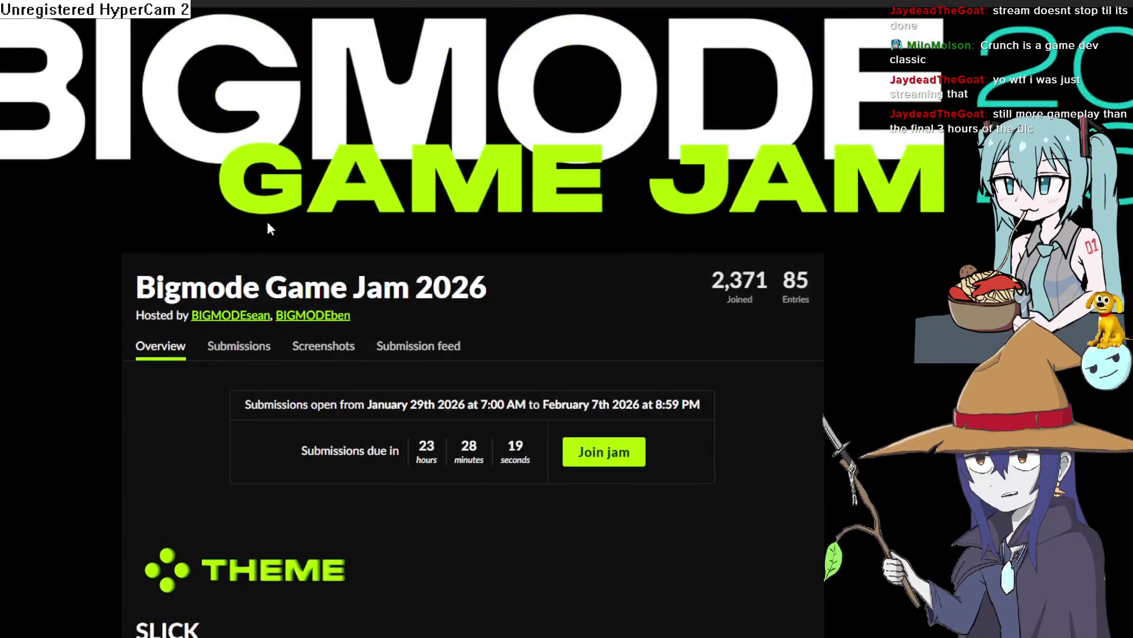
scroll(264, 242, "down", 6)
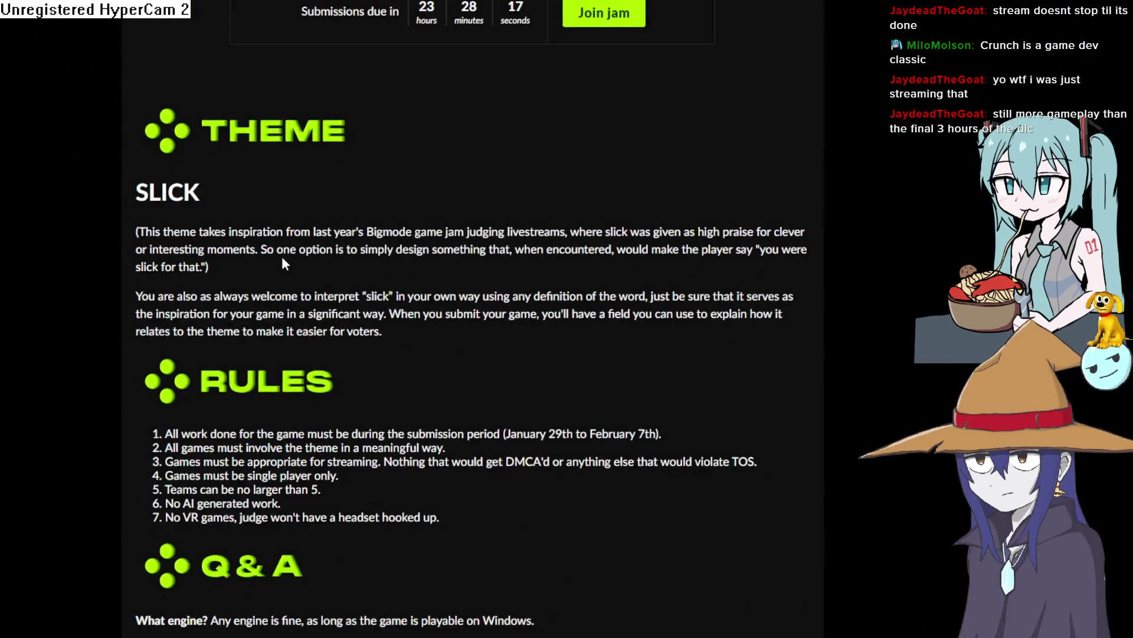
scroll(282, 259, "down", 6)
scroll(325, 271, "down", 6)
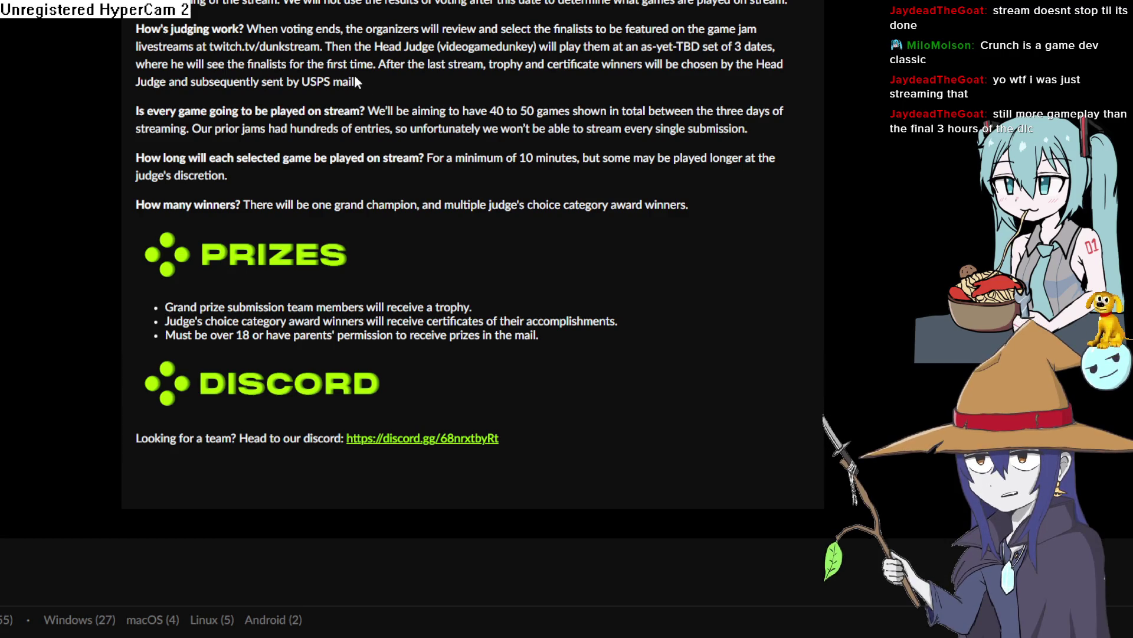
scroll(352, 71, "down", 15)
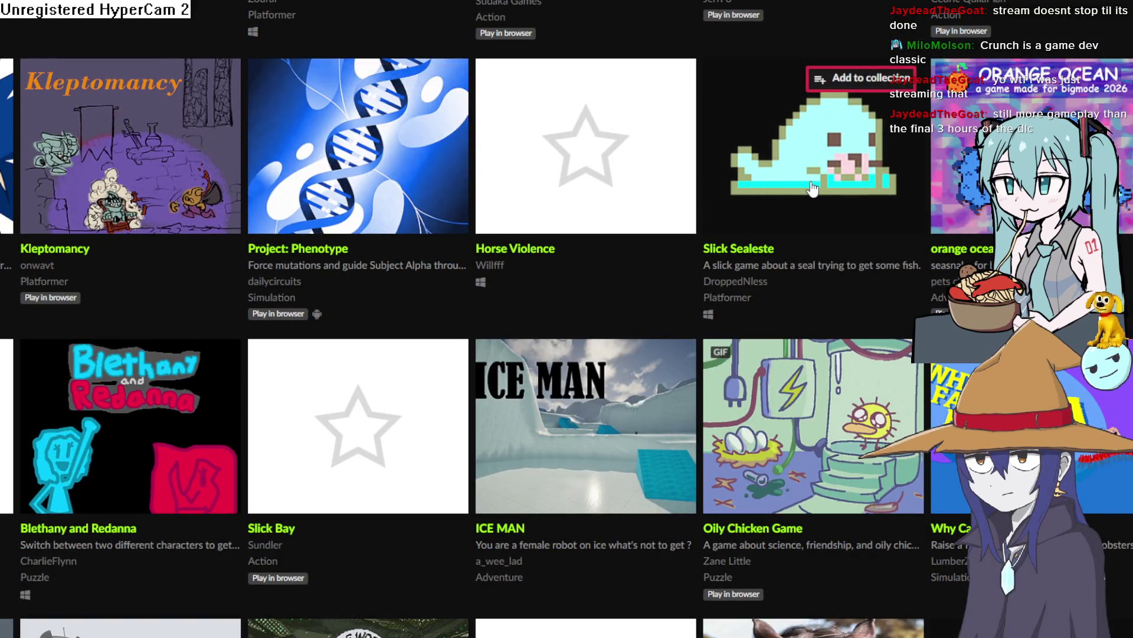
mouse_move(813, 188)
scroll(812, 188, "down", 2)
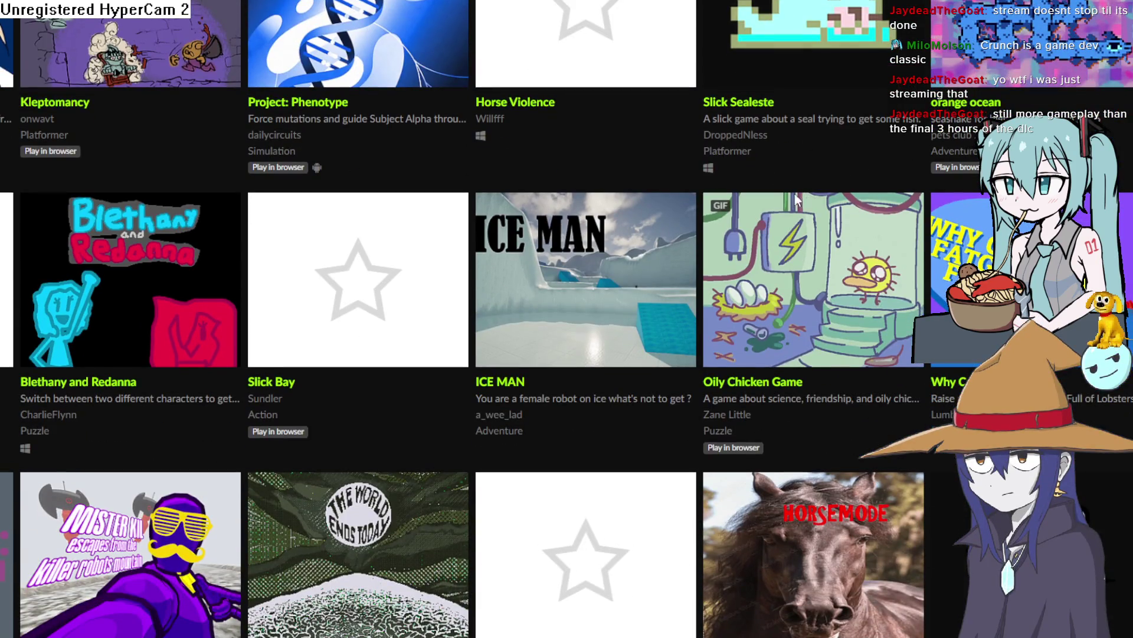
left_click(613, 303)
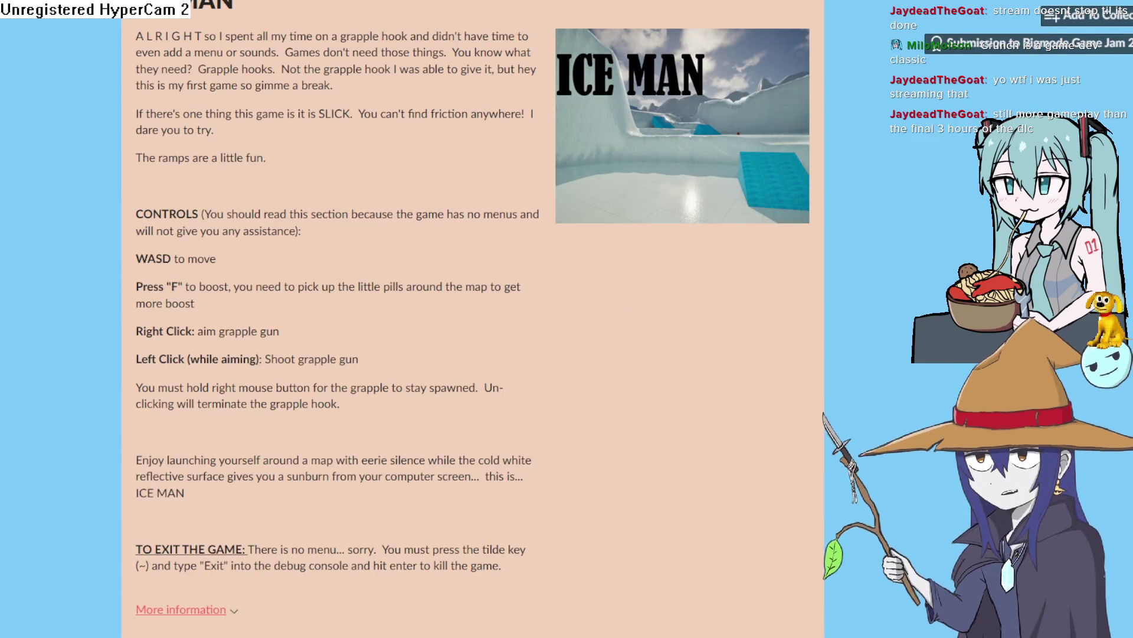
key("alt+Left")
scroll(621, 316, "down", 4)
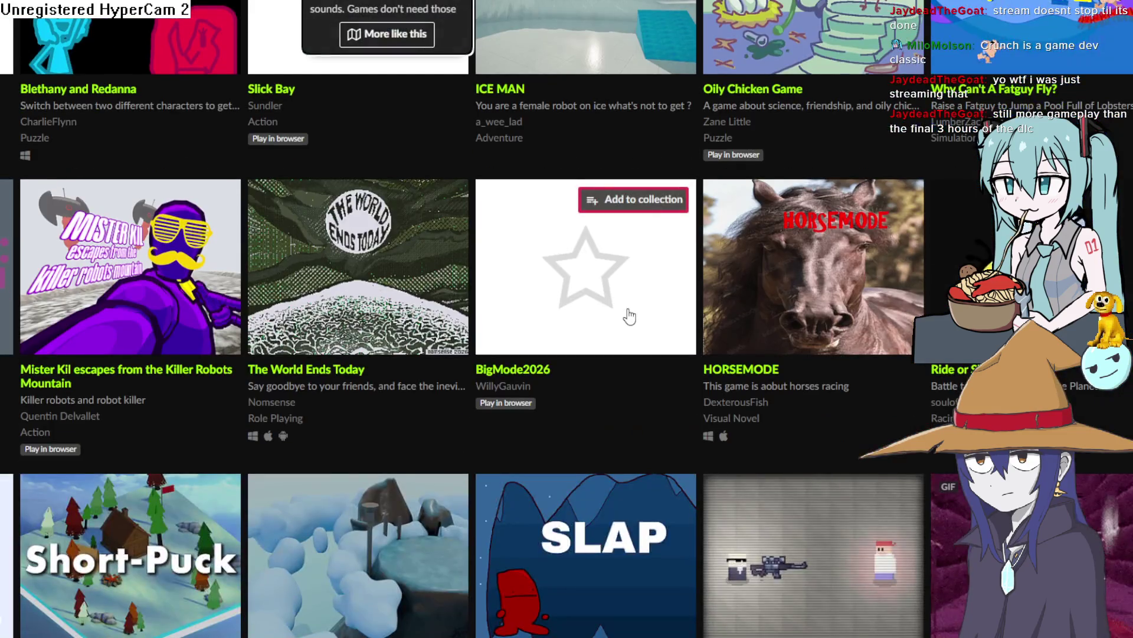
left_click(396, 304)
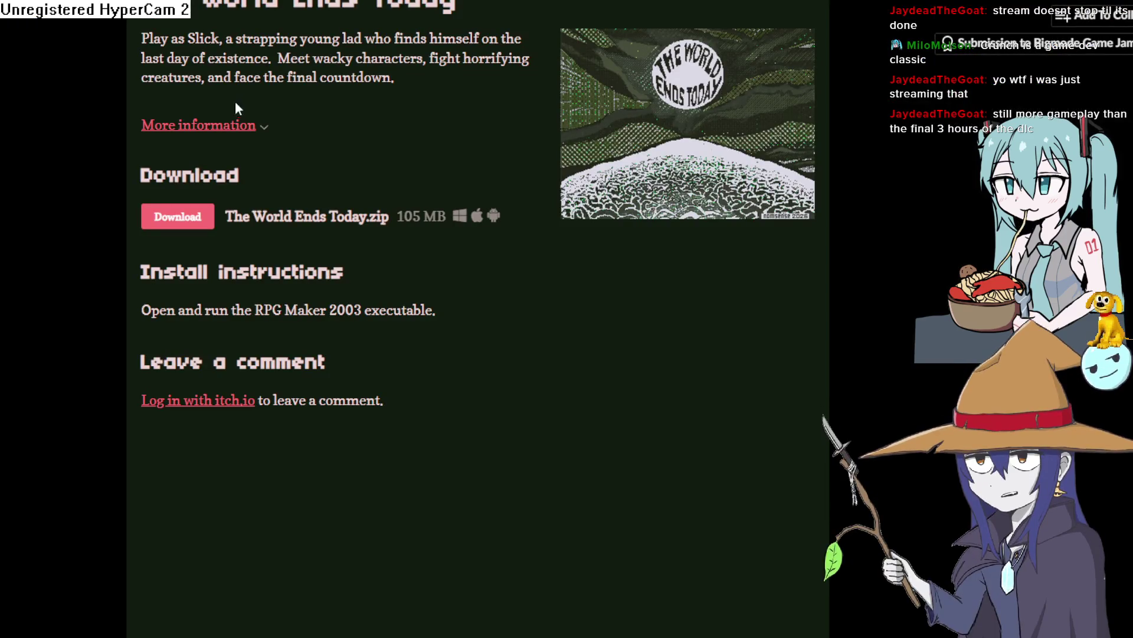
left_click(241, 130)
left_click(241, 130)
left_click(241, 130)
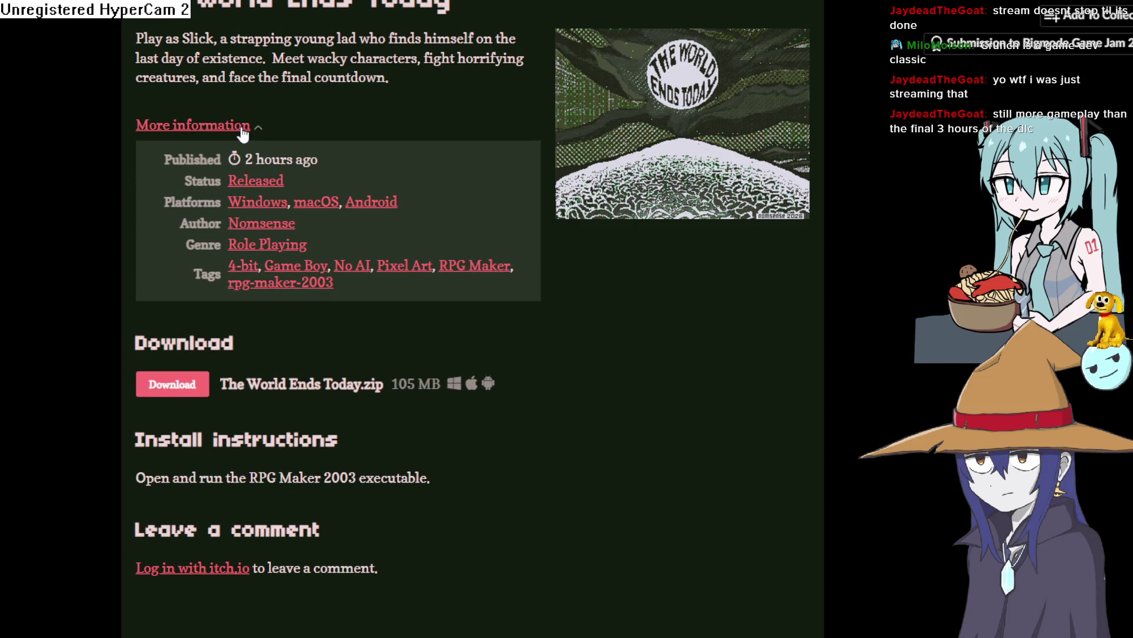
left_click(241, 130)
key("alt+Left")
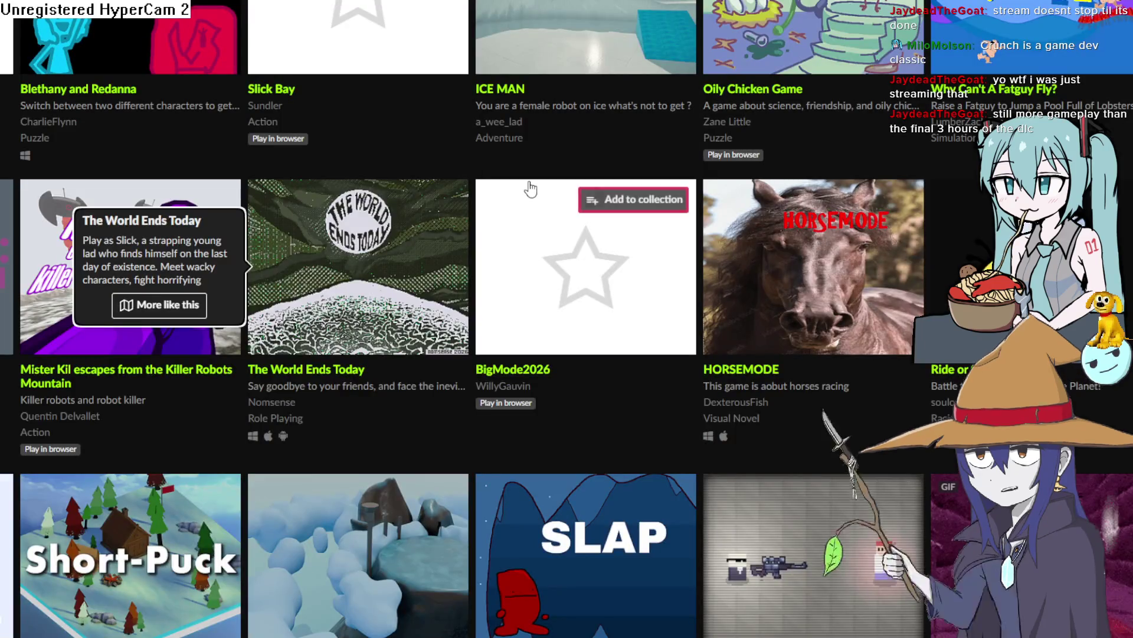
scroll(356, 155, "up", 7)
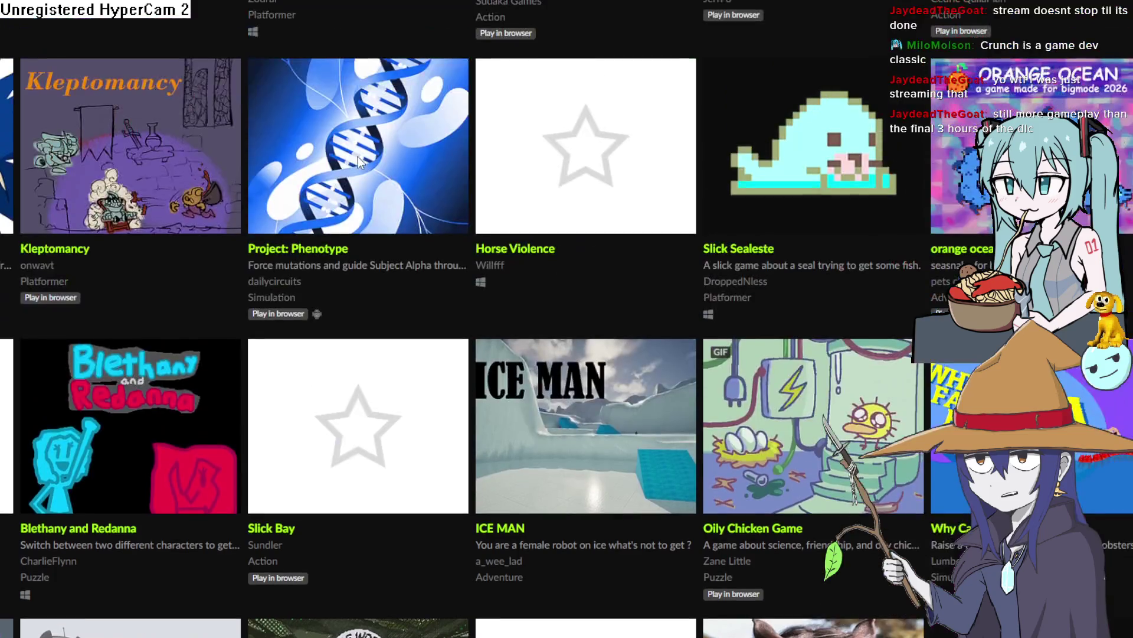
scroll(357, 159, "up", 10)
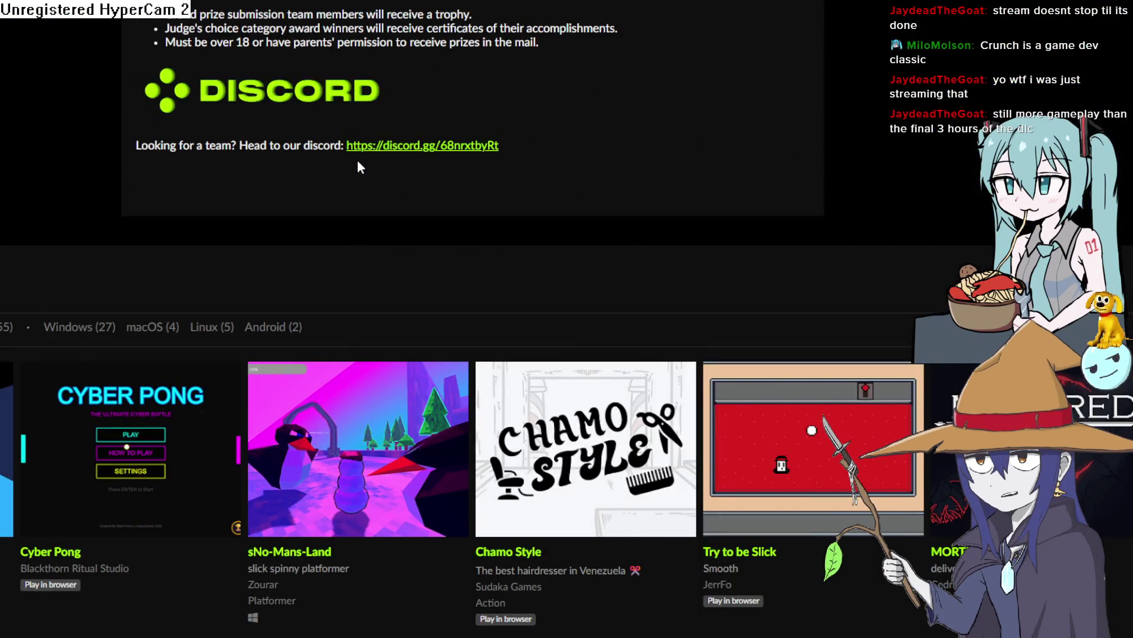
scroll(357, 159, "up", 15)
scroll(422, 150, "up", 7)
scroll(378, 158, "up", 5)
scroll(378, 158, "down", 17)
scroll(378, 158, "down", 10)
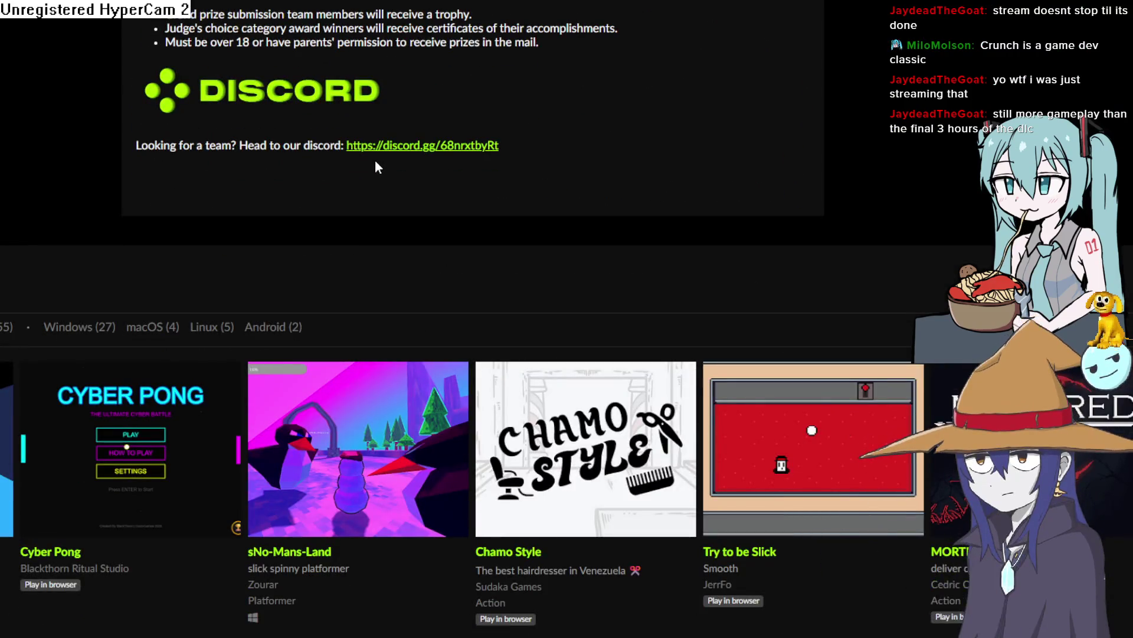
scroll(378, 158, "down", 8)
scroll(378, 158, "down", 17)
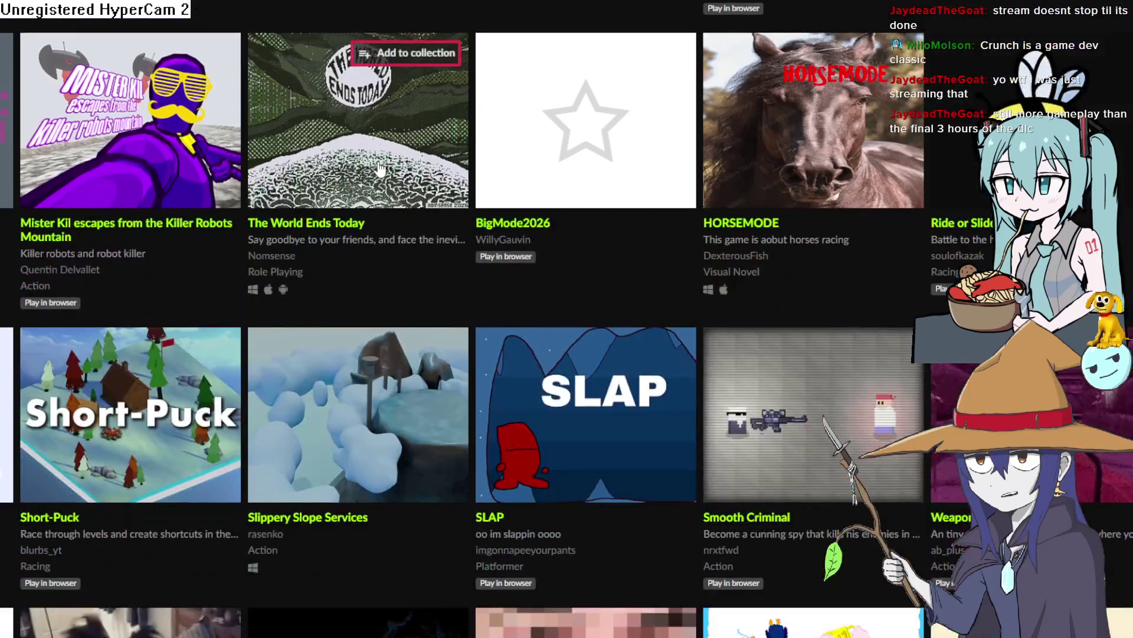
scroll(379, 166, "down", 6)
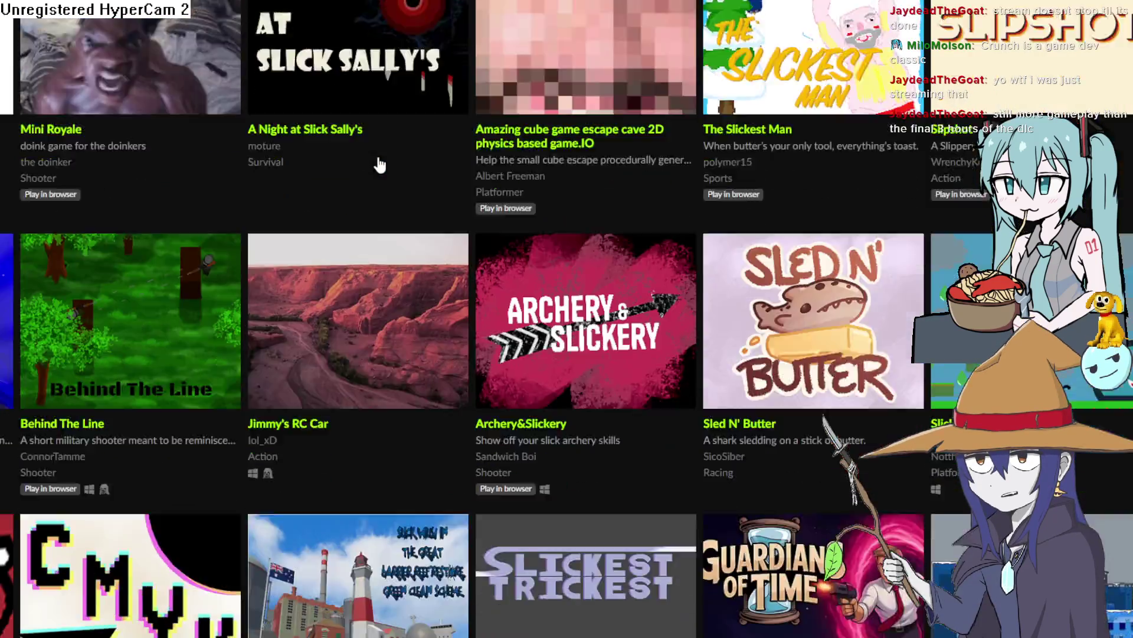
scroll(380, 164, "down", 6)
scroll(378, 157, "down", 5)
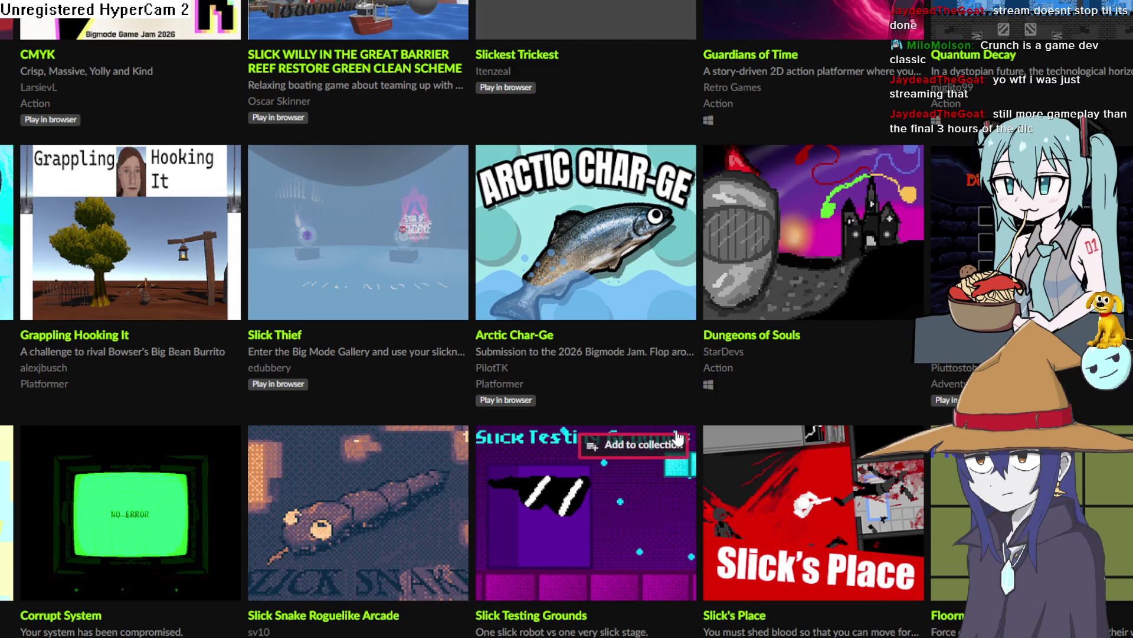
mouse_move(584, 472)
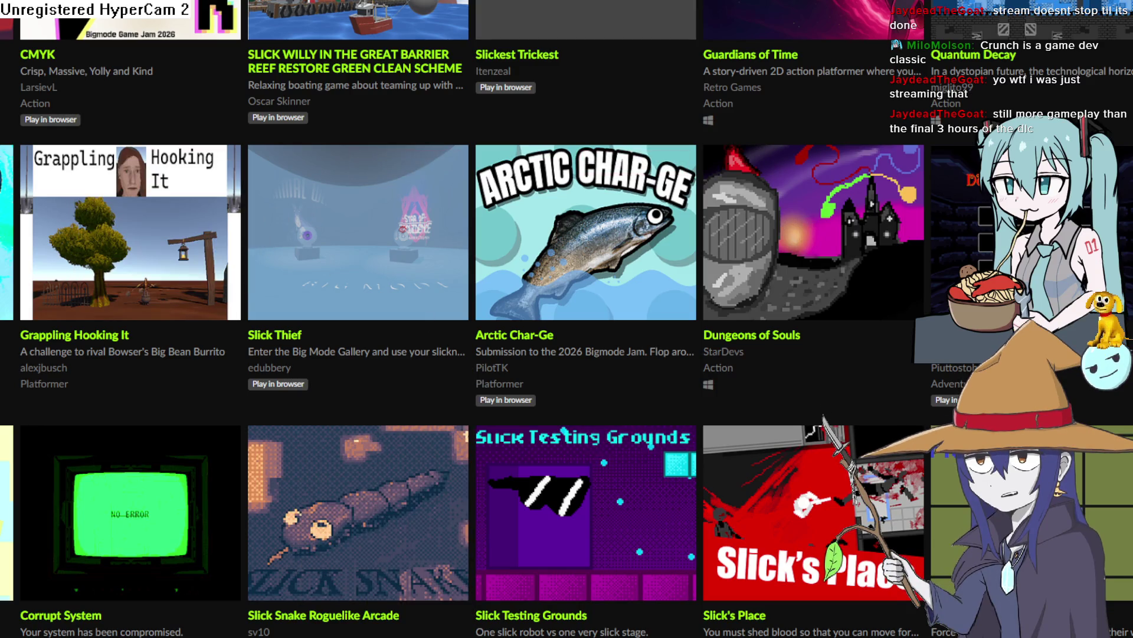
scroll(270, 247, "down", 6)
scroll(20, 183, "down", 8)
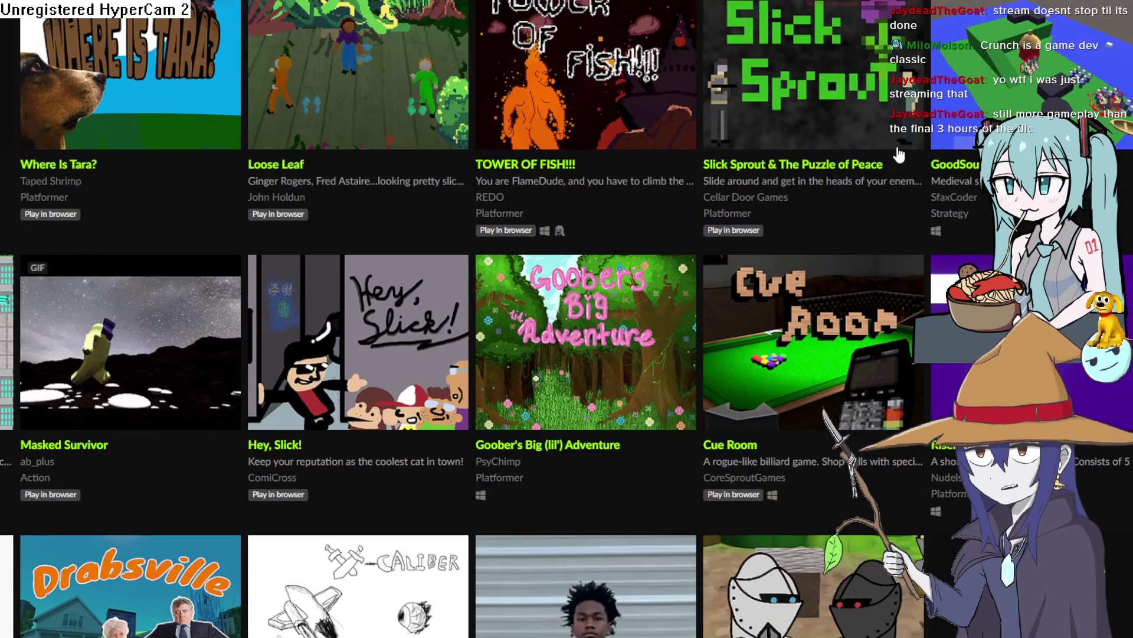
scroll(877, 165, "down", 3)
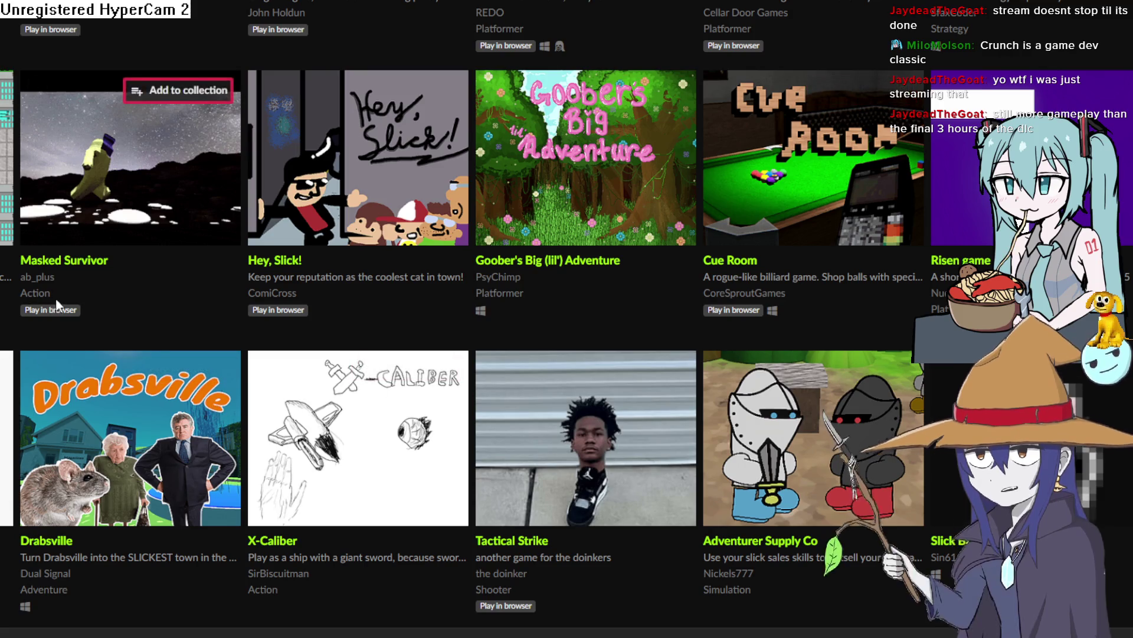
scroll(67, 304, "up", 5)
scroll(702, 254, "up", 15)
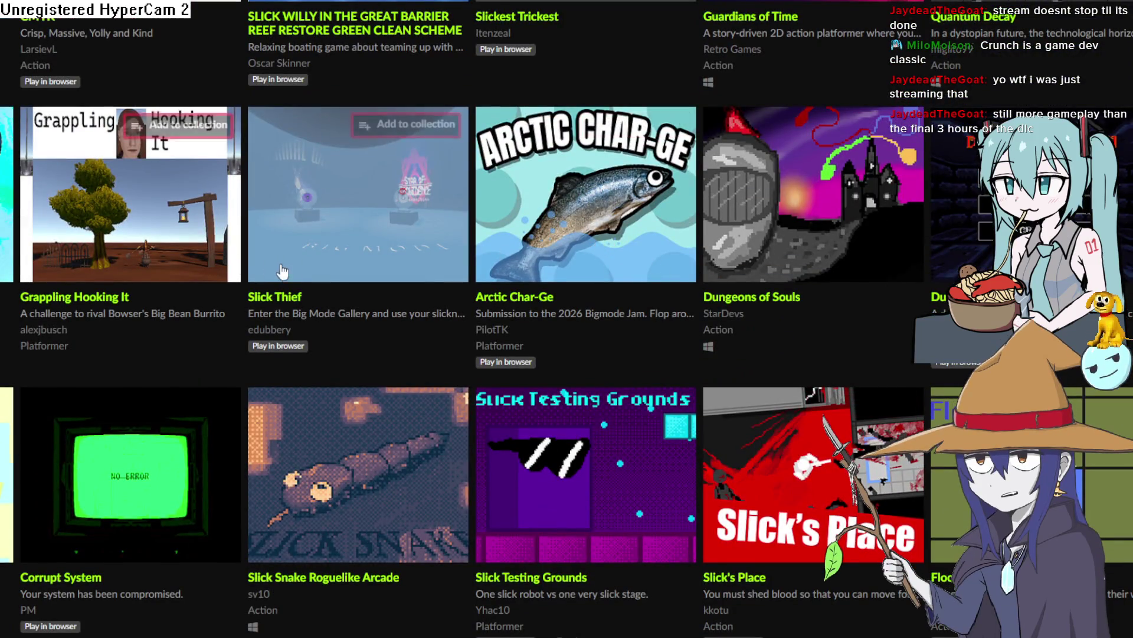
scroll(345, 289, "up", 3)
scroll(857, 363, "up", 7)
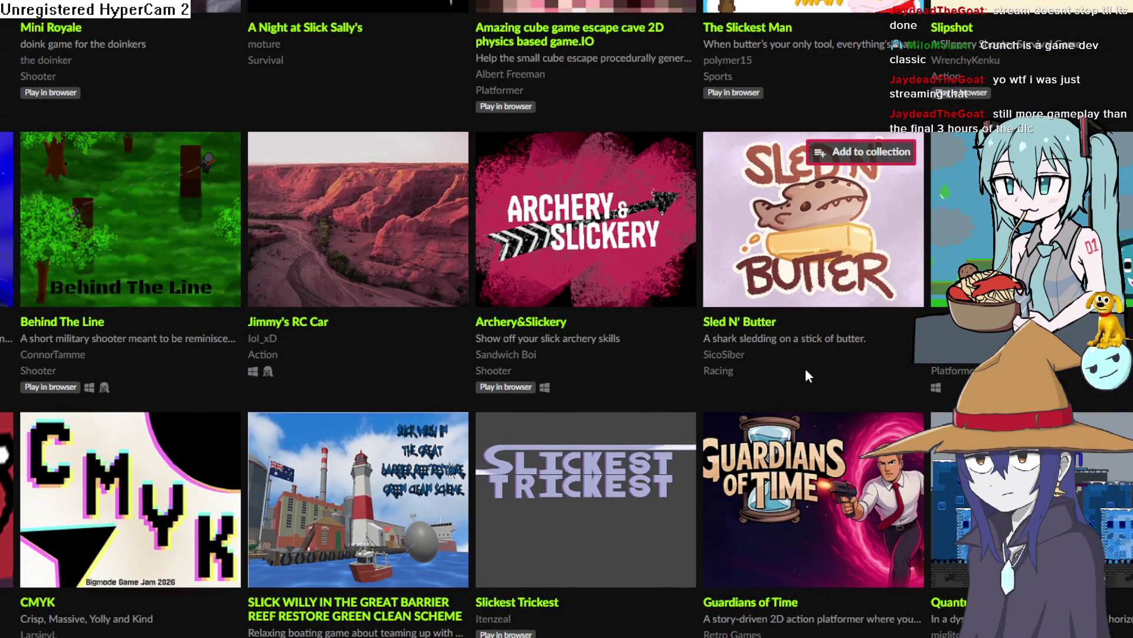
scroll(531, 334, "up", 5)
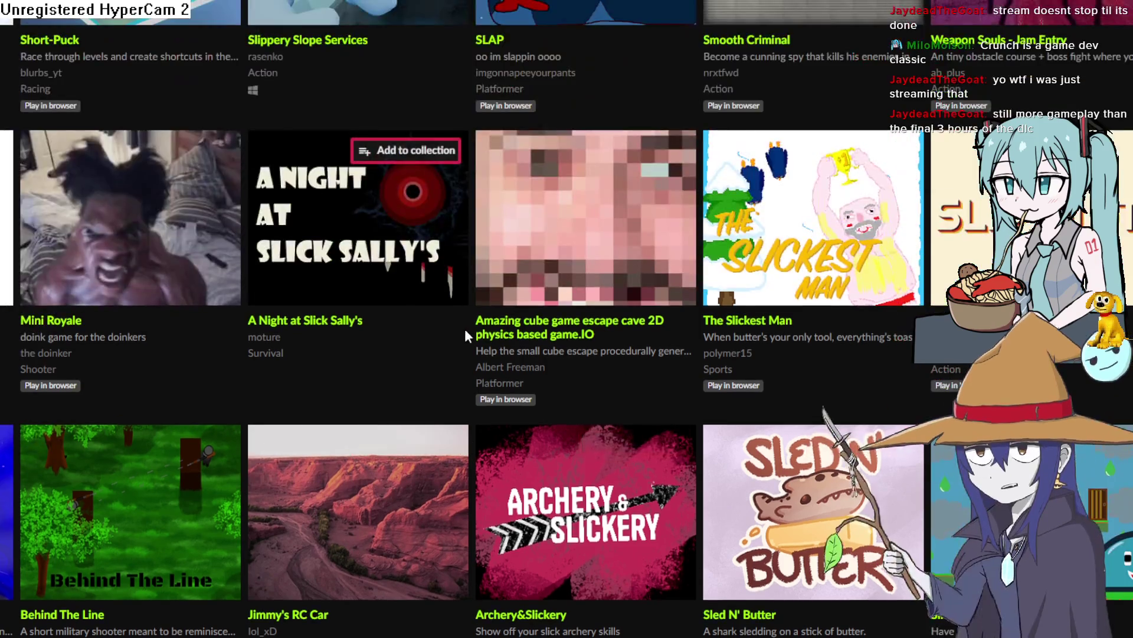
scroll(591, 241, "up", 3)
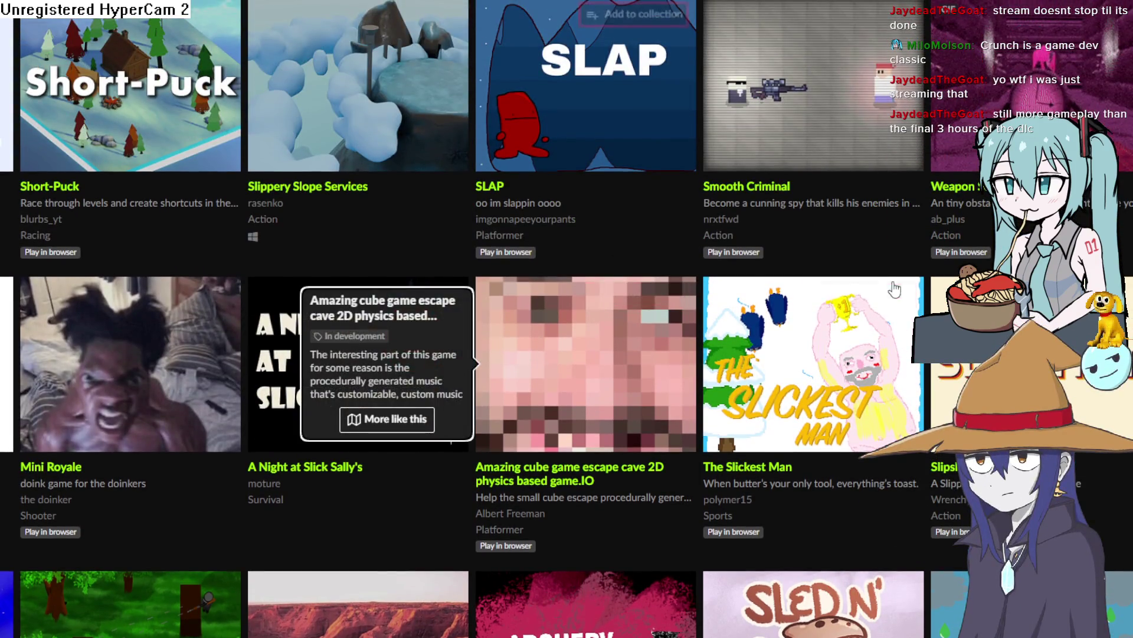
mouse_move(797, 354)
mouse_move(974, 354)
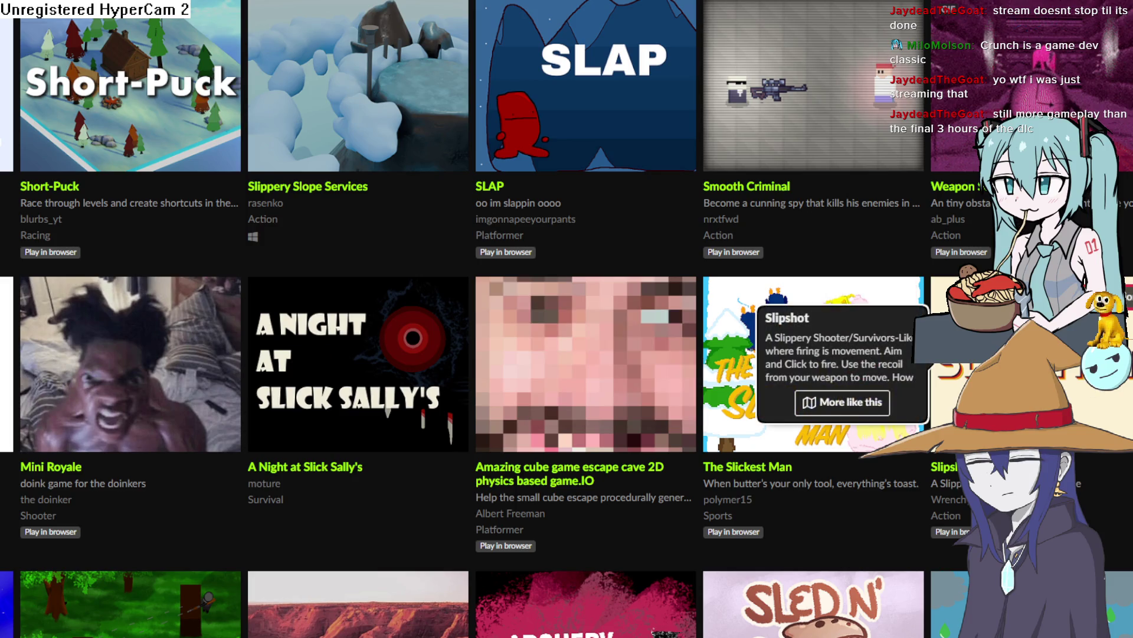
scroll(974, 355, "up", 5)
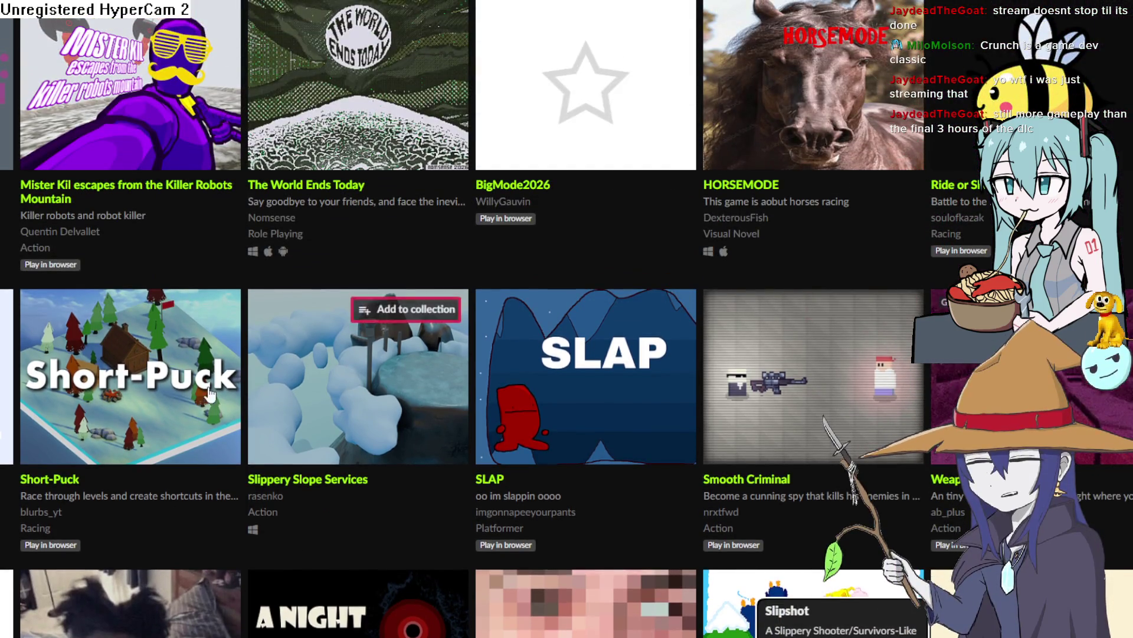
scroll(190, 371, "up", 2)
scroll(242, 352, "up", 2)
scroll(1003, 413, "up", 2)
scroll(1003, 378, "down", 2)
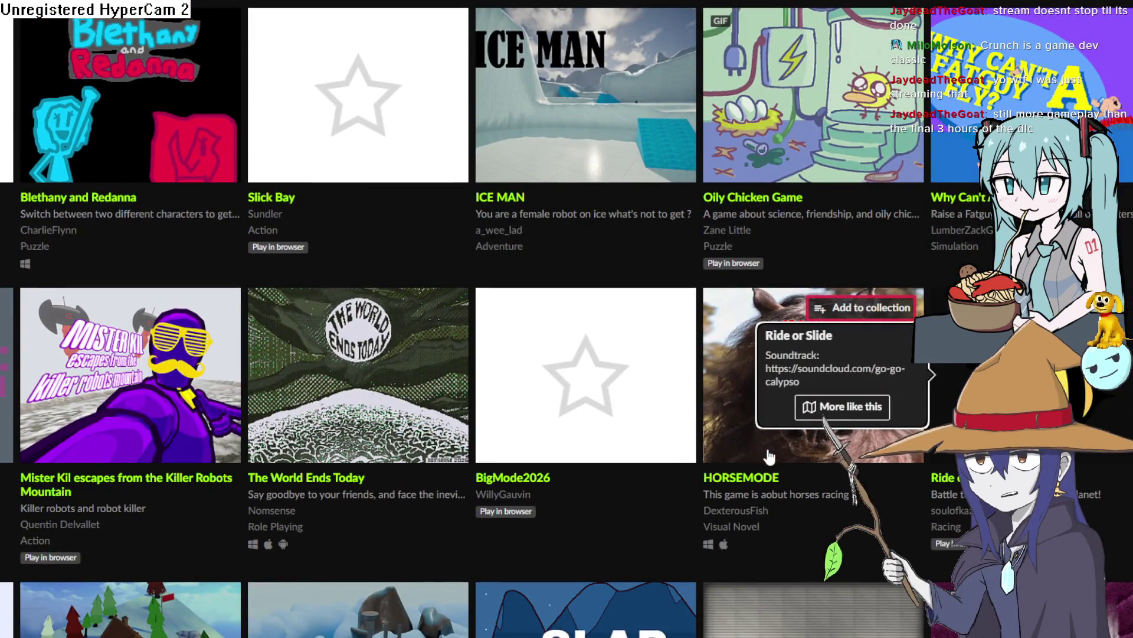
left_click(711, 429)
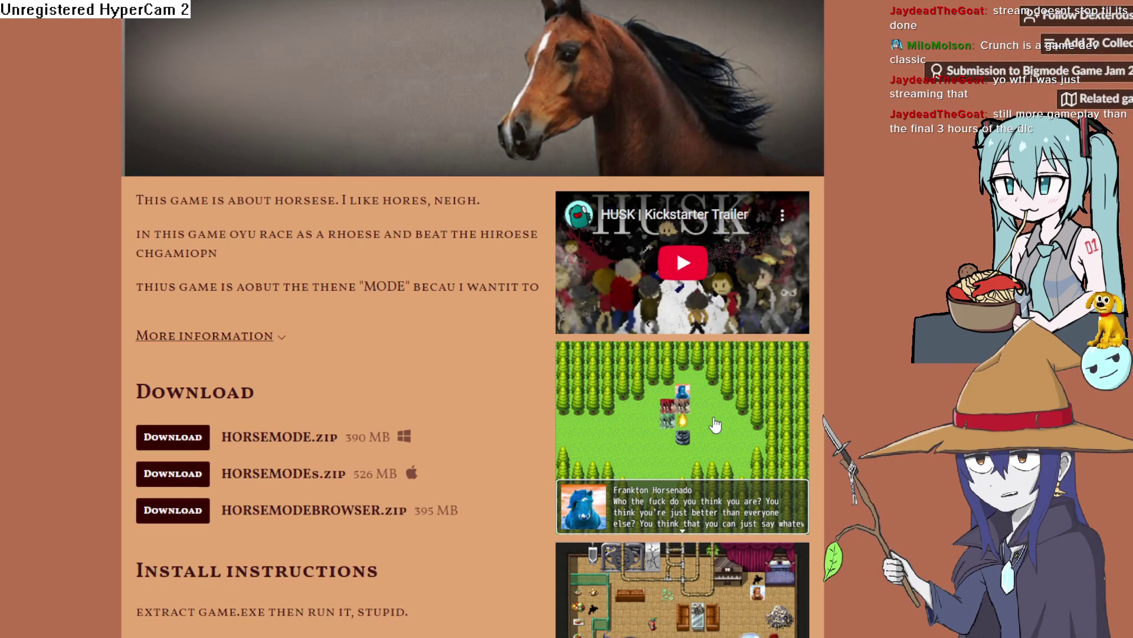
left_click(710, 426)
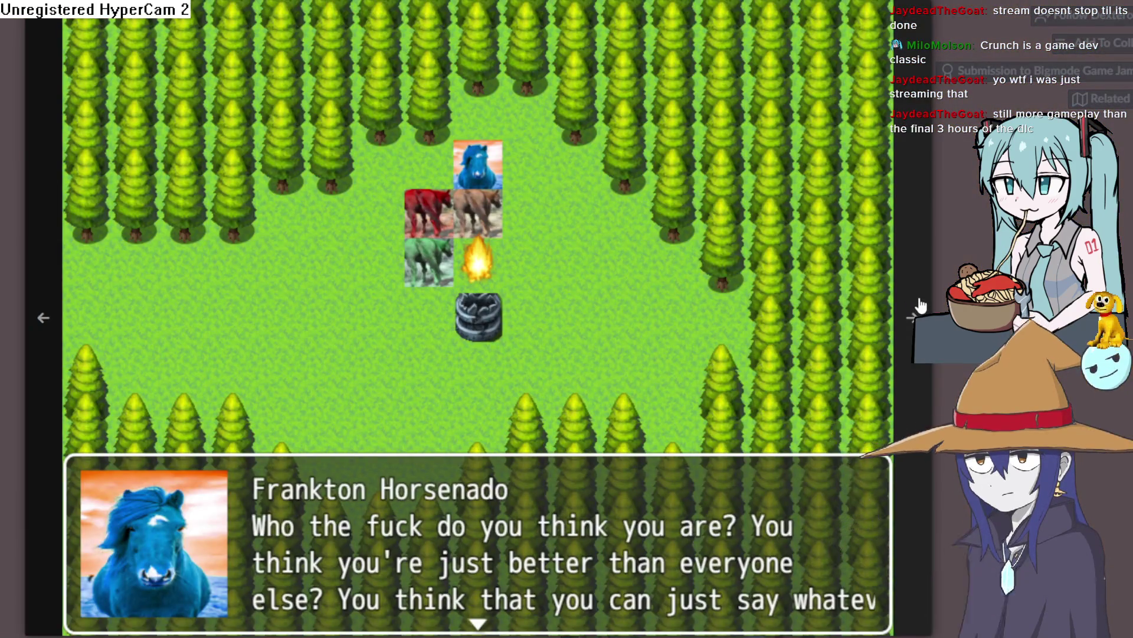
left_click(920, 305)
left_click(920, 305)
left_click(919, 305)
left_click(919, 305)
left_click(919, 305)
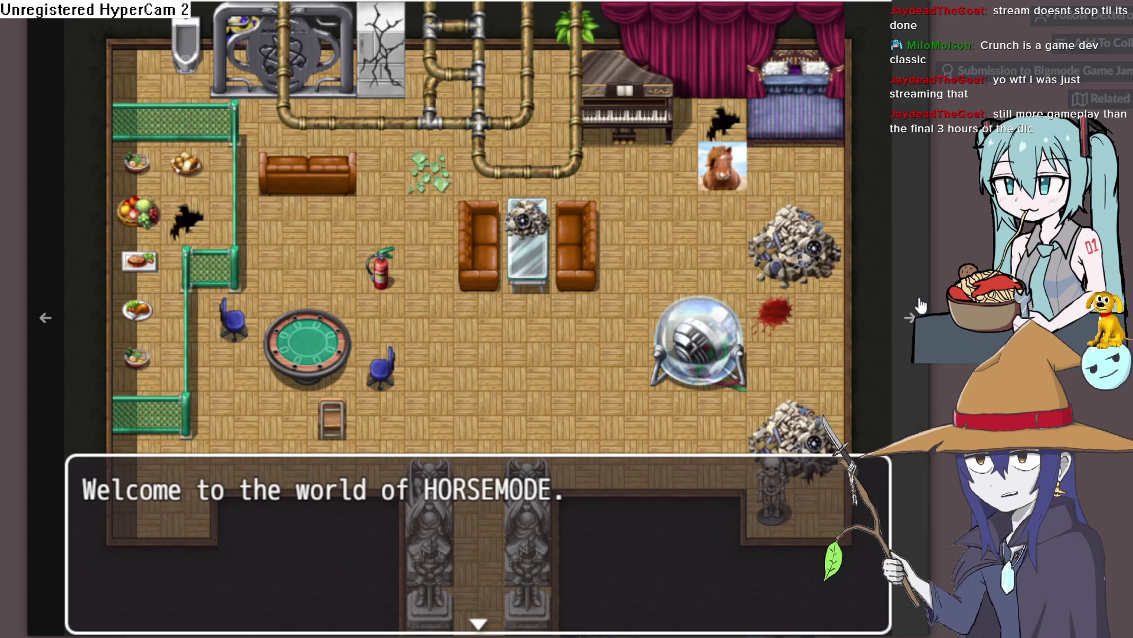
key("Return")
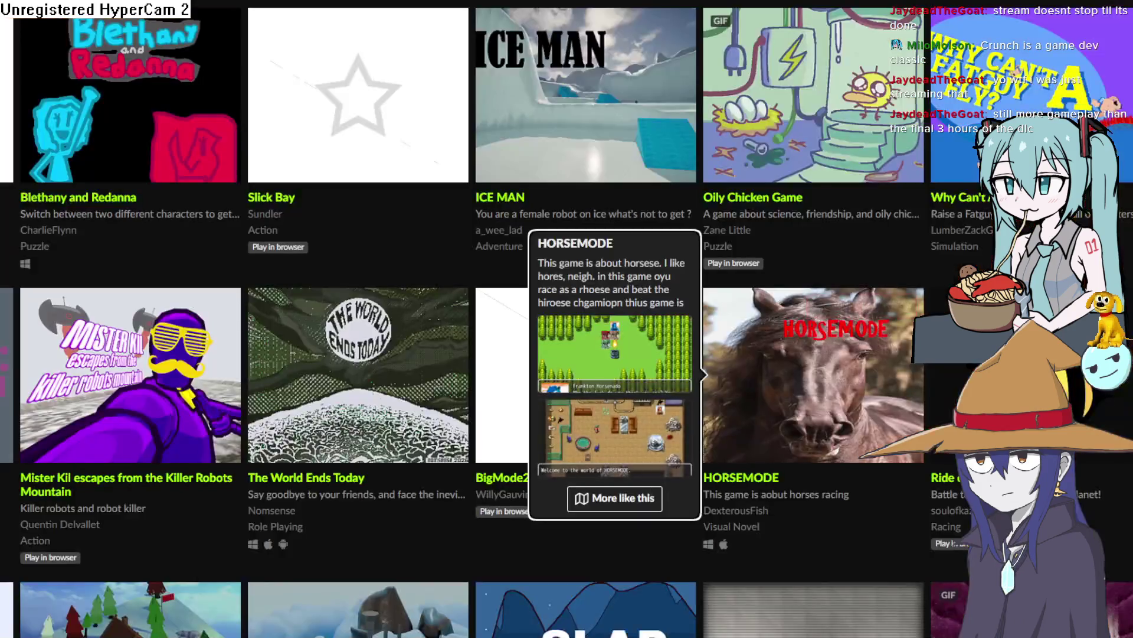
scroll(433, 236, "up", 3)
scroll(434, 236, "up", 3)
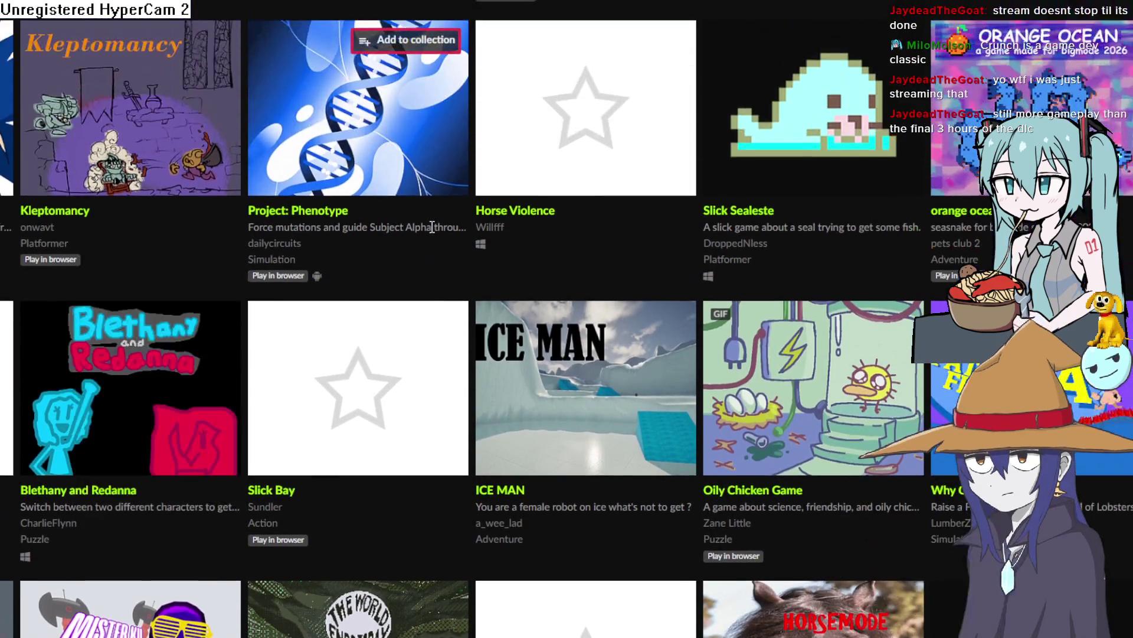
scroll(650, 152, "up", 3)
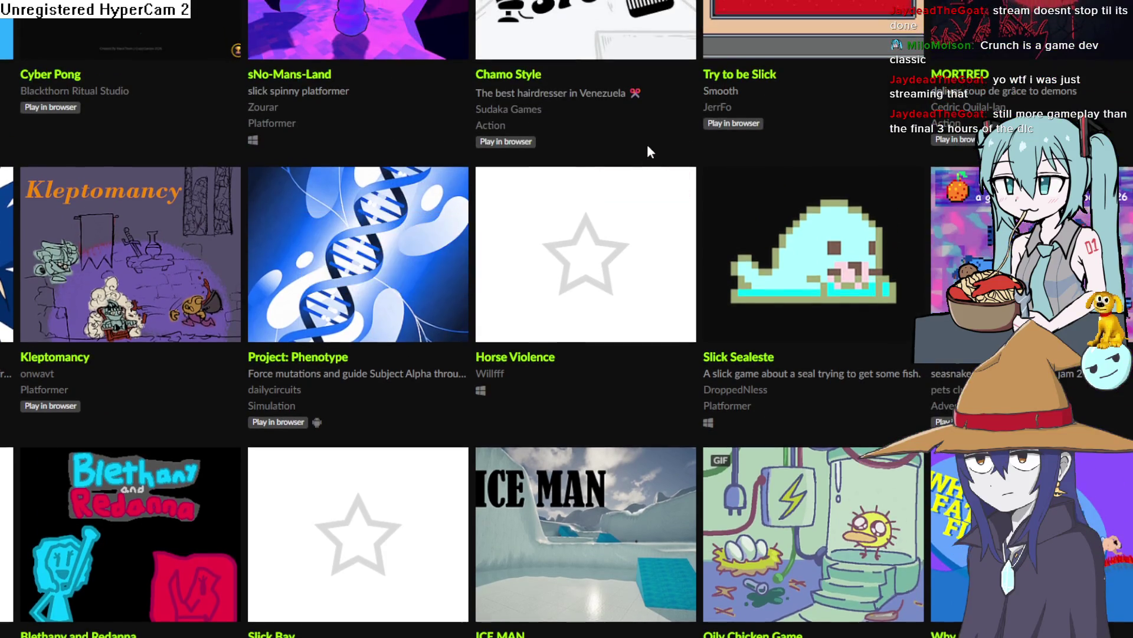
mouse_move(388, 201)
scroll(349, 198, "up", 3)
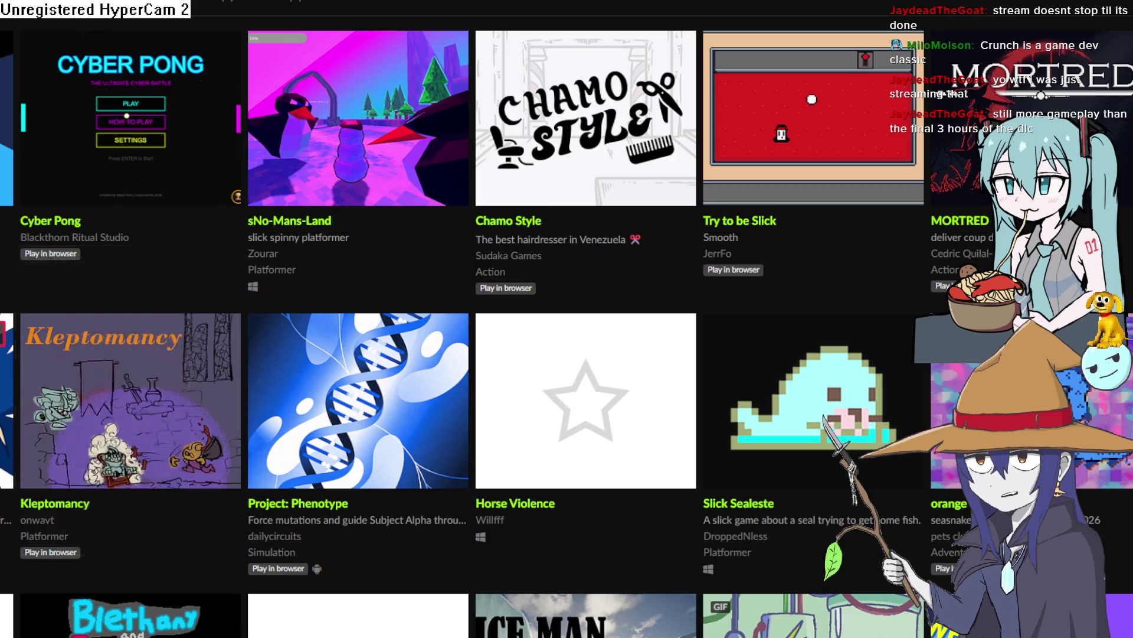
scroll(147, 413, "up", 6)
scroll(413, 229, "down", 6)
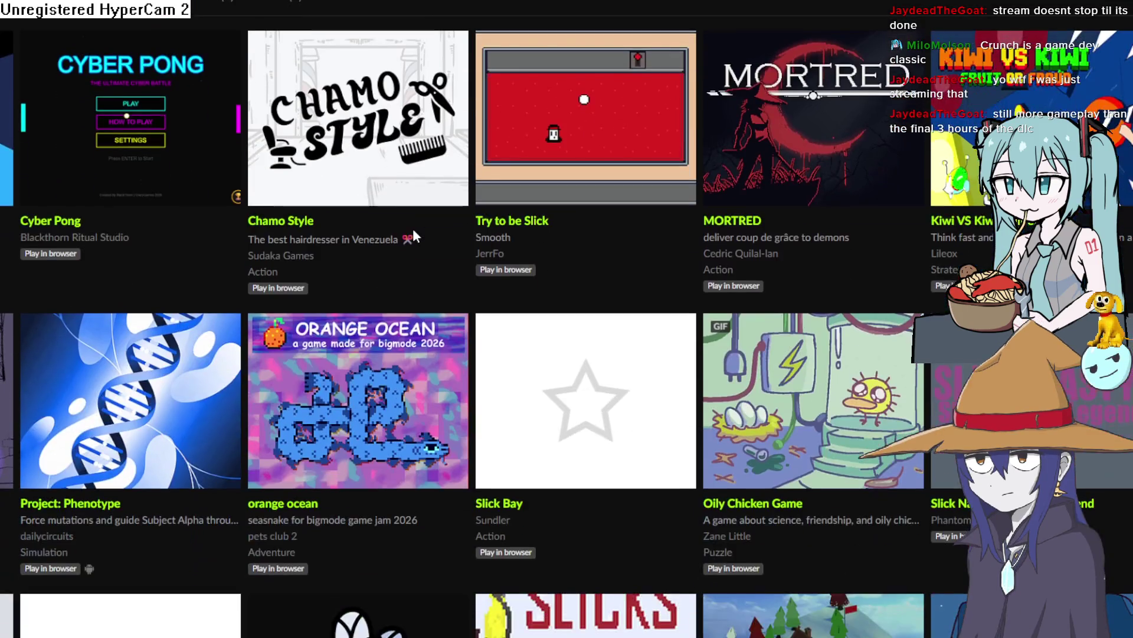
scroll(406, 235, "down", 5)
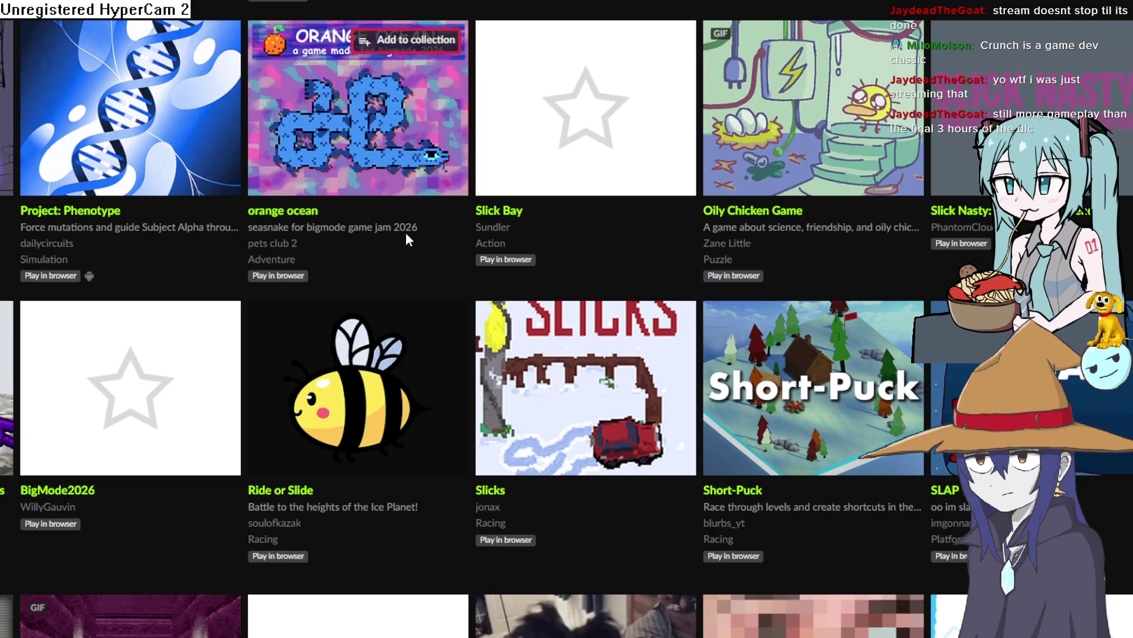
scroll(405, 232, "down", 5)
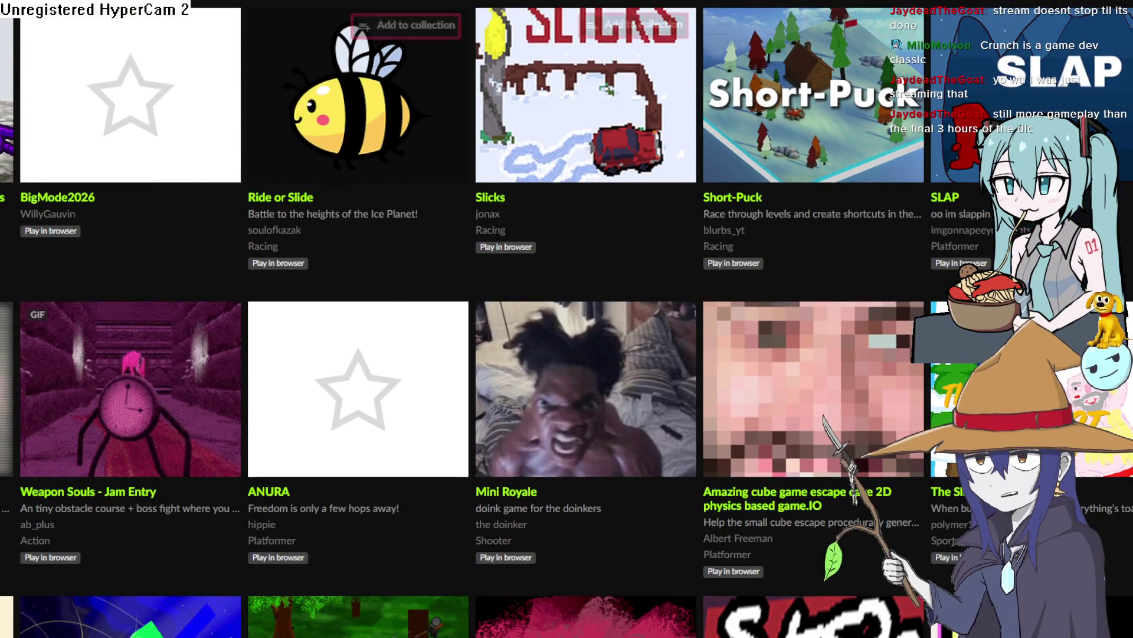
key("alt+Tab")
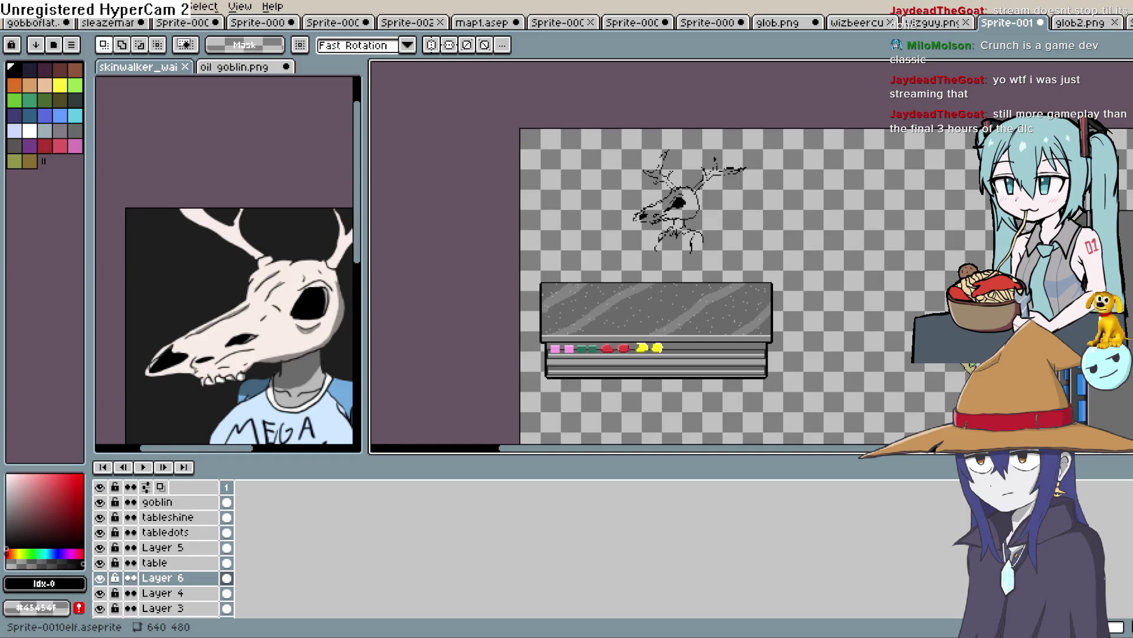
With the pencil, extend the body line to the counter edge and close the body outline.
left_click_drag(738, 232, 701, 219)
scroll(701, 219, "up", 5)
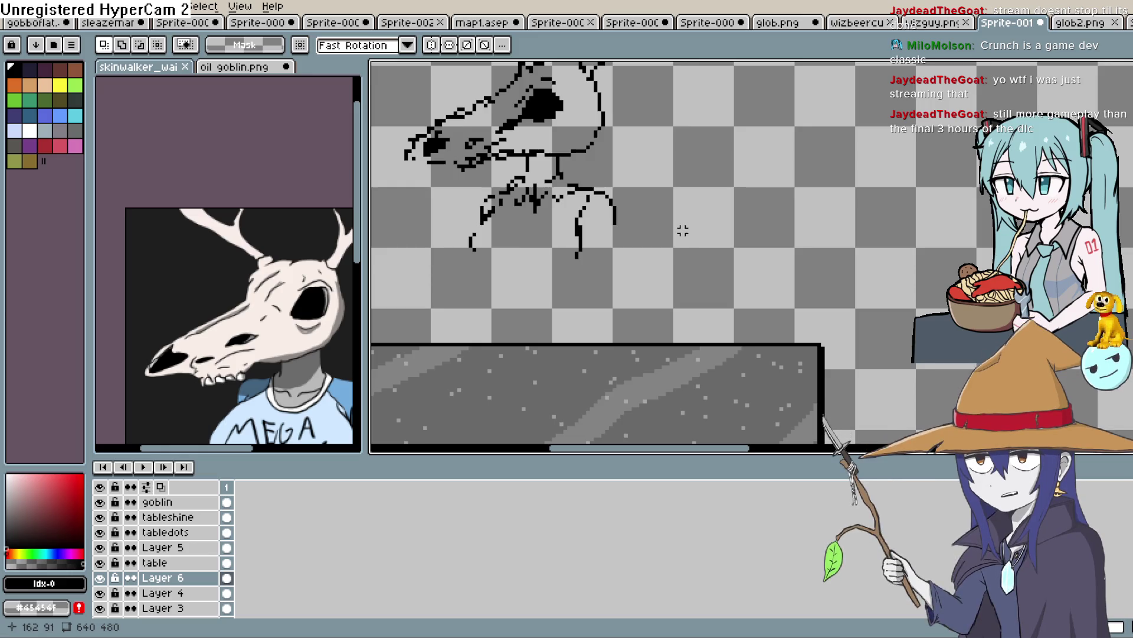
scroll(710, 259, "down", 1)
left_click(1116, 87)
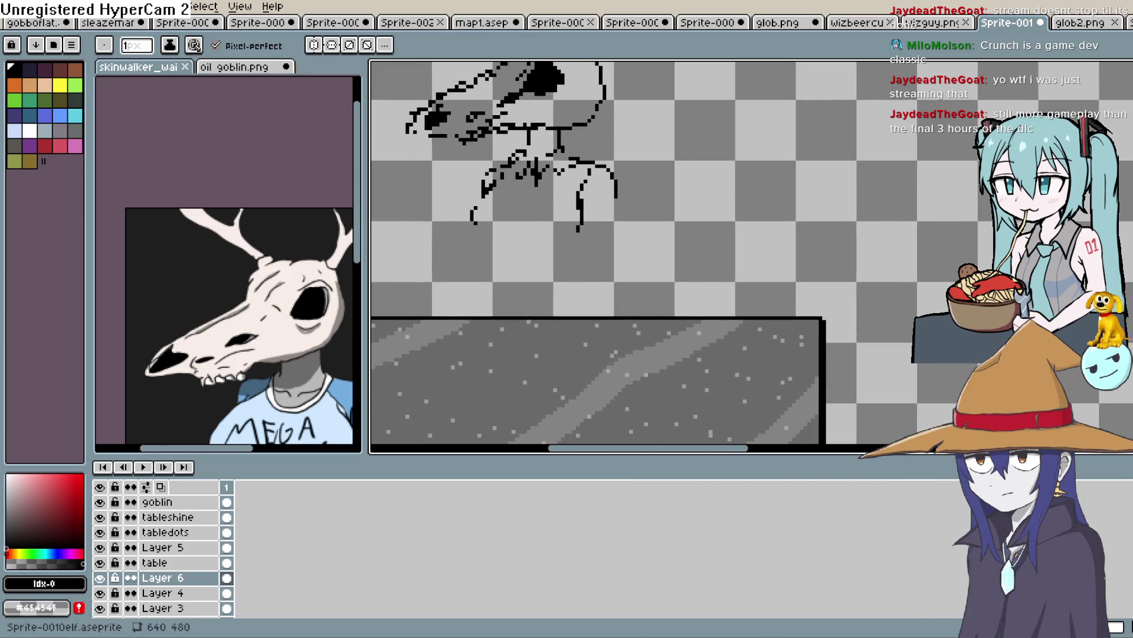
scroll(556, 193, "down", 1)
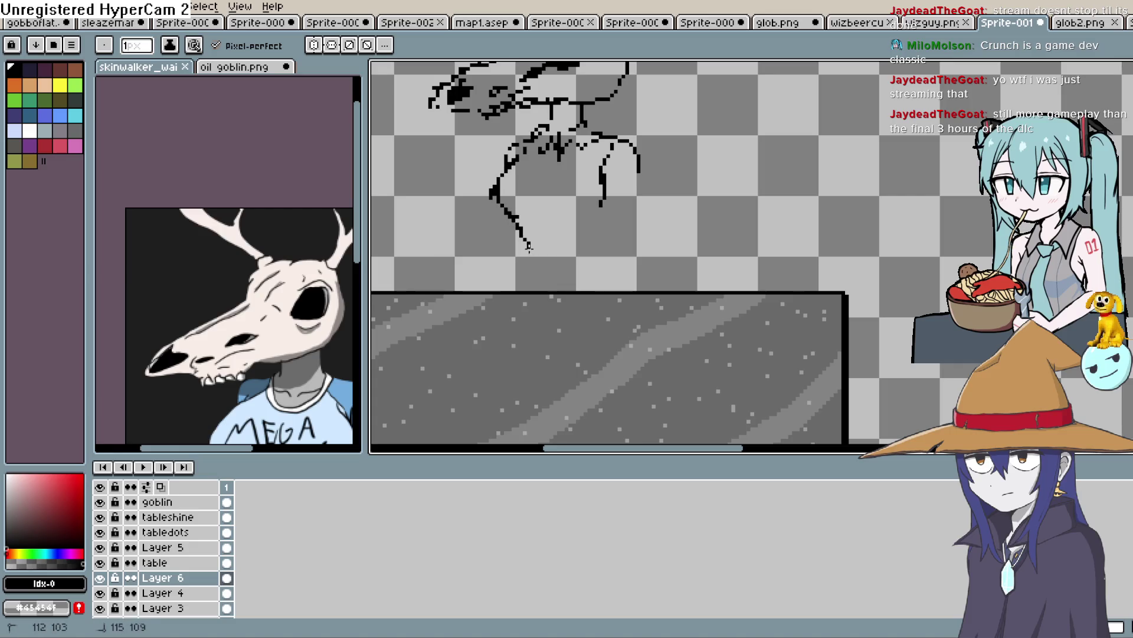
mouse_move(522, 233)
left_mouse_down()
mouse_move(525, 255)
mouse_move(501, 282)
left_mouse_up()
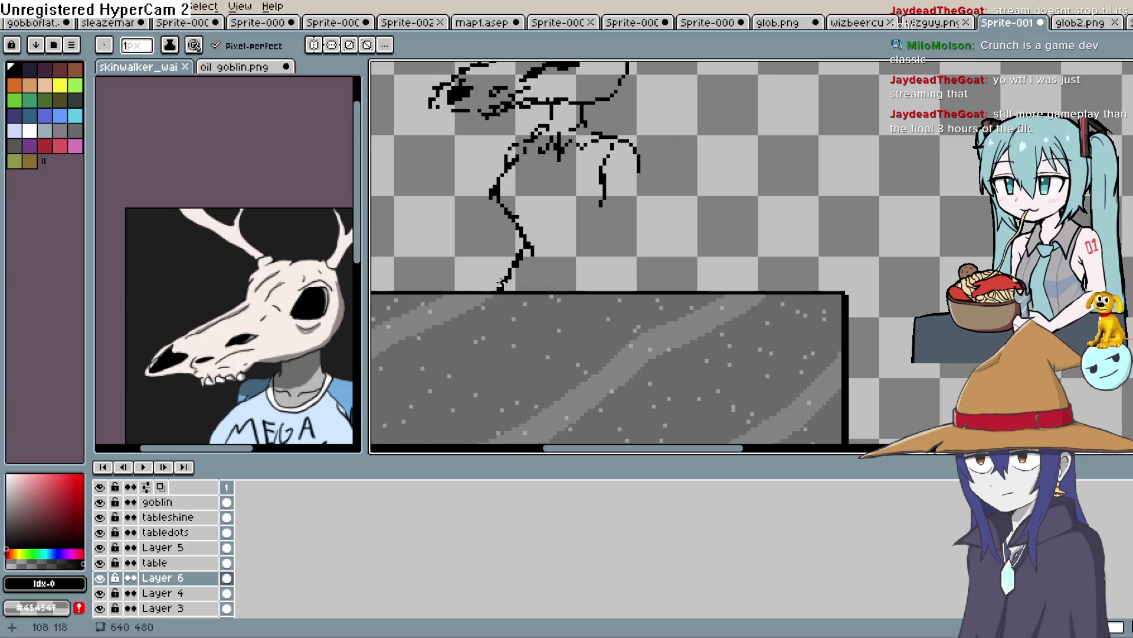
left_click_drag(618, 208, 605, 193)
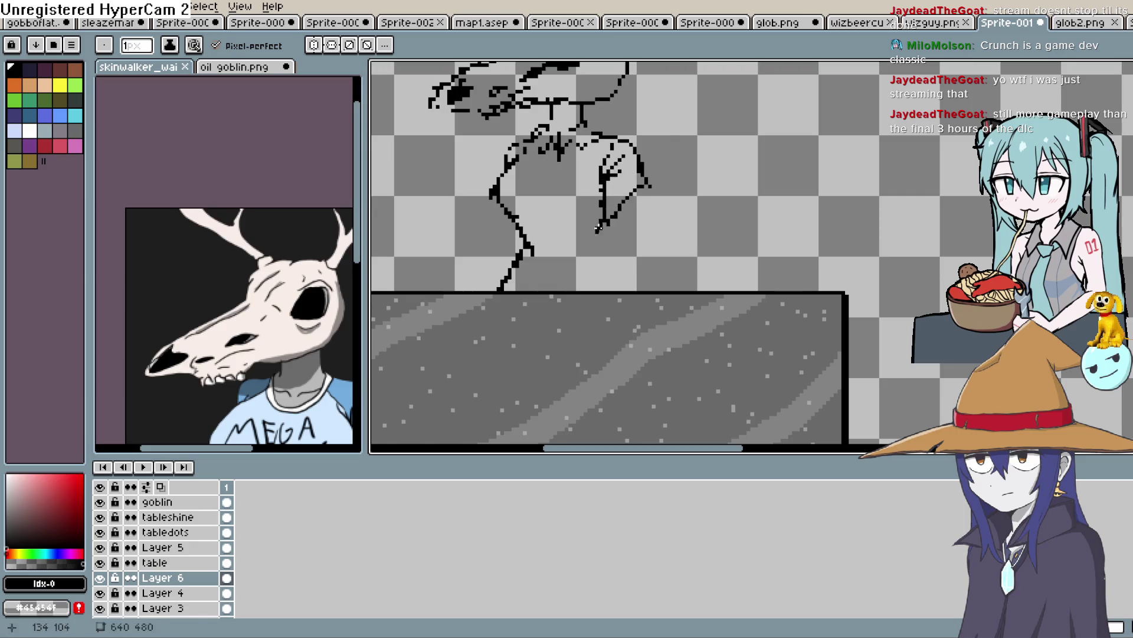
Undo and redraw the right leg's outline, then add a short horizontal arm line.
scroll(631, 280, "up", 5)
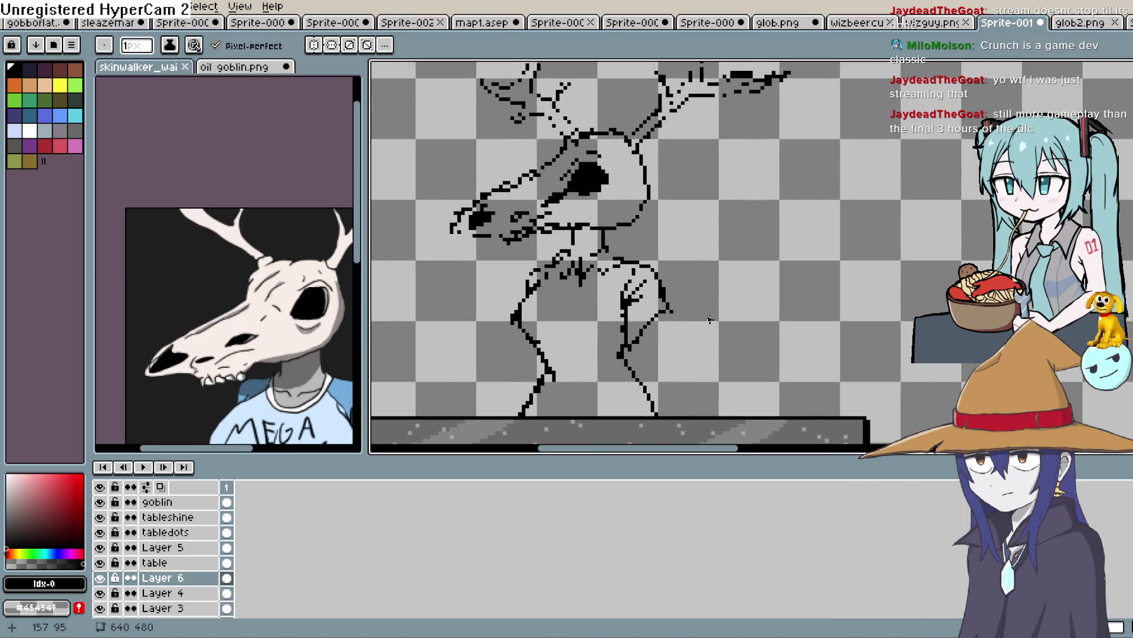
left_click_drag(709, 319, 712, 299)
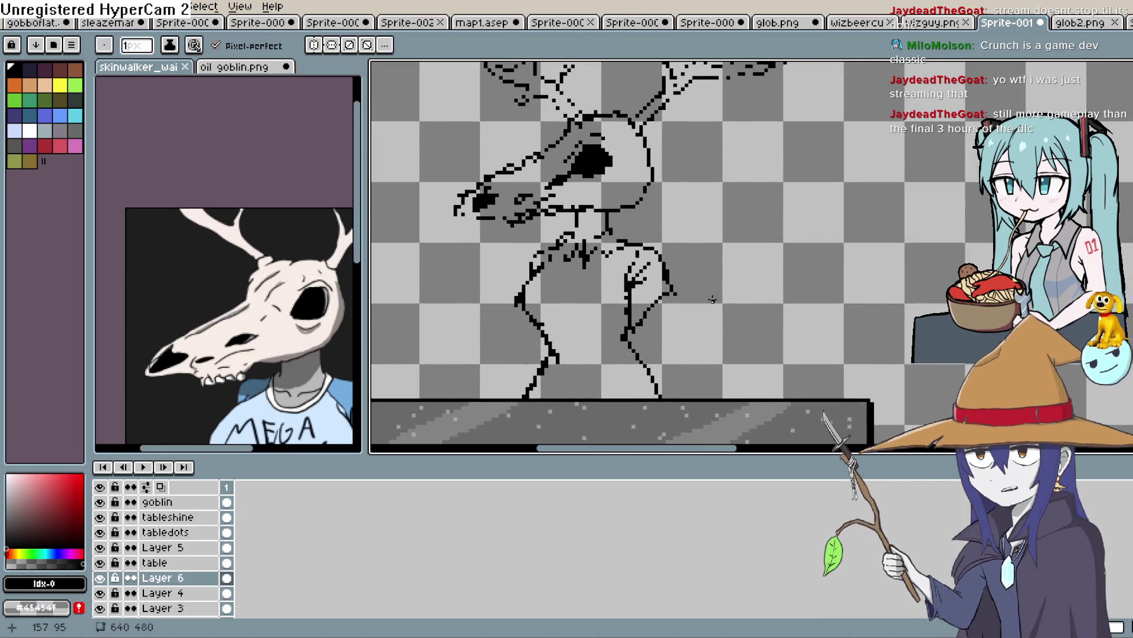
scroll(713, 299, "down", 4)
scroll(655, 306, "up", 5)
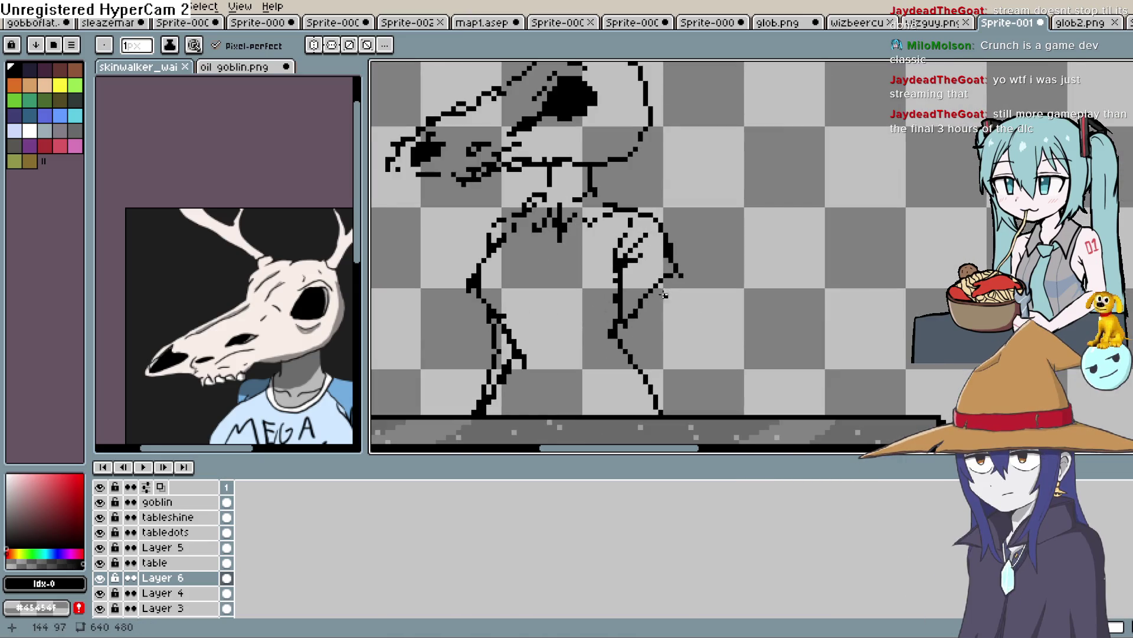
key("ctrl+z")
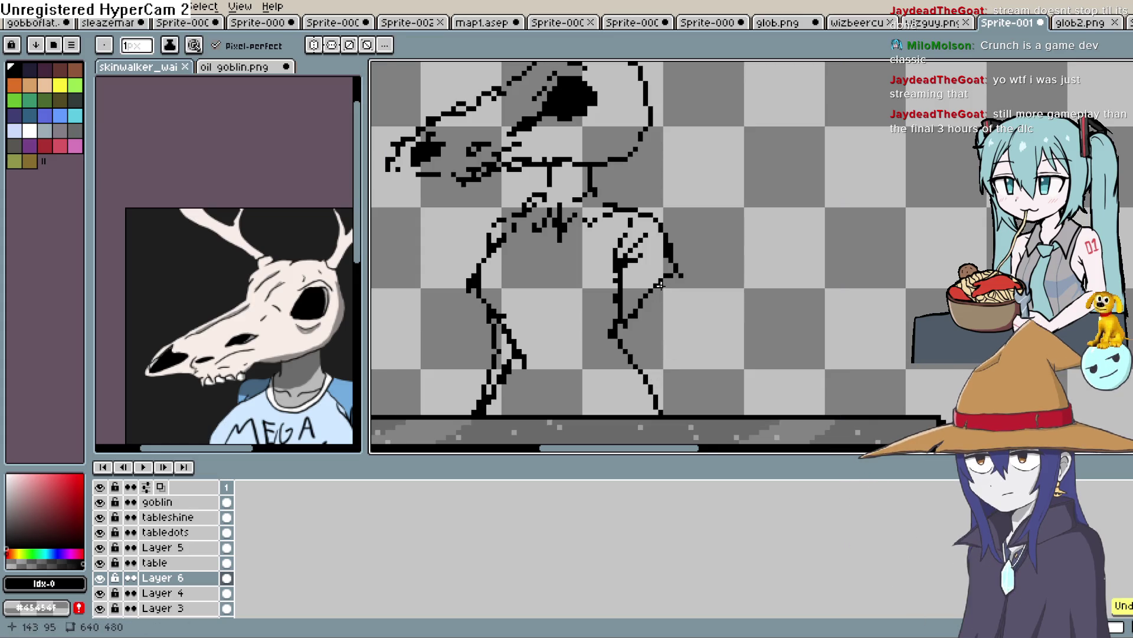
left_click_drag(662, 355, 636, 408)
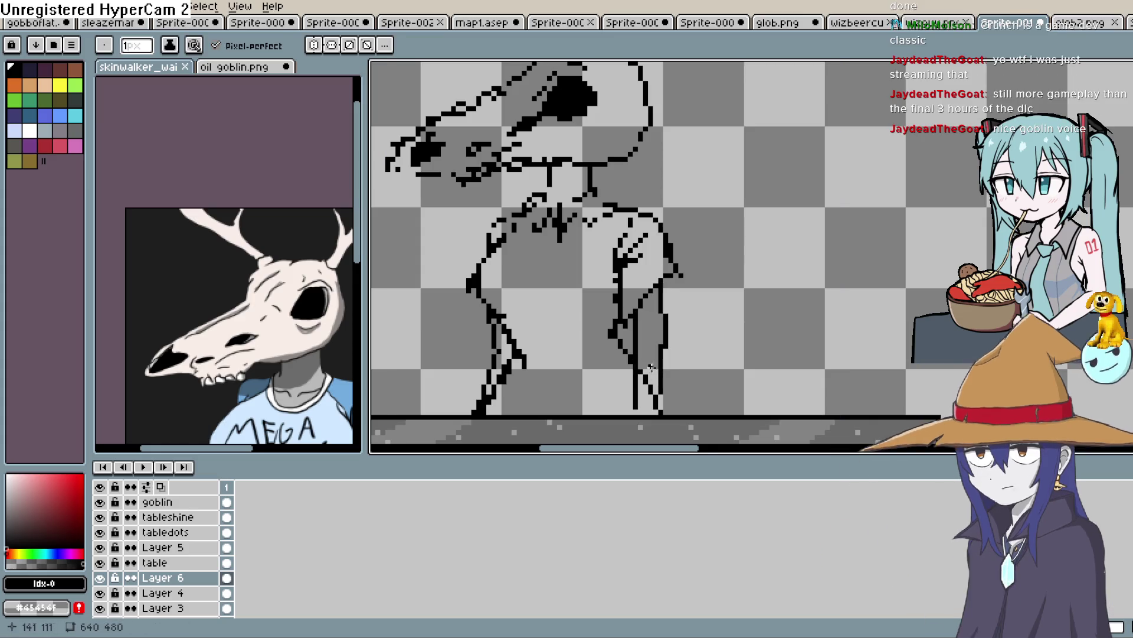
mouse_move(498, 266)
left_mouse_down()
mouse_move(534, 273)
mouse_move(497, 265)
left_mouse_up()
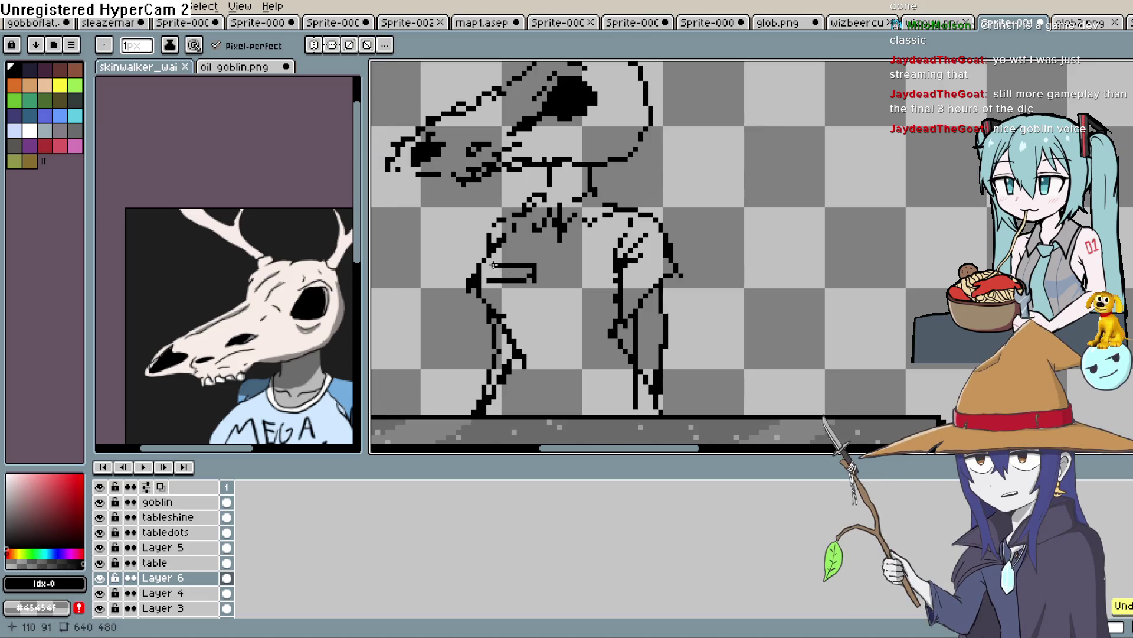
scroll(667, 265, "down", 3)
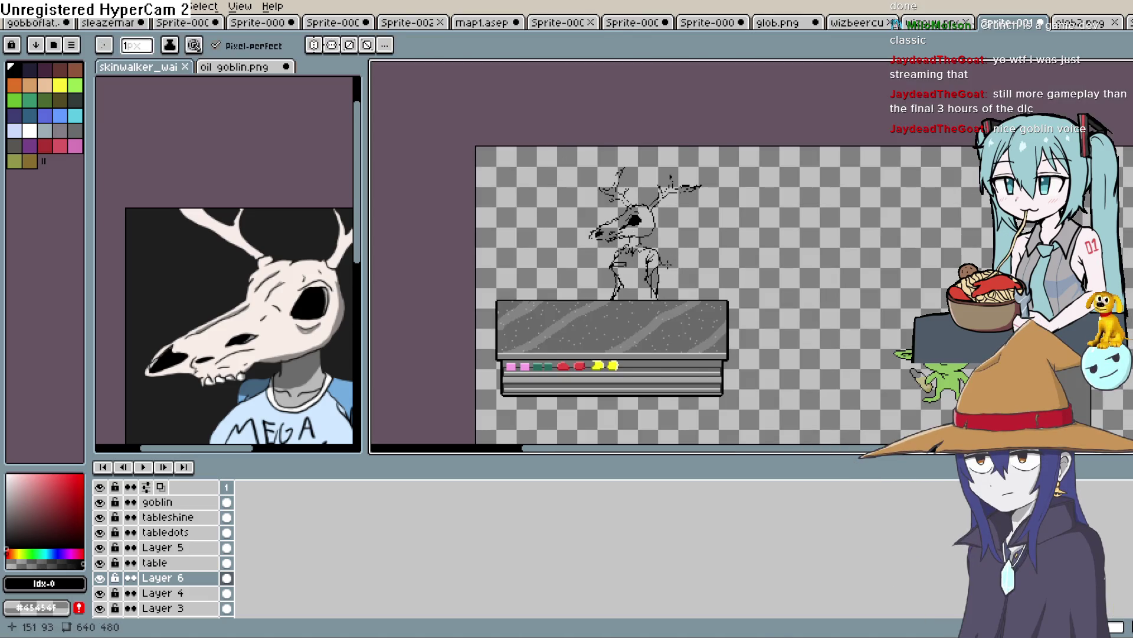
On Layer 6, join the skull's jaw to the torso with collar and neck lines, then centre the scene.
scroll(667, 265, "up", 2)
scroll(673, 271, "down", 3)
scroll(687, 292, "up", 2)
left_click_drag(688, 292, 682, 247)
left_click(177, 578)
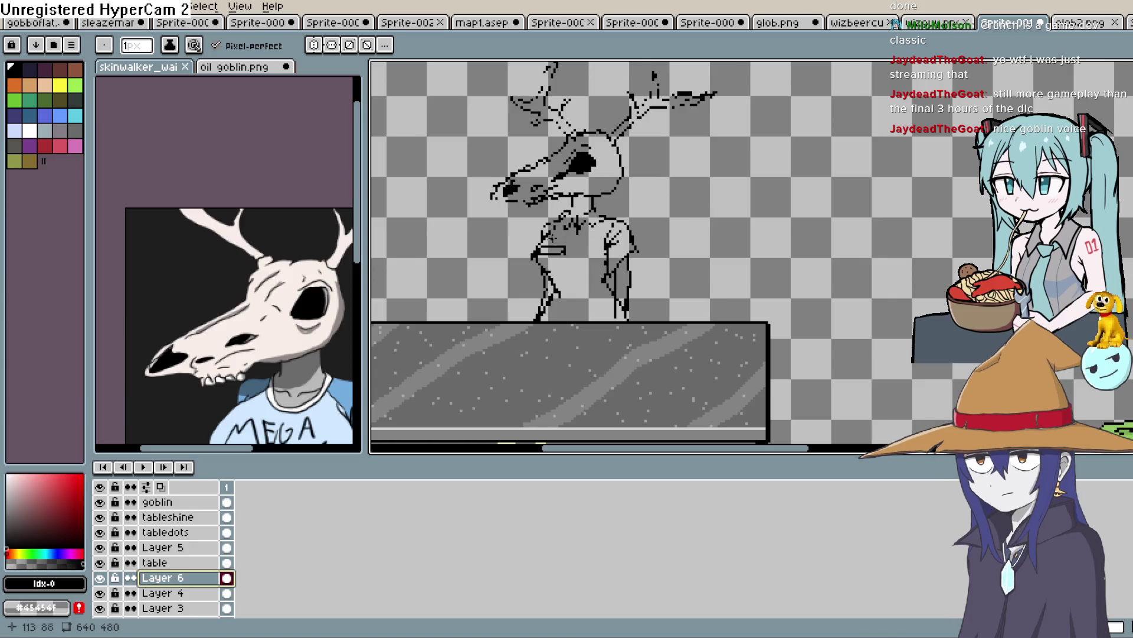
scroll(629, 329, "up", 2)
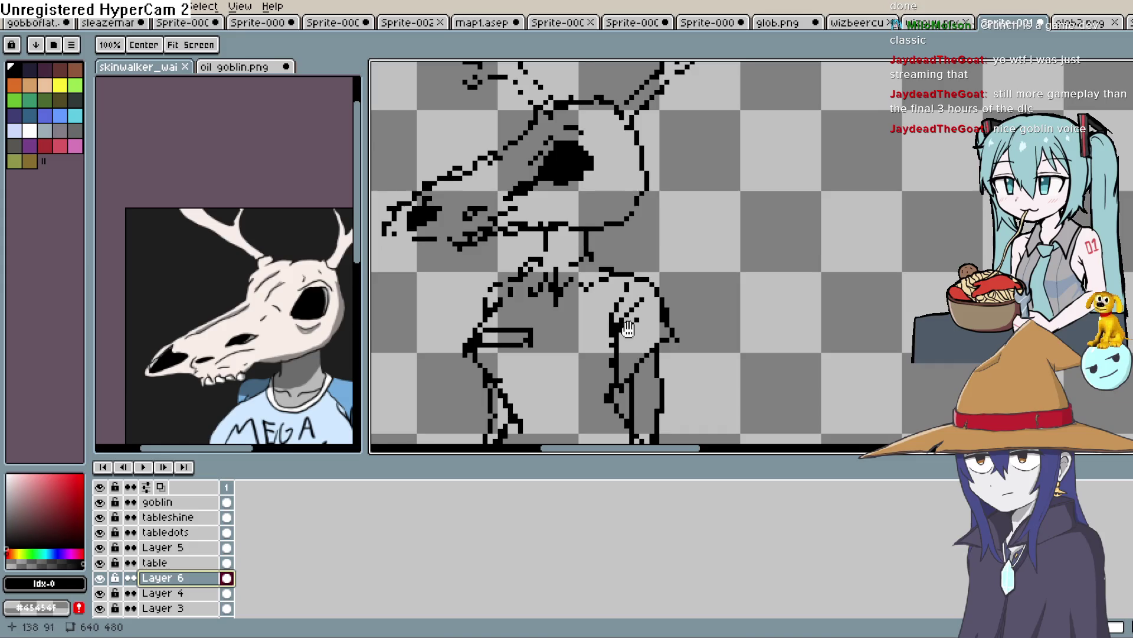
left_click_drag(629, 329, 646, 311)
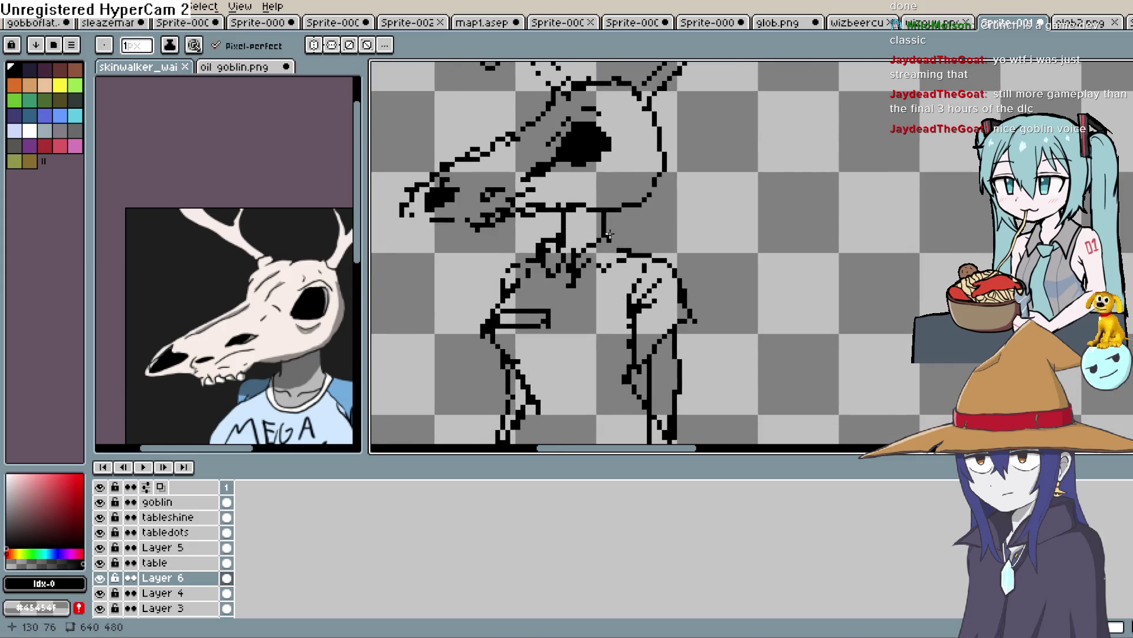
left_click_drag(609, 234, 604, 243)
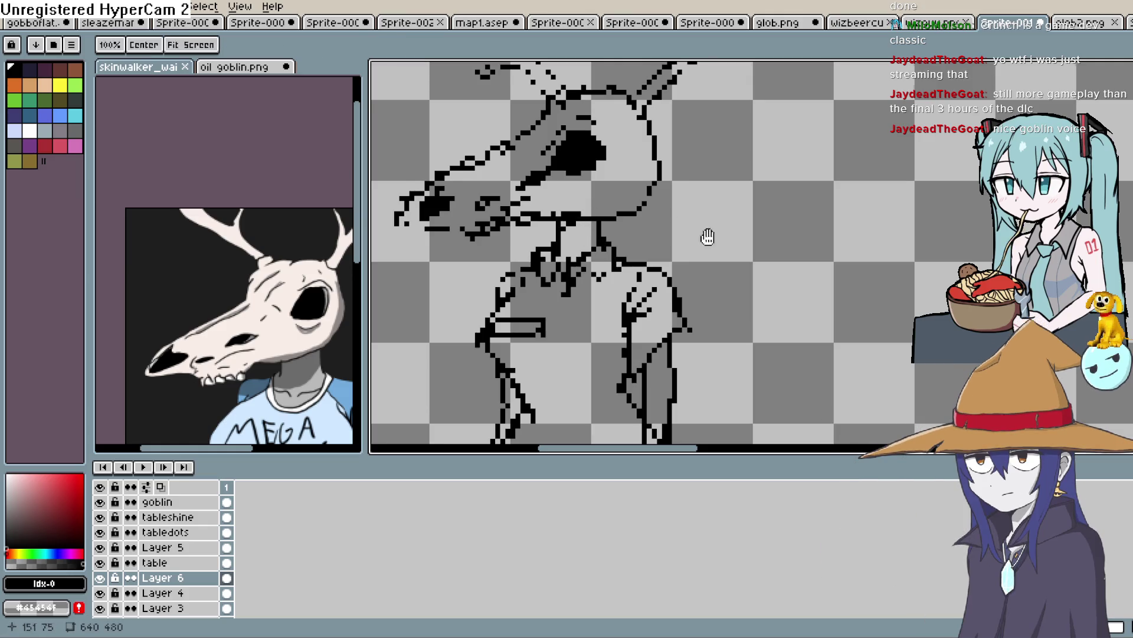
scroll(708, 236, "down", 5)
left_click_drag(765, 329, 713, 271)
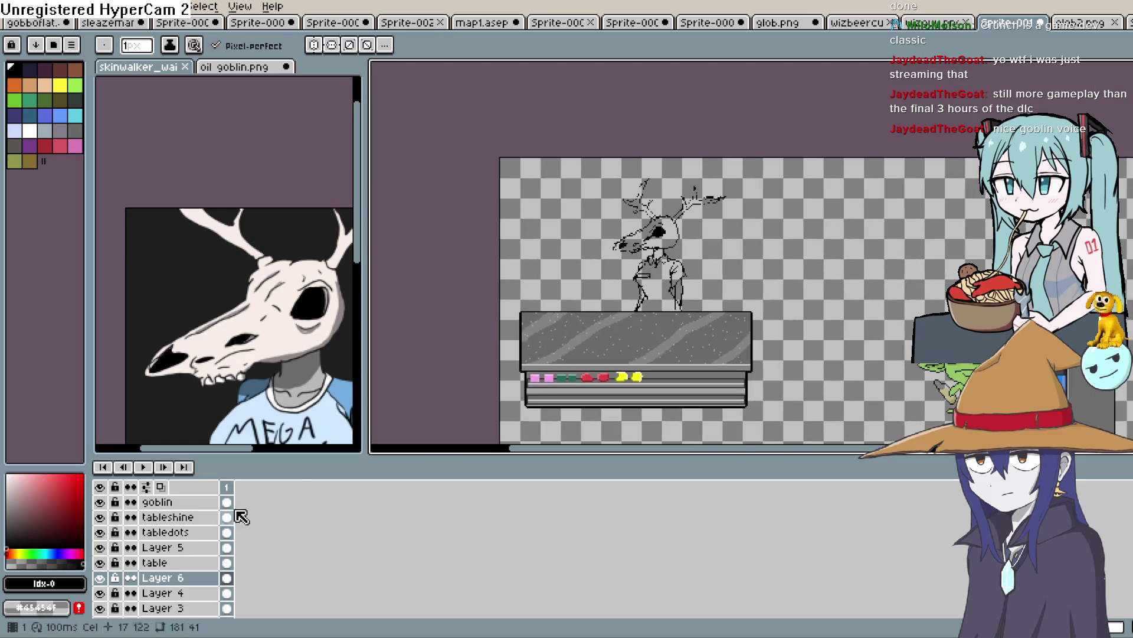
Lower Layer 6's opacity to 47% and add an empty Layer 7 above it.
double_click(162, 578)
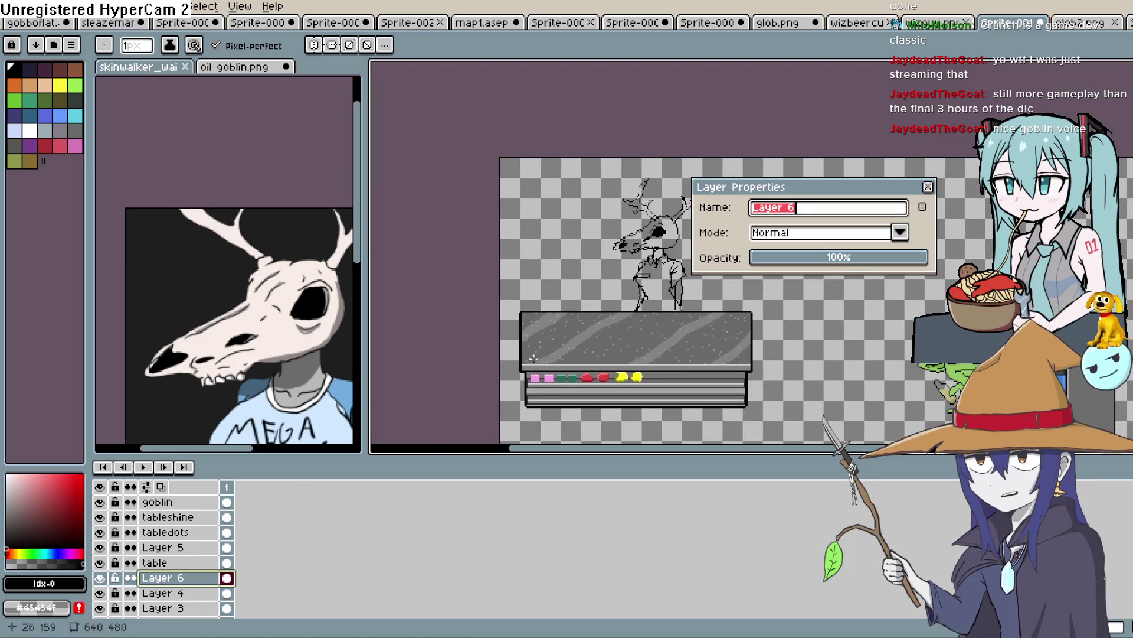
left_click(928, 187)
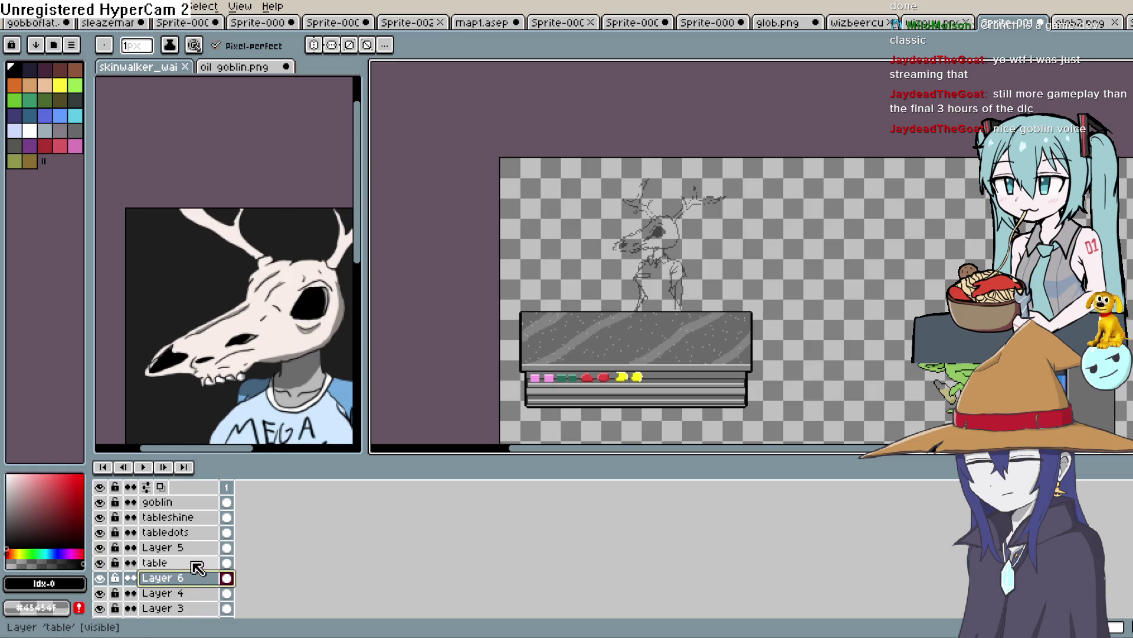
key("space")
left_click_drag(715, 261, 716, 266)
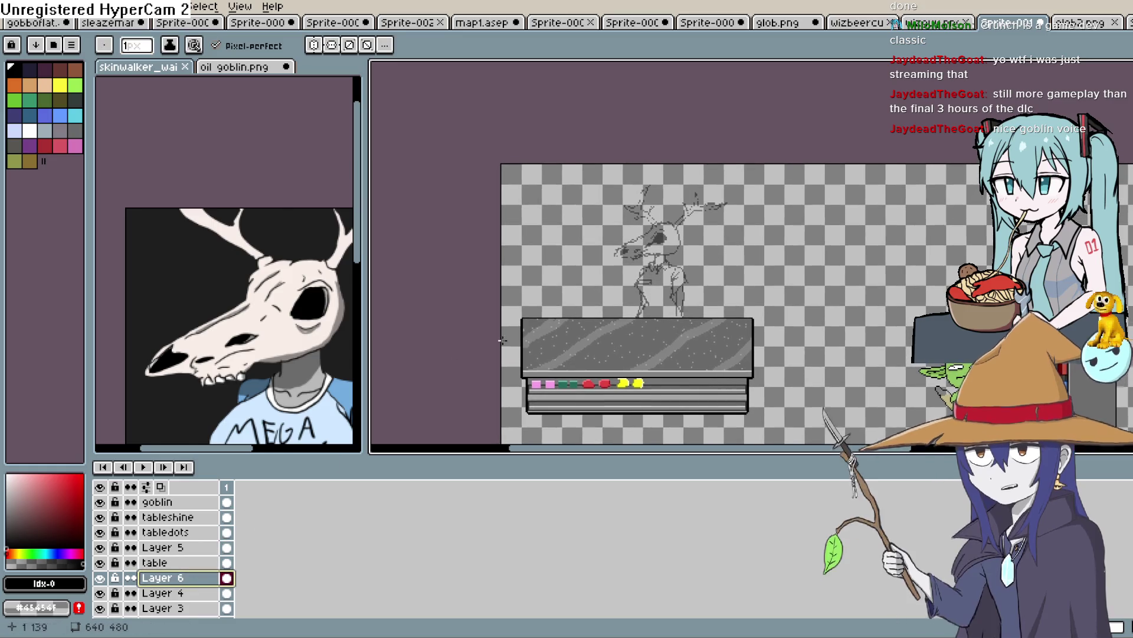
key("shift+n")
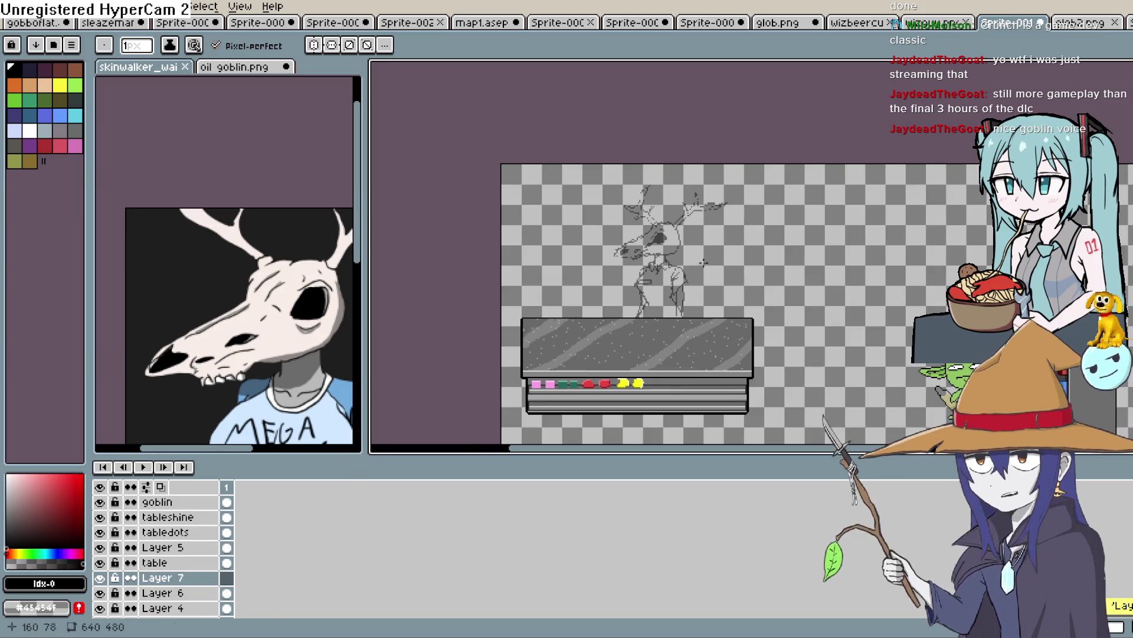
Trace the snout's upper outline and the jaw's lower outline on Layer 7, undoing one bad stroke.
scroll(692, 266, "up", 4)
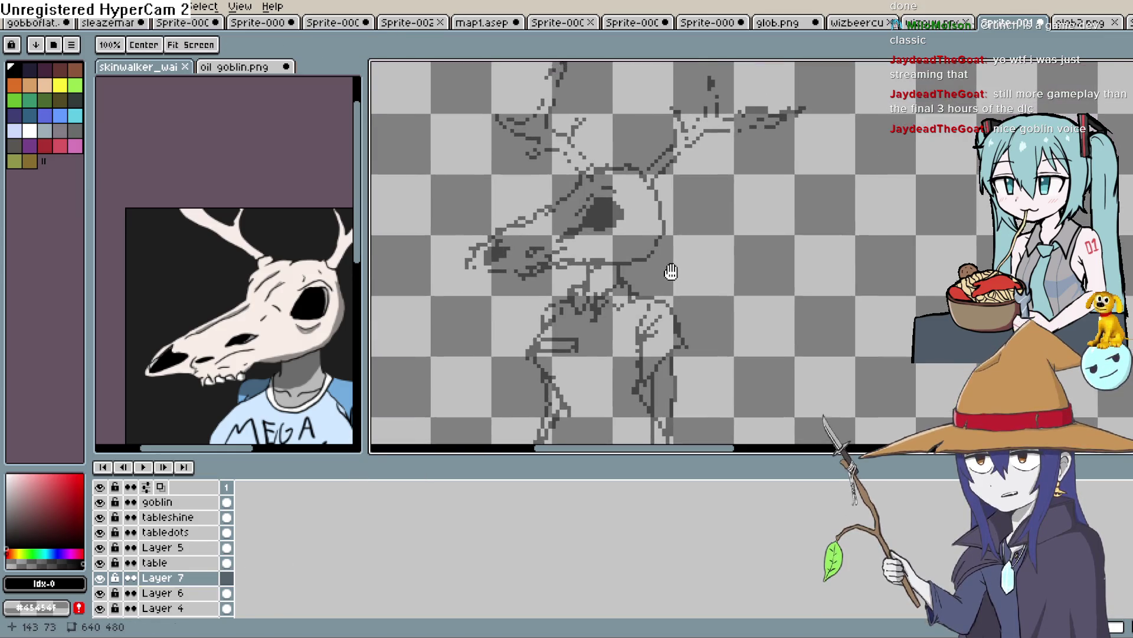
scroll(607, 260, "up", 3)
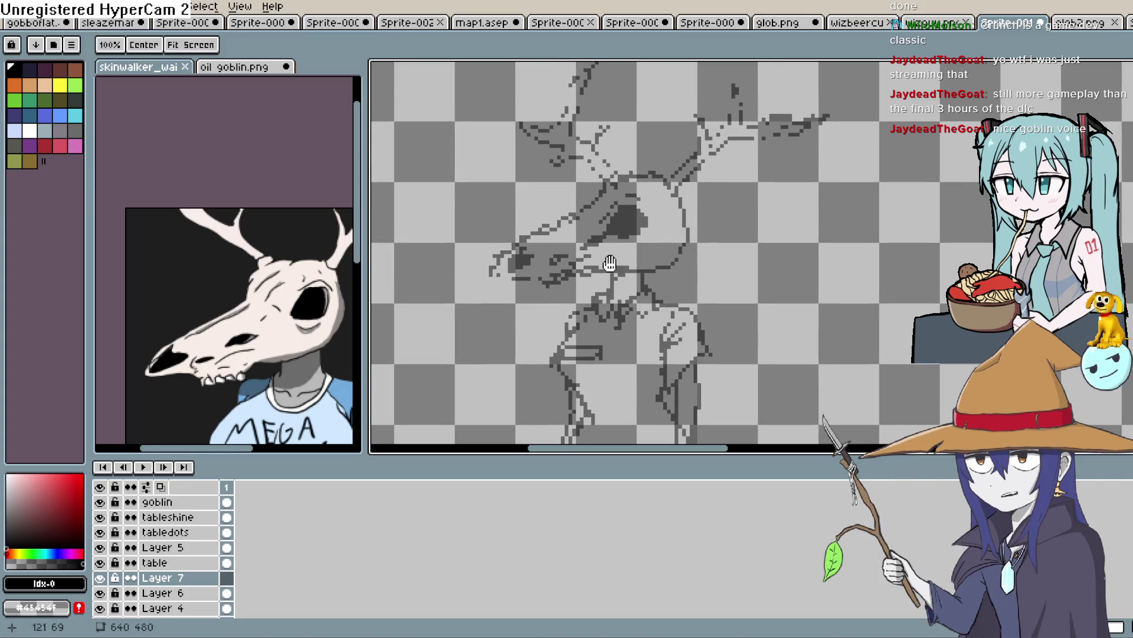
left_click_drag(506, 261, 518, 287)
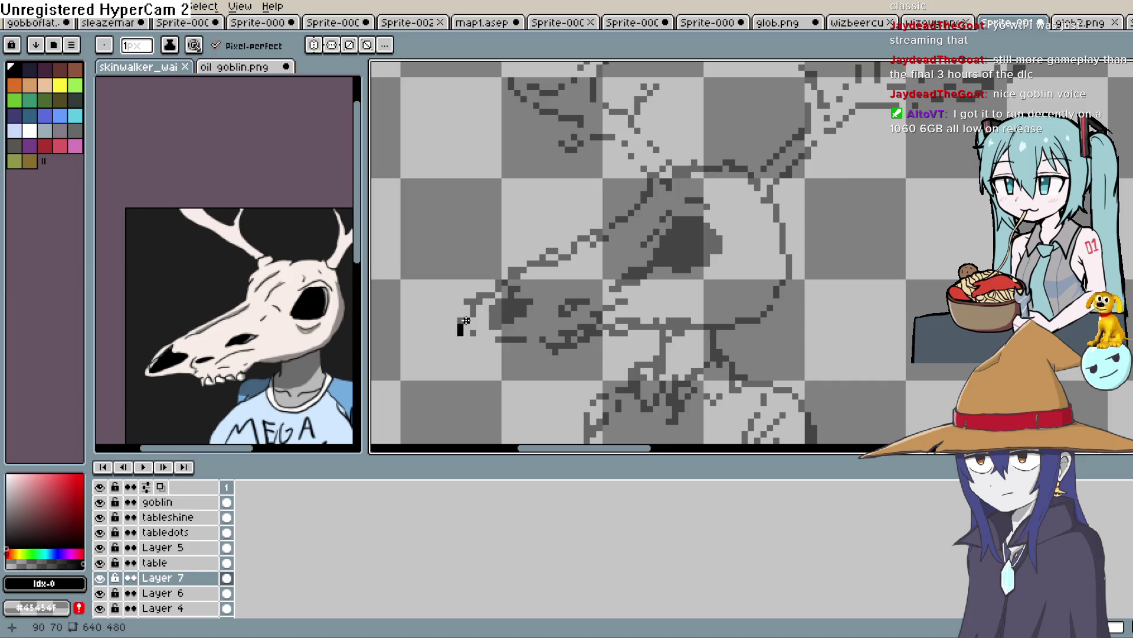
mouse_move(492, 295)
left_mouse_down()
mouse_move(697, 186)
mouse_move(693, 164)
mouse_move(738, 175)
mouse_move(723, 175)
mouse_move(742, 196)
mouse_move(748, 155)
mouse_move(735, 208)
left_mouse_up()
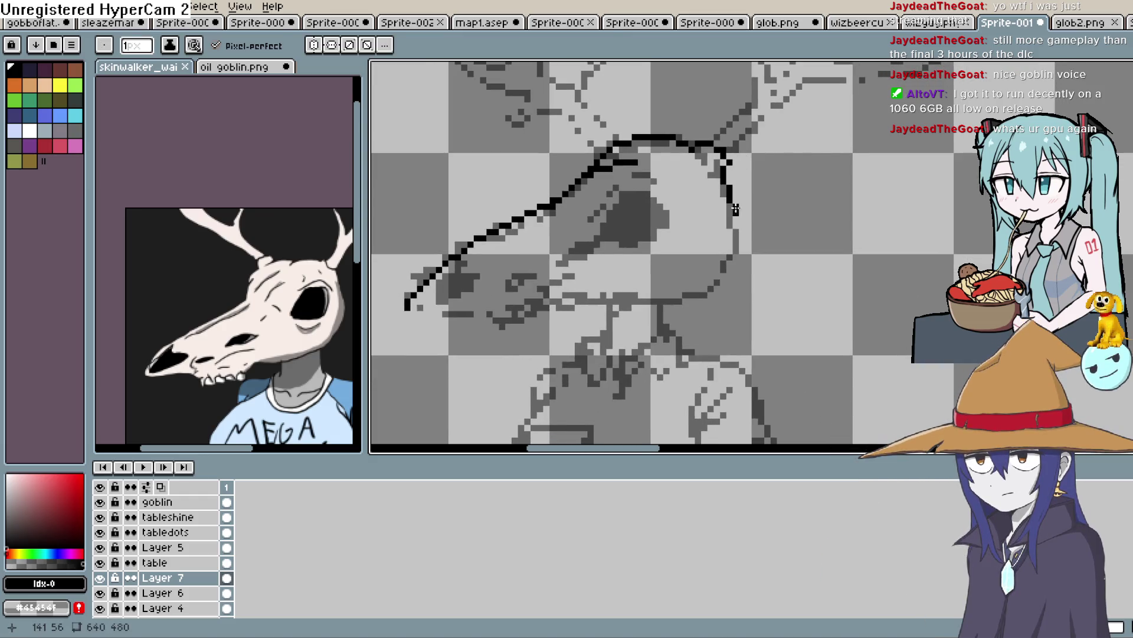
mouse_move(584, 299)
left_mouse_down()
mouse_move(558, 300)
mouse_move(614, 266)
mouse_move(601, 253)
left_mouse_up()
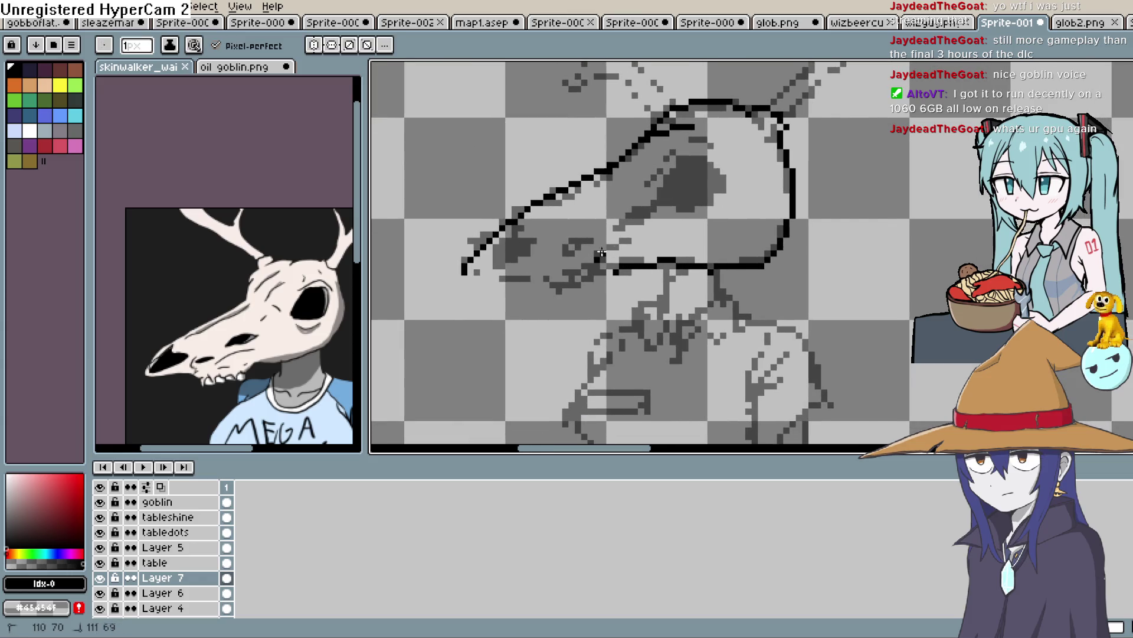
left_click_drag(647, 222, 581, 254)
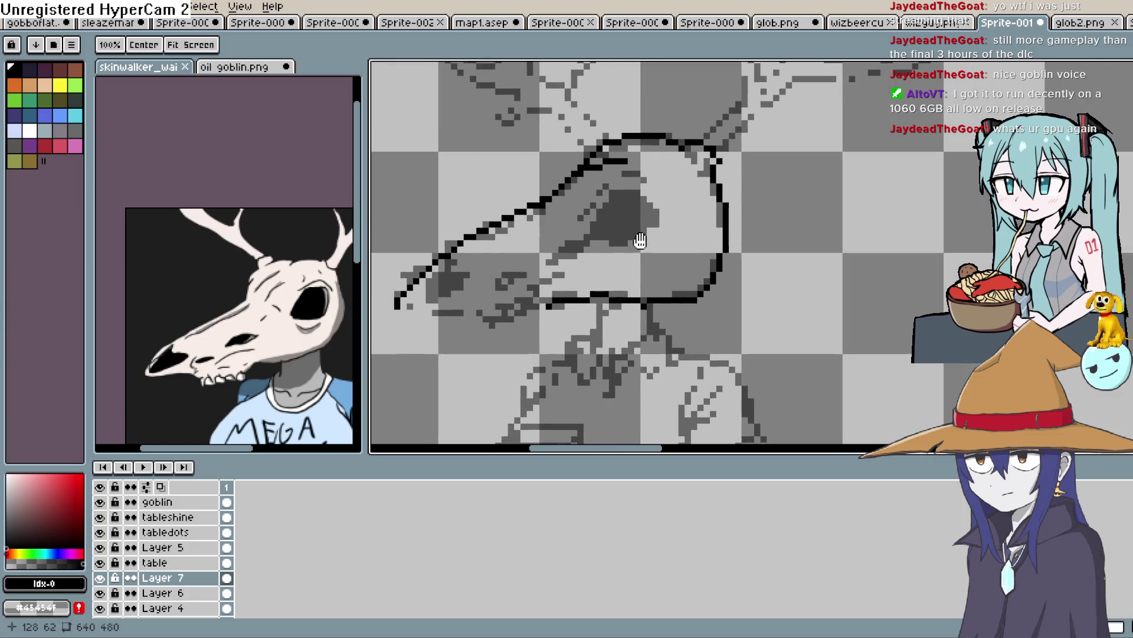
mouse_move(607, 206)
left_mouse_down()
mouse_move(634, 195)
mouse_move(610, 201)
left_mouse_up()
key("ctrl+z")
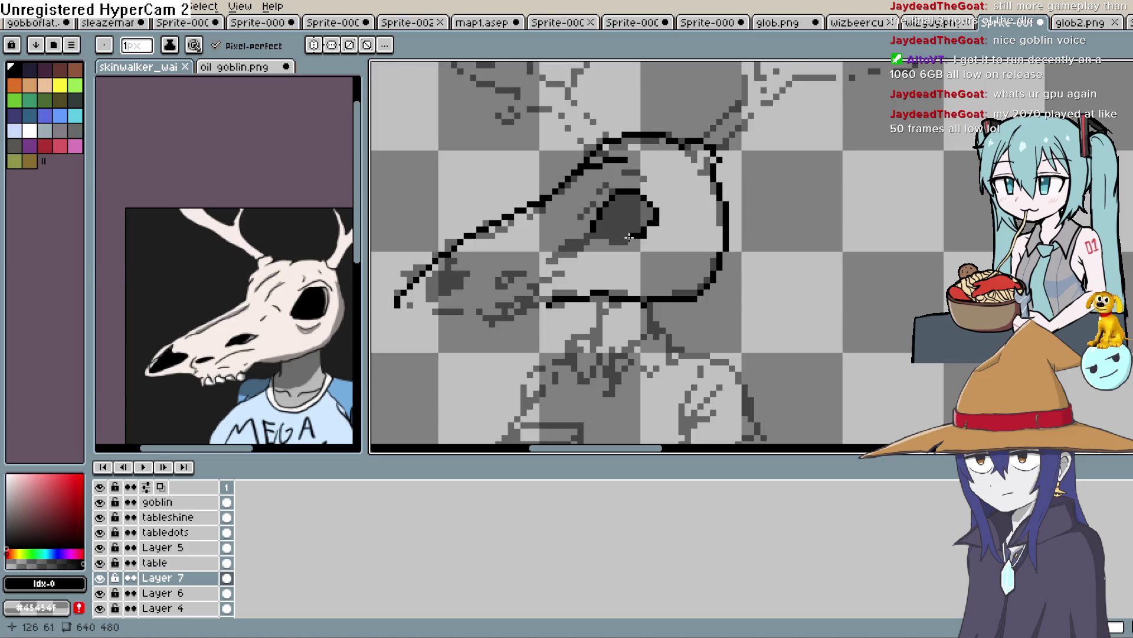
Refine the snout with black pixels and a short cross line, then start filling the nostril.
scroll(629, 236, "up", 2)
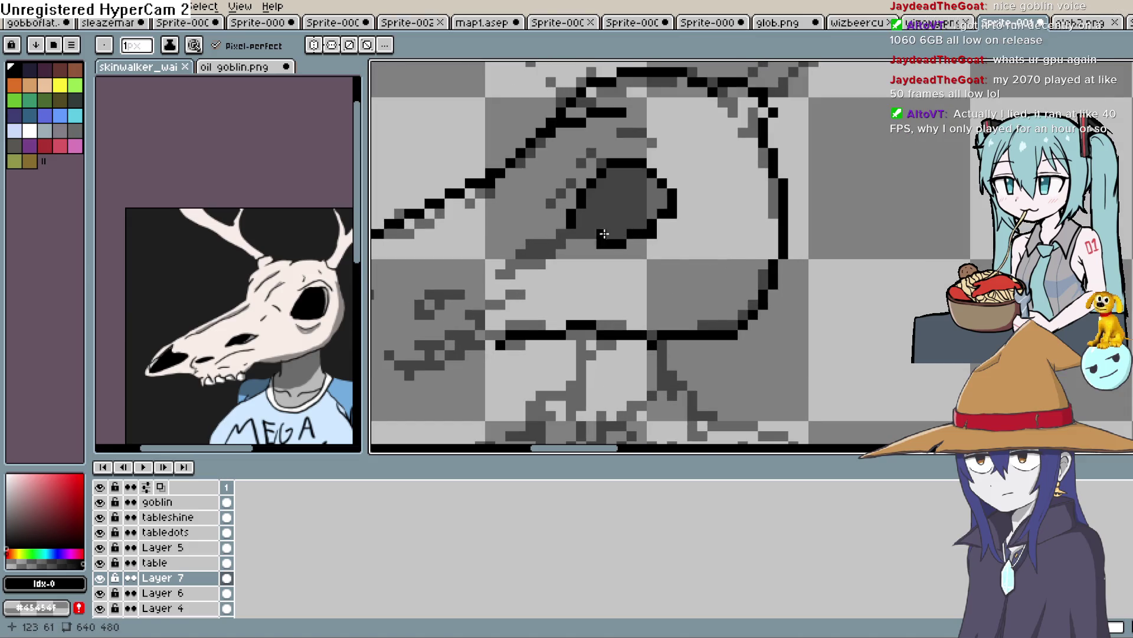
mouse_move(570, 232)
left_mouse_down()
mouse_move(637, 208)
mouse_move(625, 198)
mouse_move(635, 186)
left_mouse_up()
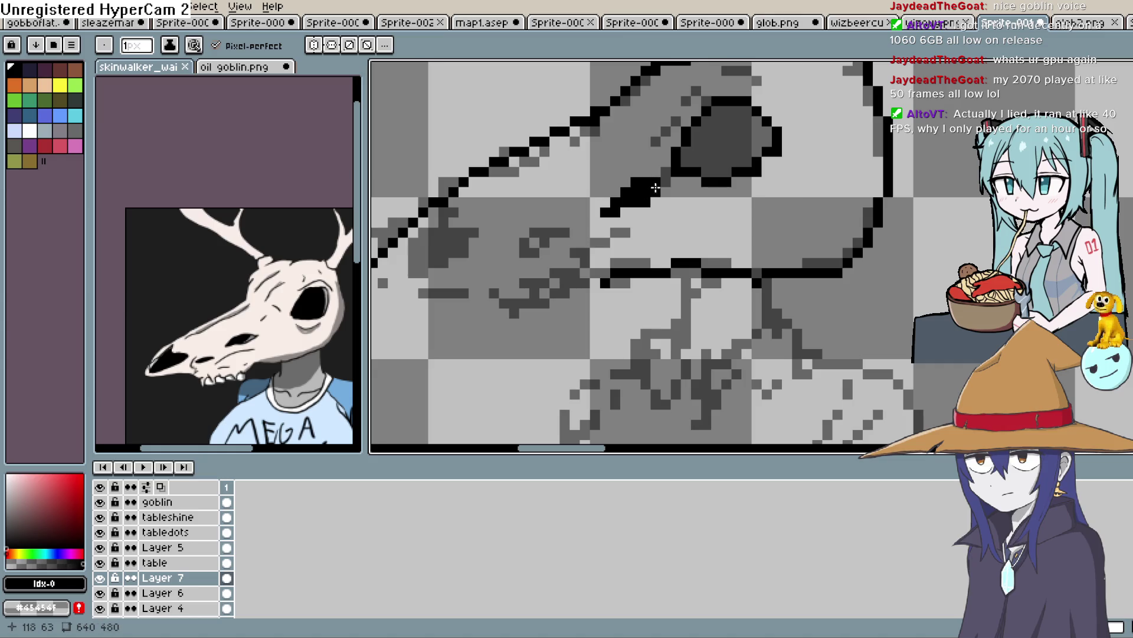
left_click(650, 193)
left_click_drag(550, 226, 751, 170)
right_click(636, 199)
left_click_drag(654, 173, 597, 176)
left_click(594, 182)
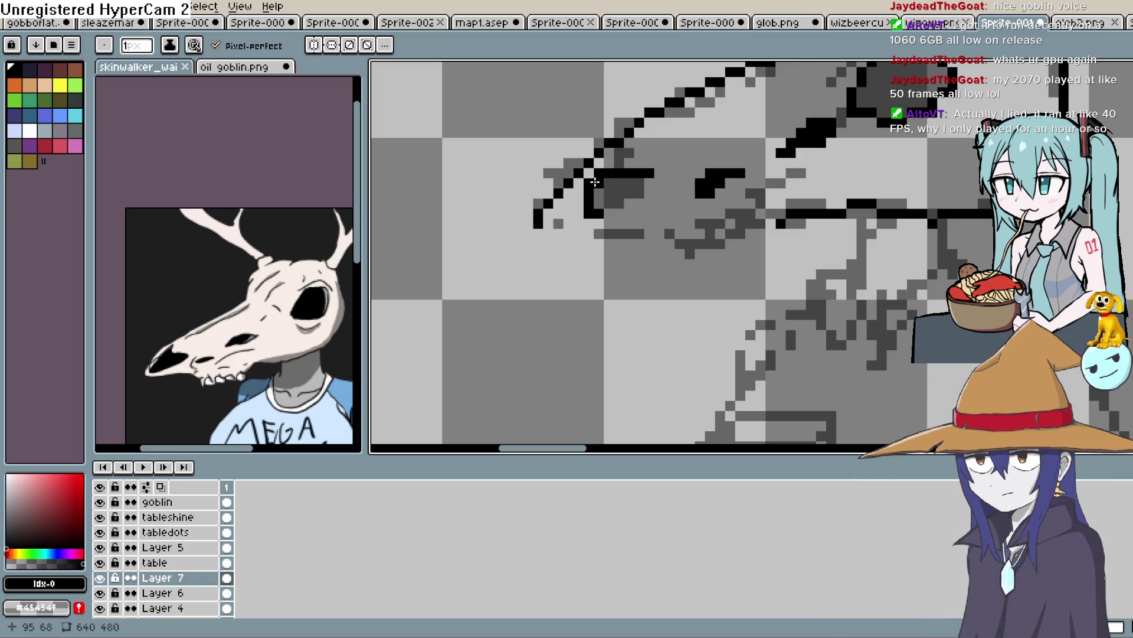
mouse_move(606, 202)
left_mouse_down()
mouse_move(628, 201)
mouse_move(631, 178)
mouse_move(604, 199)
left_mouse_up()
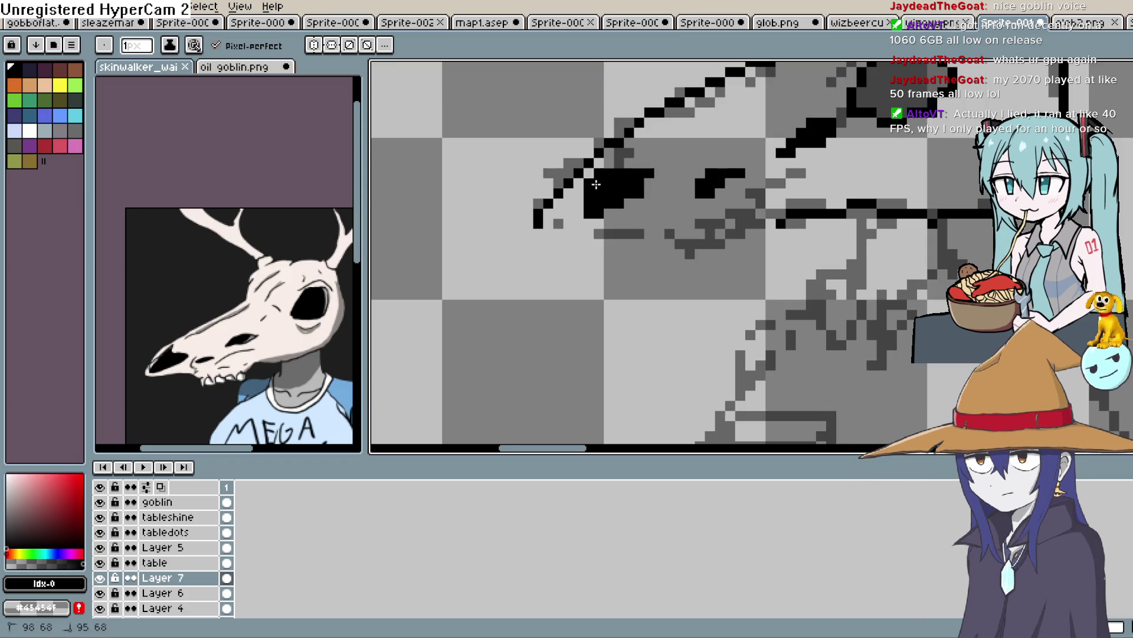
Finish the black nostril, run a straight lower jaw line to the snout tip, and shrink the brush to 4px.
left_click_drag(830, 195, 675, 219)
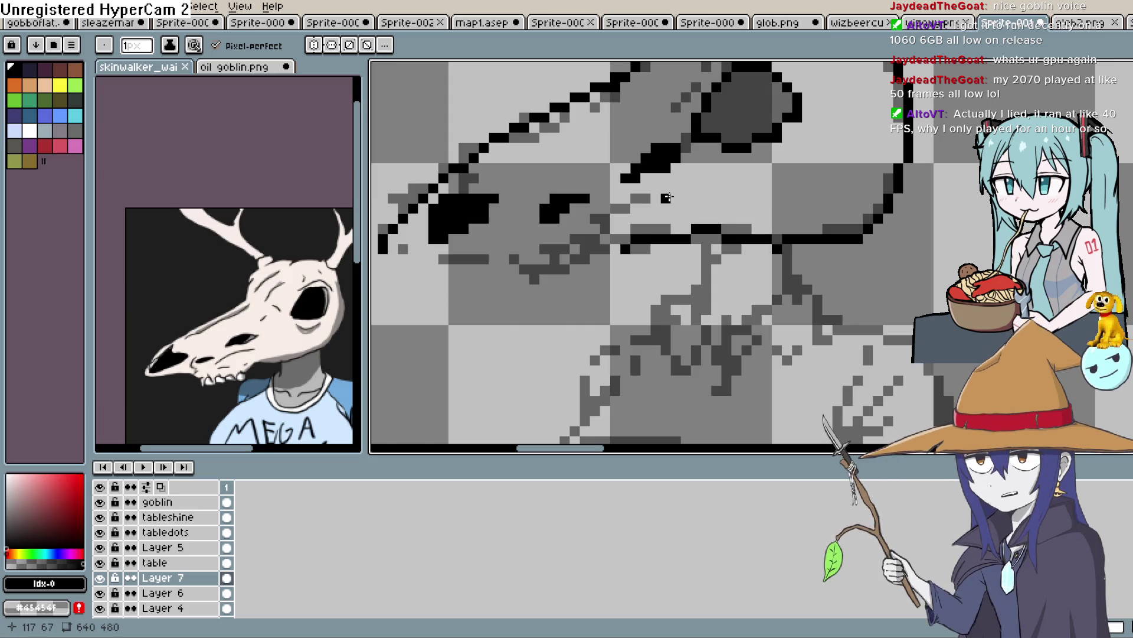
mouse_move(628, 232)
left_mouse_down()
mouse_move(650, 225)
mouse_move(750, 254)
mouse_move(647, 241)
left_mouse_up()
left_click(637, 242)
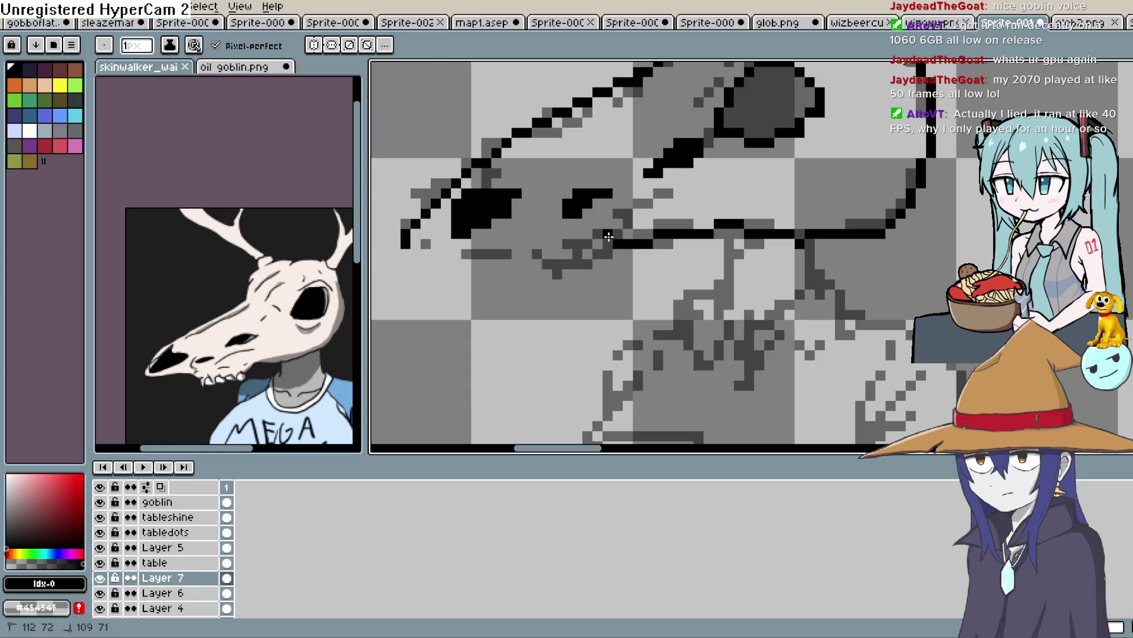
left_click_drag(467, 254, 432, 249)
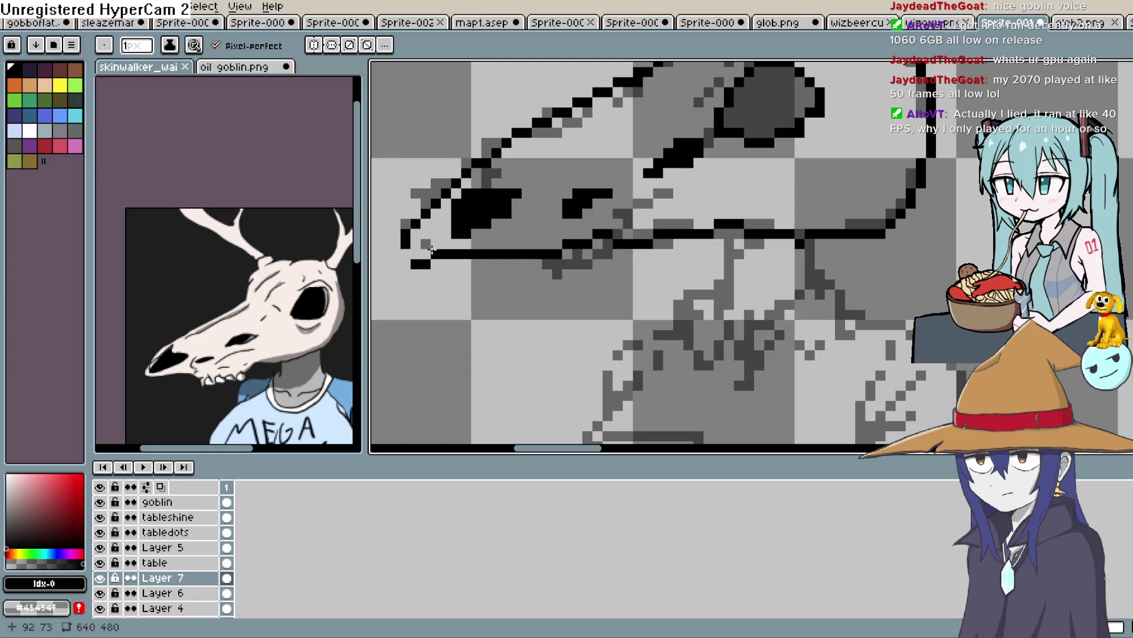
mouse_move(543, 197)
left_mouse_down()
mouse_move(667, 291)
mouse_move(555, 418)
mouse_move(888, 243)
left_mouse_up()
key("b")
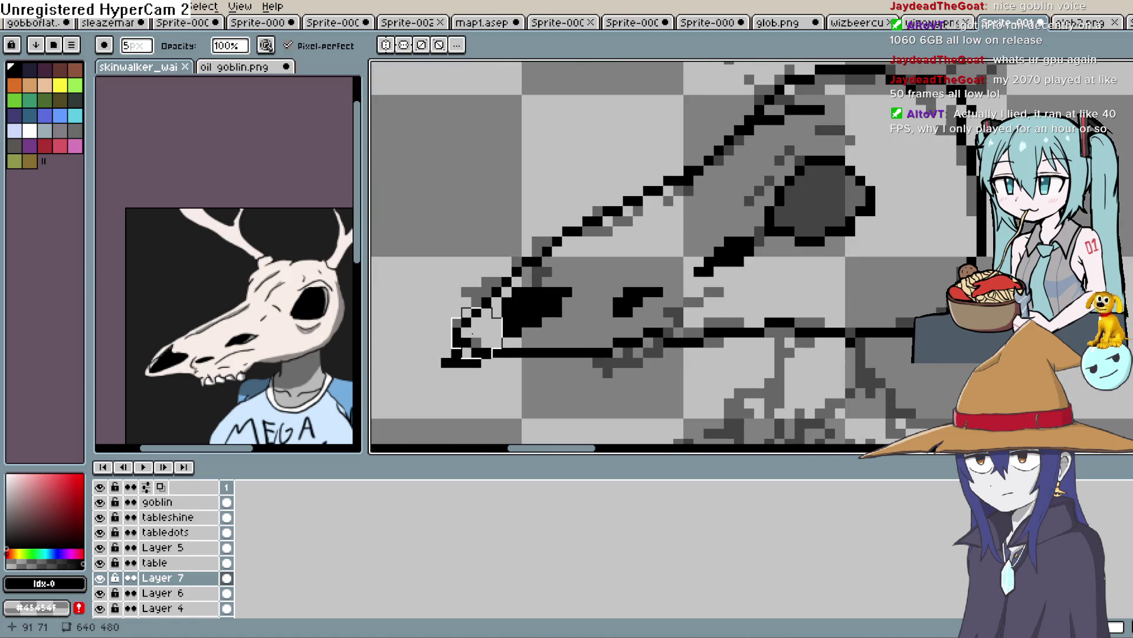
key("minus")
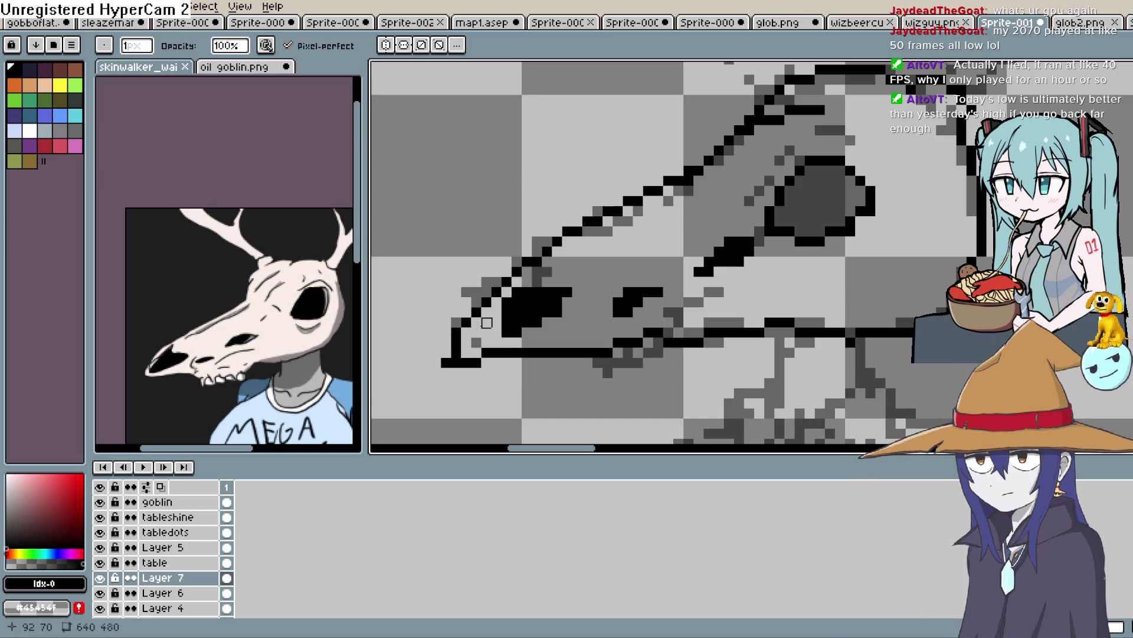
Draw the vertical black neck strokes dropping below the skull's lower jaw line.
scroll(683, 296, "up", 1)
scroll(748, 336, "down", 1)
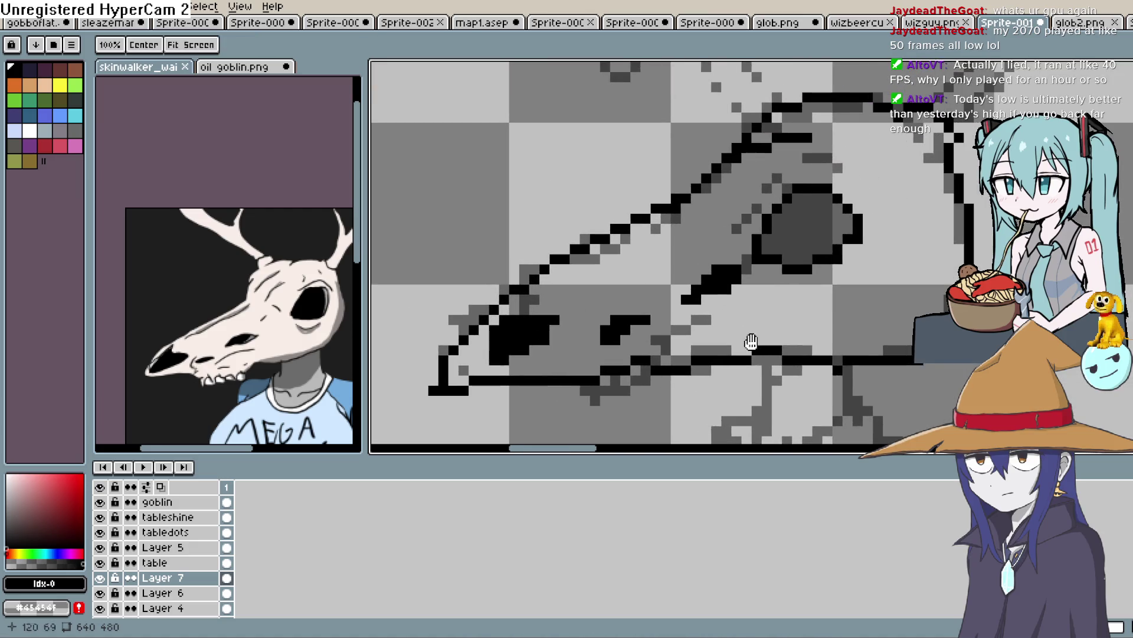
left_click_drag(815, 172, 777, 152)
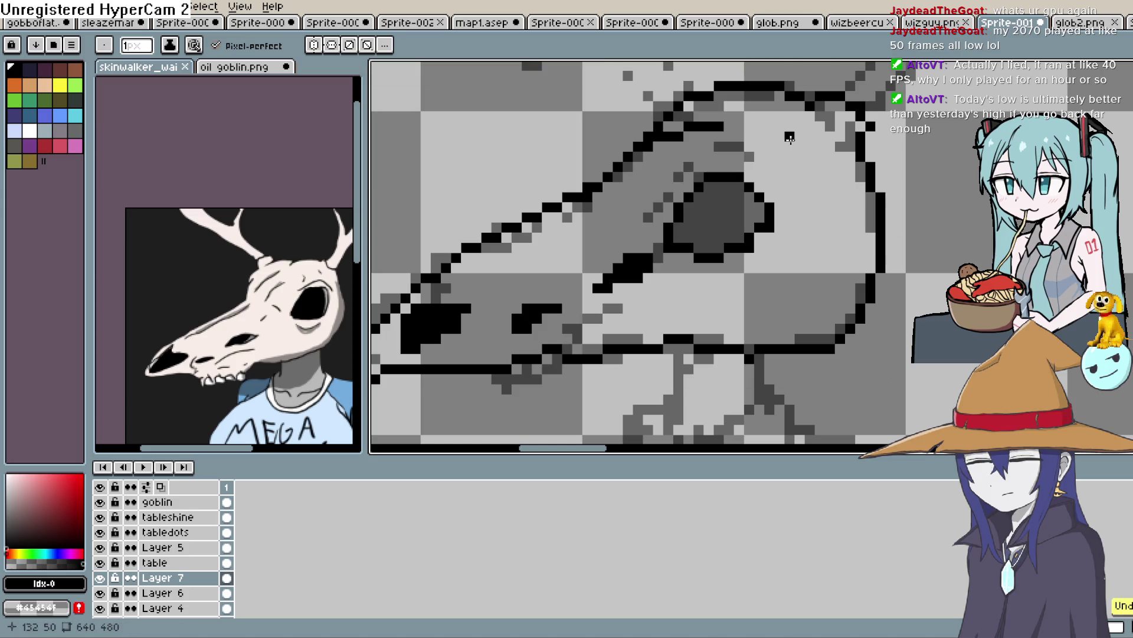
scroll(815, 178, "down", 1)
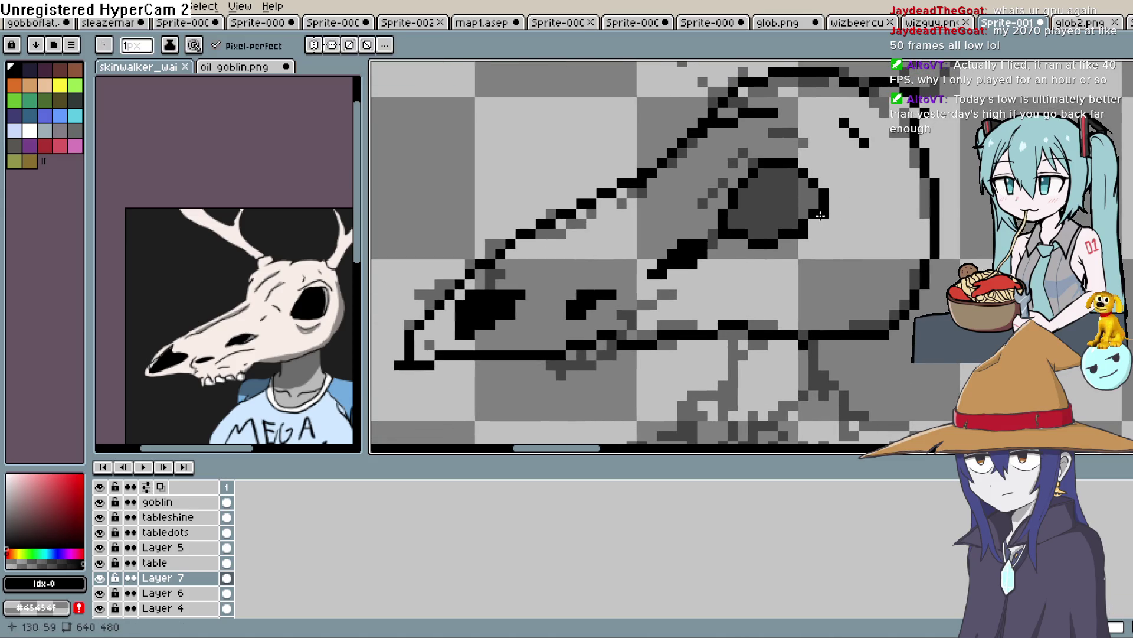
scroll(683, 232, "up", 1)
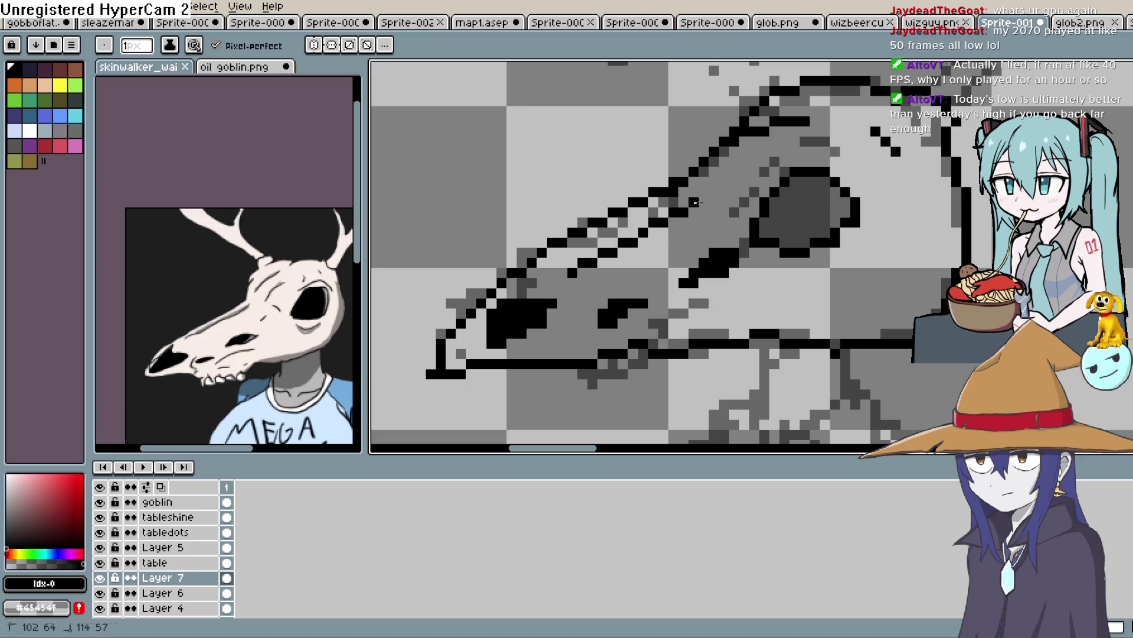
mouse_move(799, 319)
left_mouse_down()
mouse_move(873, 169)
mouse_move(772, 189)
left_mouse_up()
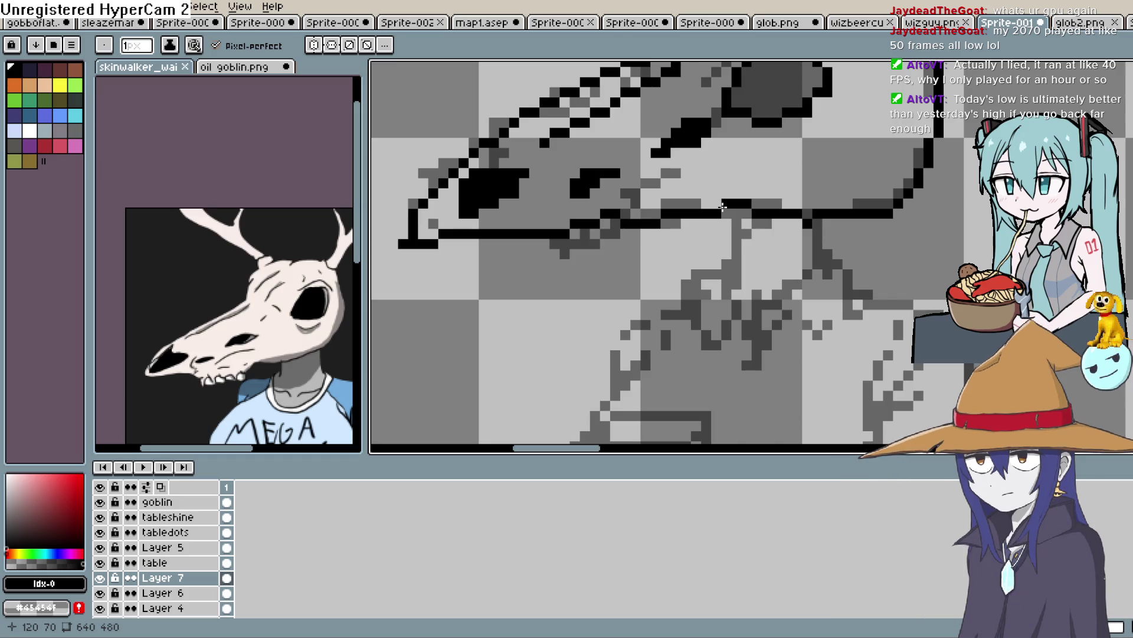
mouse_move(756, 220)
left_mouse_down()
mouse_move(728, 210)
mouse_move(733, 271)
left_mouse_up()
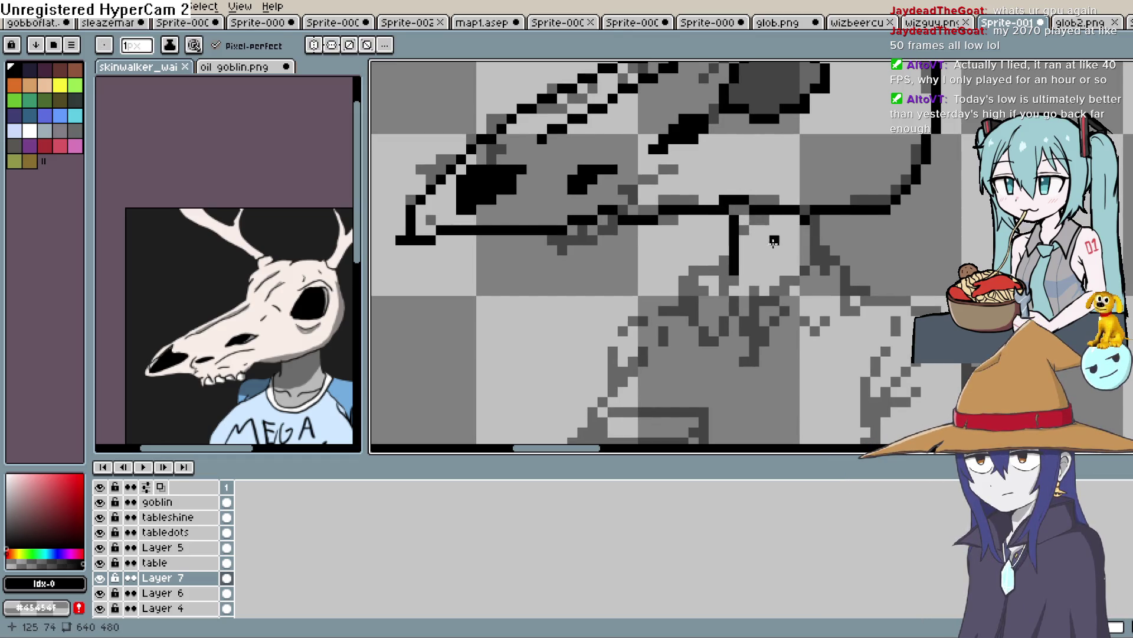
left_click_drag(813, 215, 816, 265)
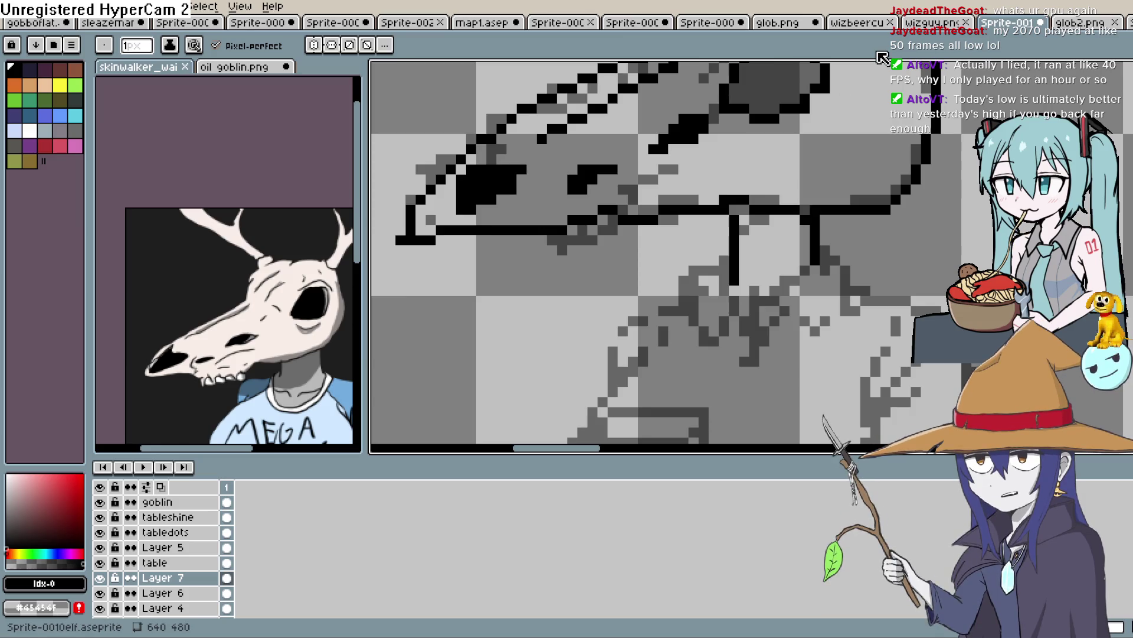
scroll(782, 201, "down", 3)
scroll(782, 201, "right", 2)
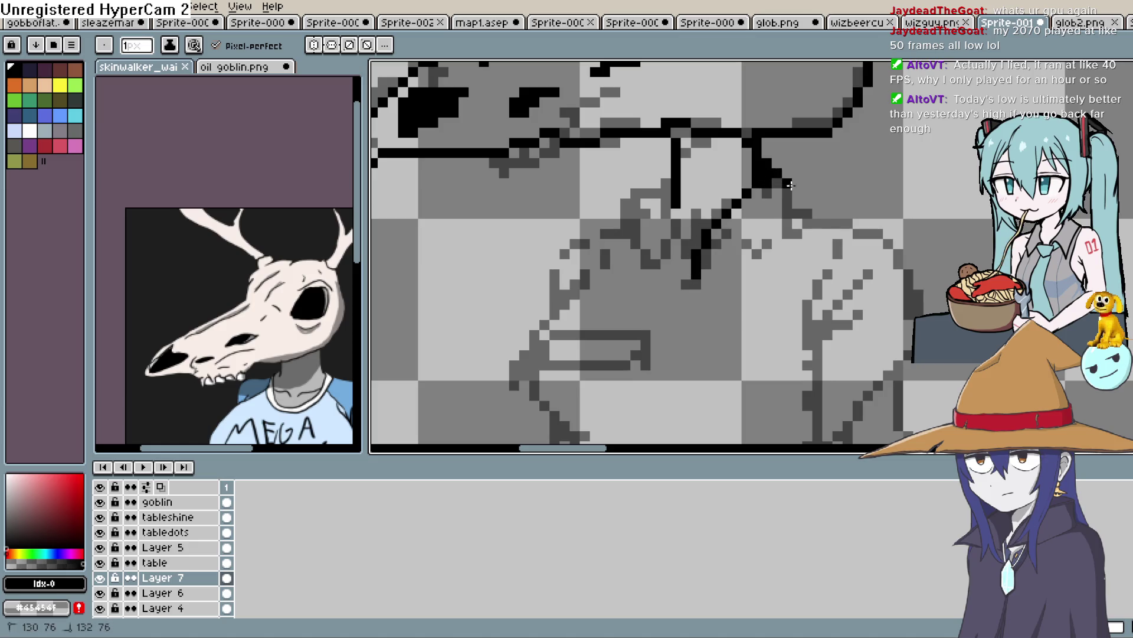
Ink a diagonal collar line, the antler outline down to the skull, and a longer right antler branch.
mouse_move(743, 234)
left_mouse_down()
mouse_move(696, 295)
mouse_move(670, 191)
mouse_move(600, 275)
left_mouse_up()
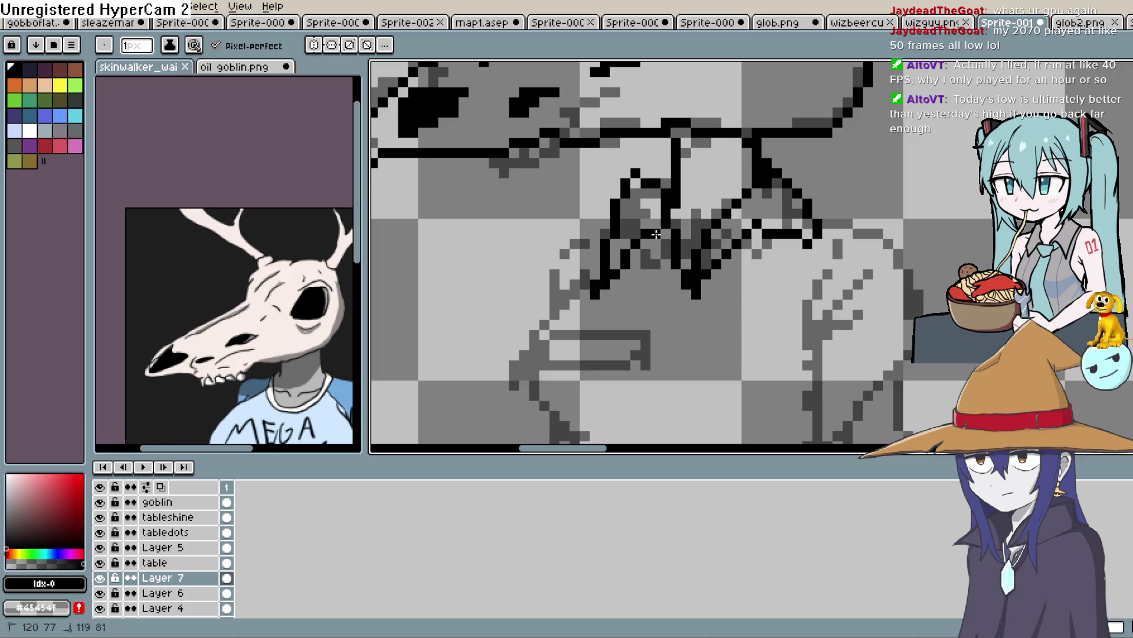
scroll(814, 282, "down", 5)
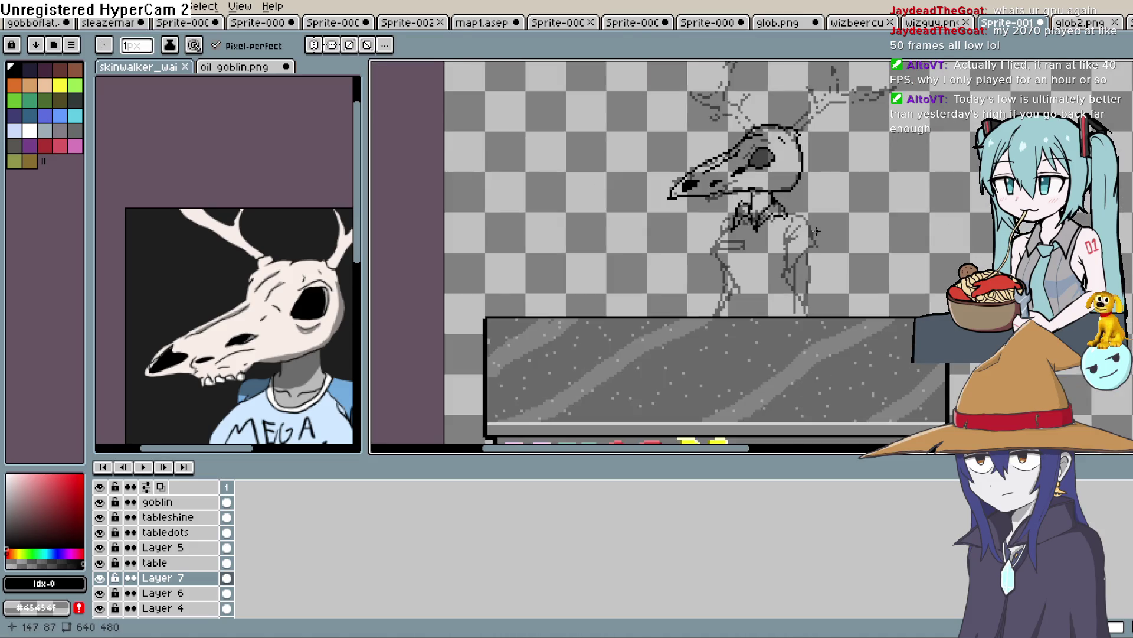
scroll(793, 277, "up", 5)
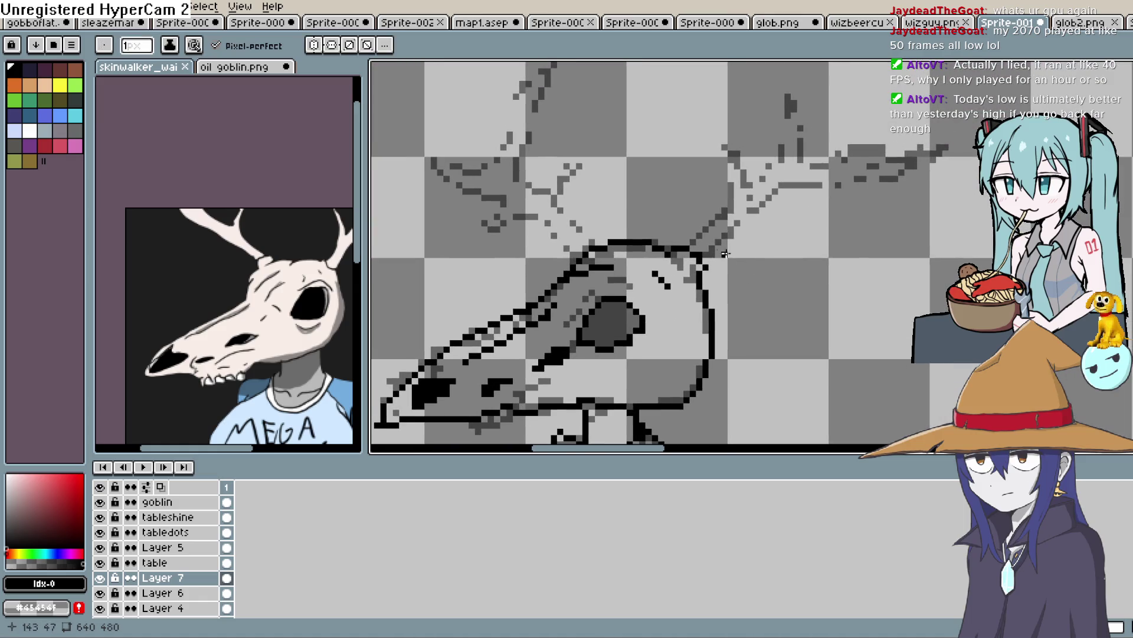
left_click_drag(731, 147, 751, 188)
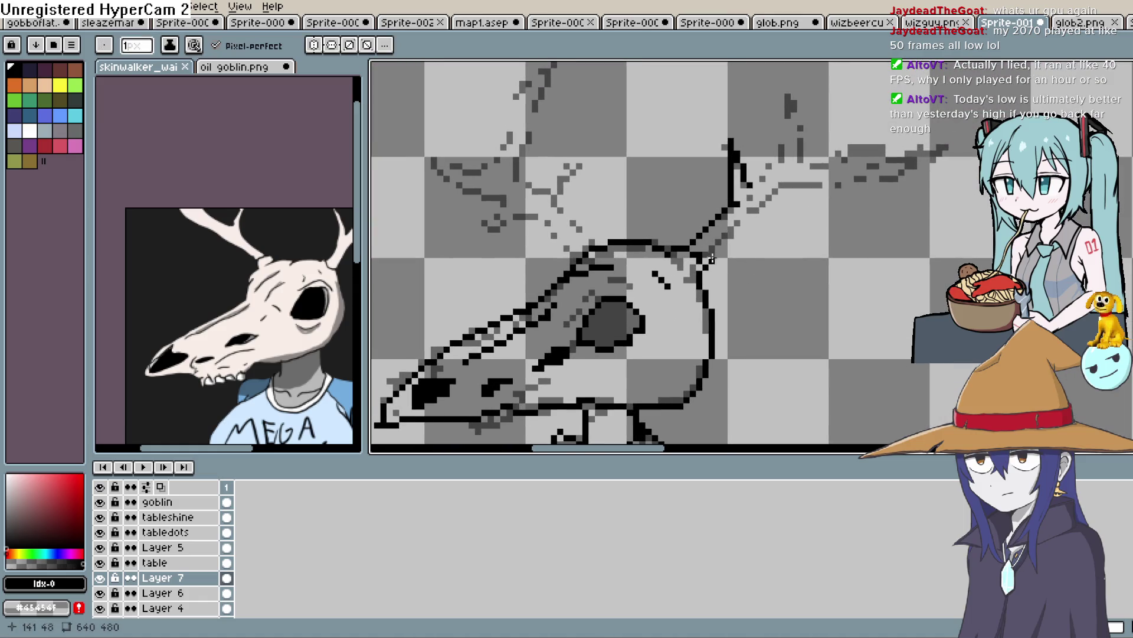
mouse_move(606, 226)
left_mouse_down()
mouse_move(666, 279)
mouse_move(627, 222)
mouse_move(646, 185)
left_mouse_up()
left_click_drag(612, 235, 643, 295)
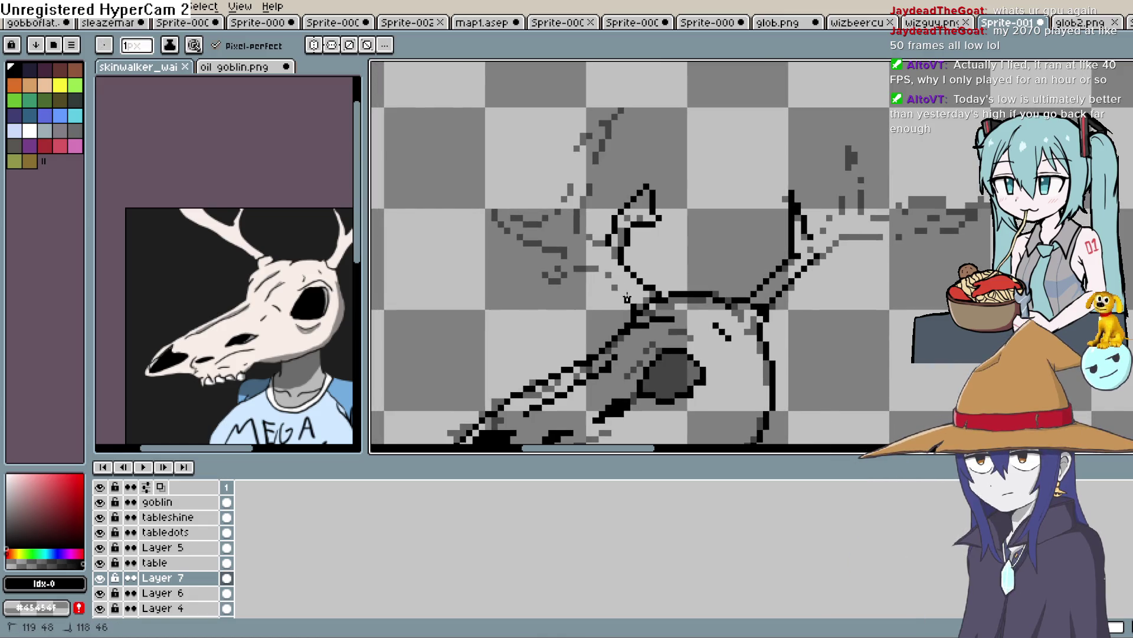
scroll(723, 229, "down", 1)
left_click_drag(685, 170, 743, 156)
scroll(769, 235, "down", 2)
scroll(637, 219, "up", 3)
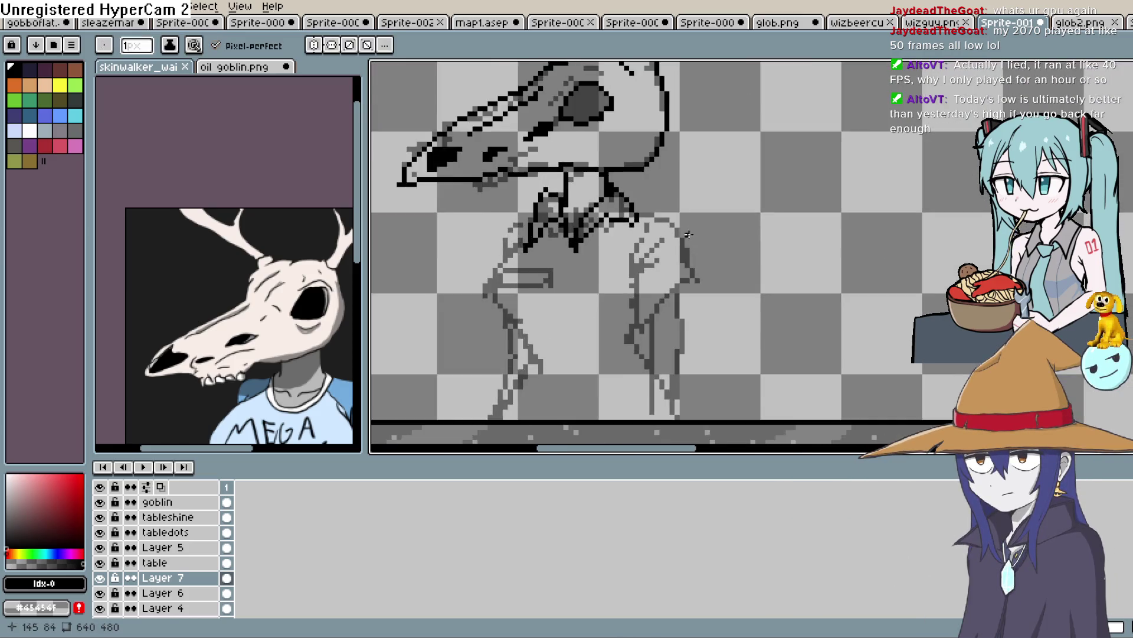
Ink the body's right-side outline, a joining diagonal, and the two vertical leg outlines.
left_click_drag(669, 229, 694, 286)
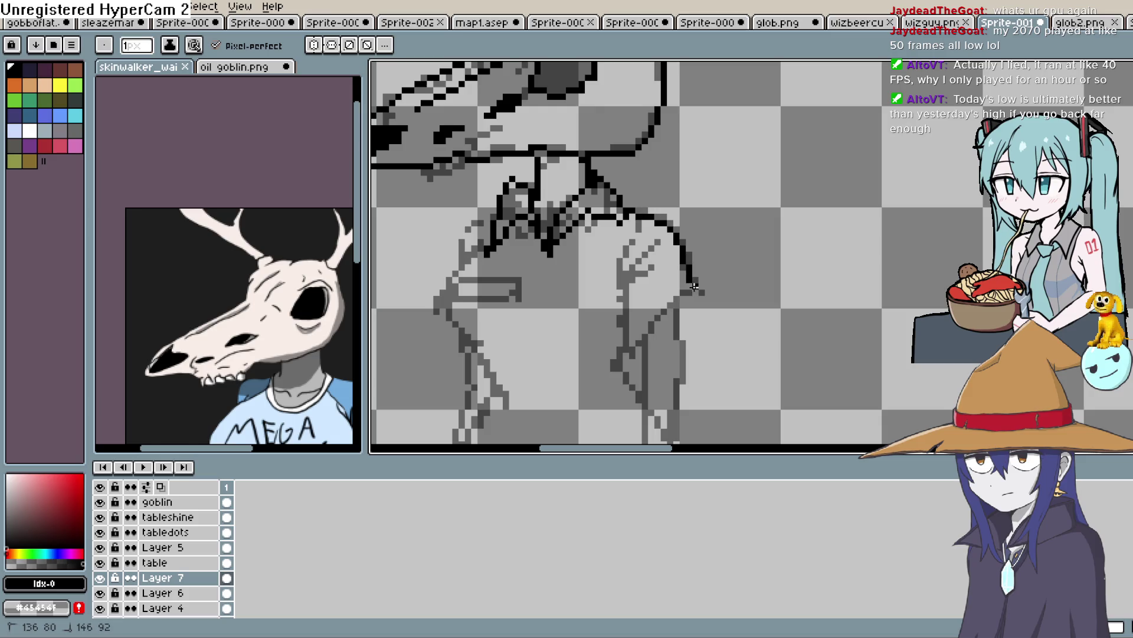
mouse_move(652, 248)
left_mouse_down()
mouse_move(626, 283)
mouse_move(624, 236)
mouse_move(664, 323)
left_mouse_up()
scroll(647, 235, "down", 2)
left_click_drag(692, 186, 689, 328)
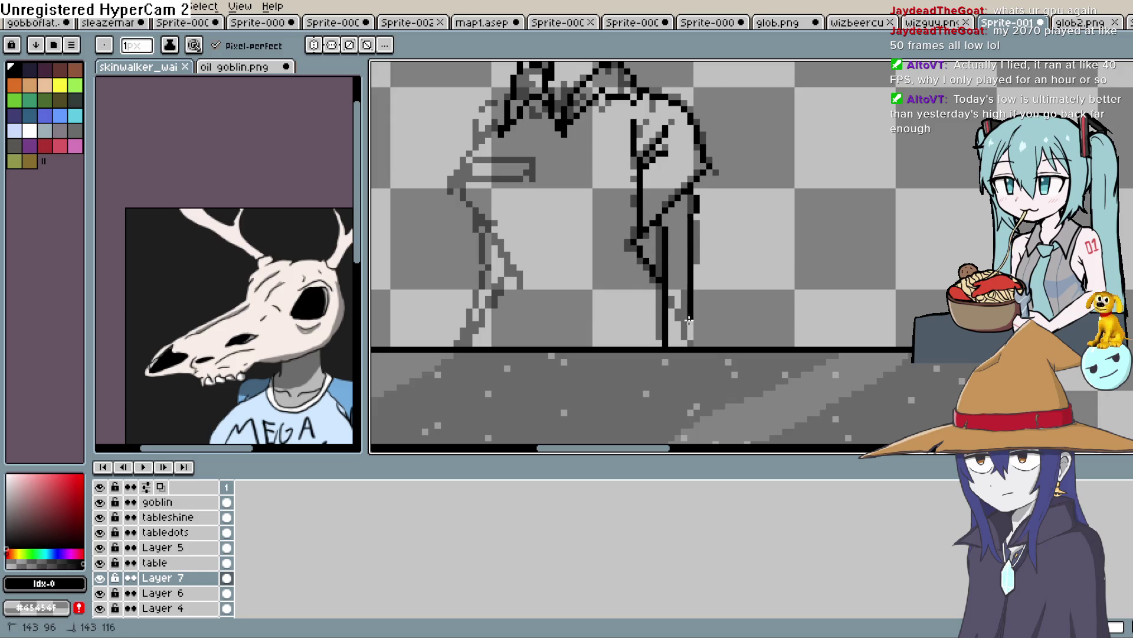
scroll(689, 331, "up", 1)
scroll(650, 295, "left", 1)
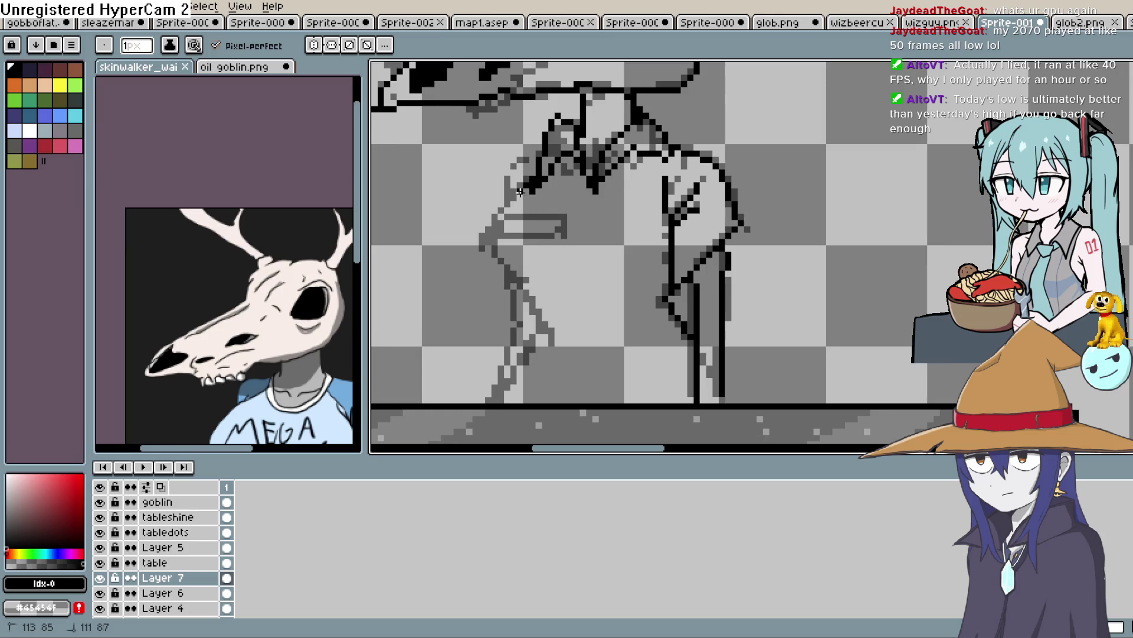
Add a short torso outline and the arm stroke, redrawn shorter after undoing the first.
left_click_drag(517, 285, 533, 292)
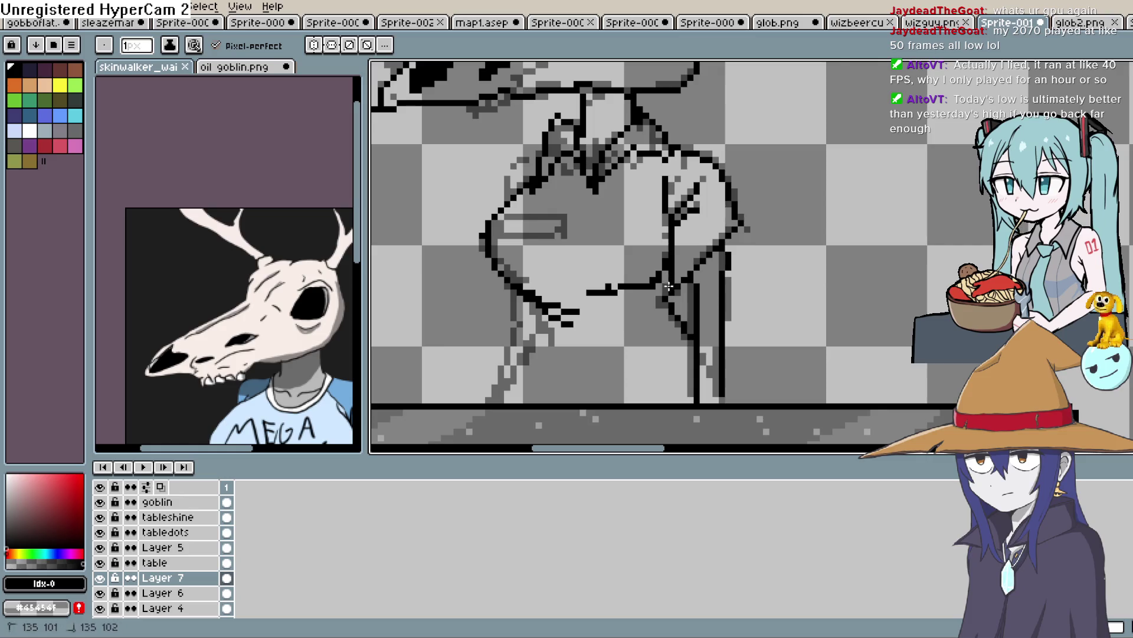
mouse_move(545, 310)
left_mouse_down()
mouse_move(552, 337)
mouse_move(527, 368)
left_mouse_up()
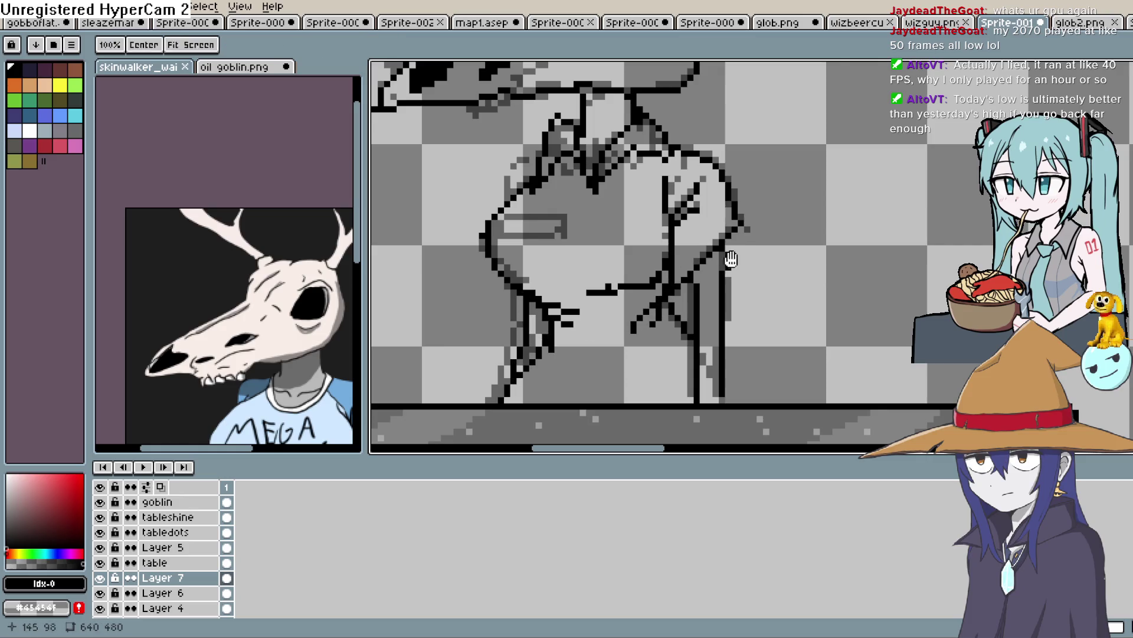
key("ctrl+z")
left_click_drag(552, 315, 509, 401)
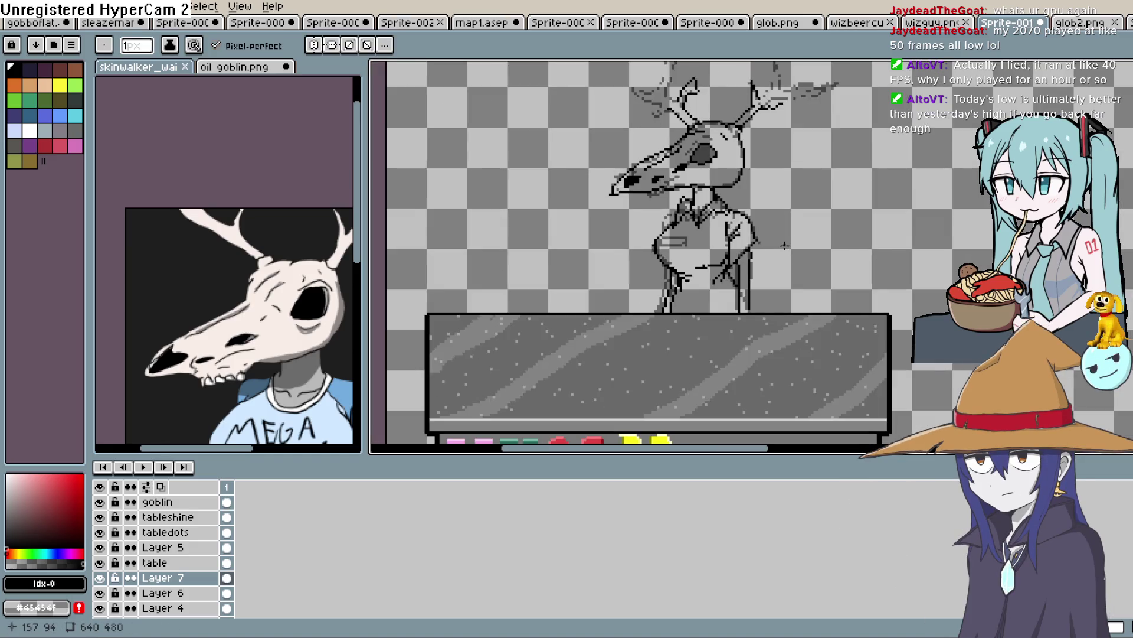
scroll(784, 246, "down", 2)
scroll(708, 310, "up", 3)
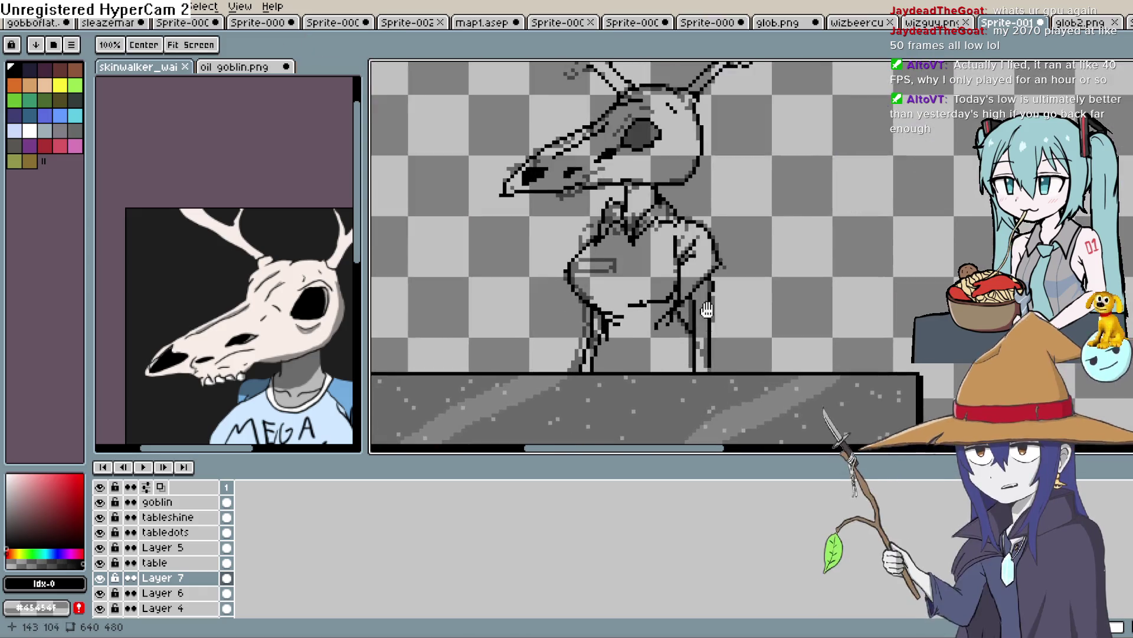
scroll(708, 310, "up", 2)
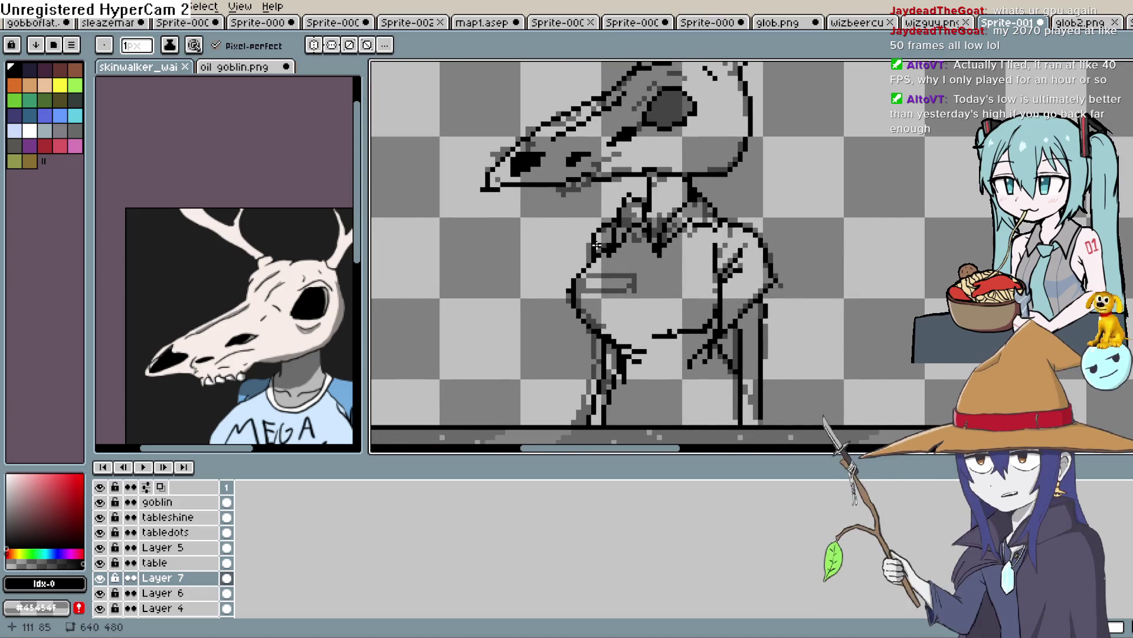
scroll(597, 245, "down", 1)
scroll(626, 244, "up", 1)
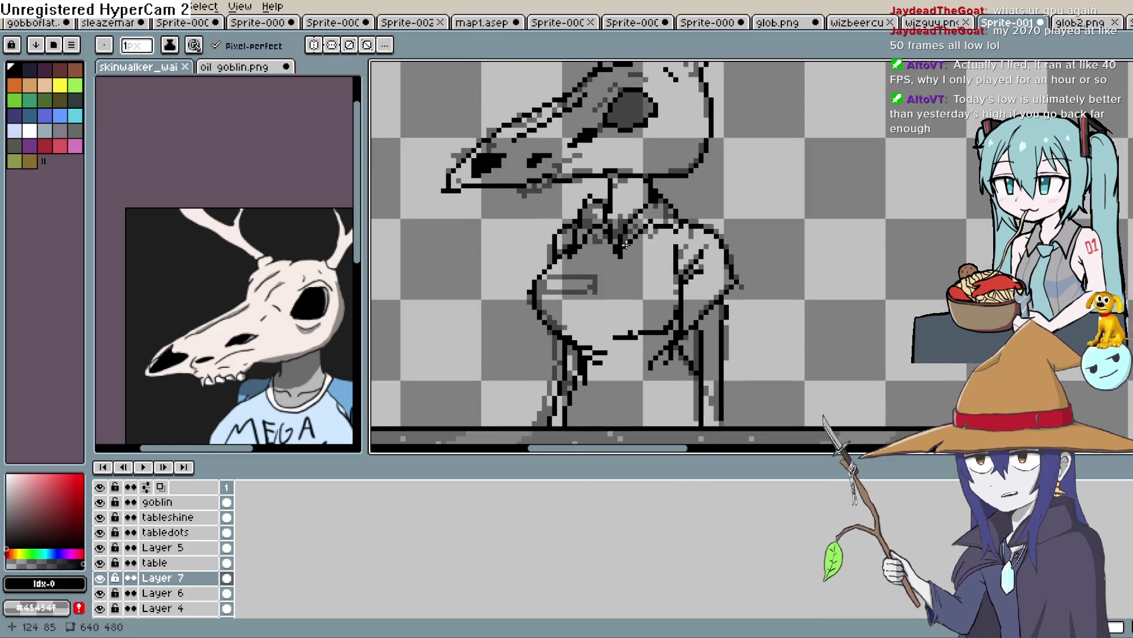
scroll(625, 243, "down", 3)
scroll(632, 262, "up", 4)
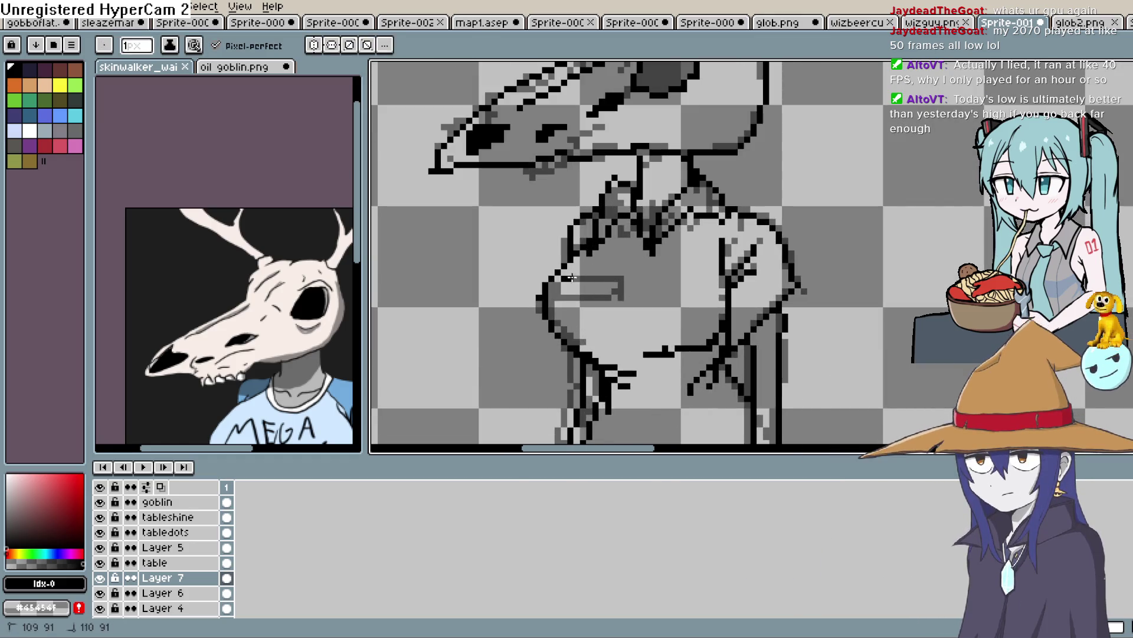
Ink the top edge of the box on the chest and hide the Layer 6 sketch.
left_click_drag(571, 277, 620, 277)
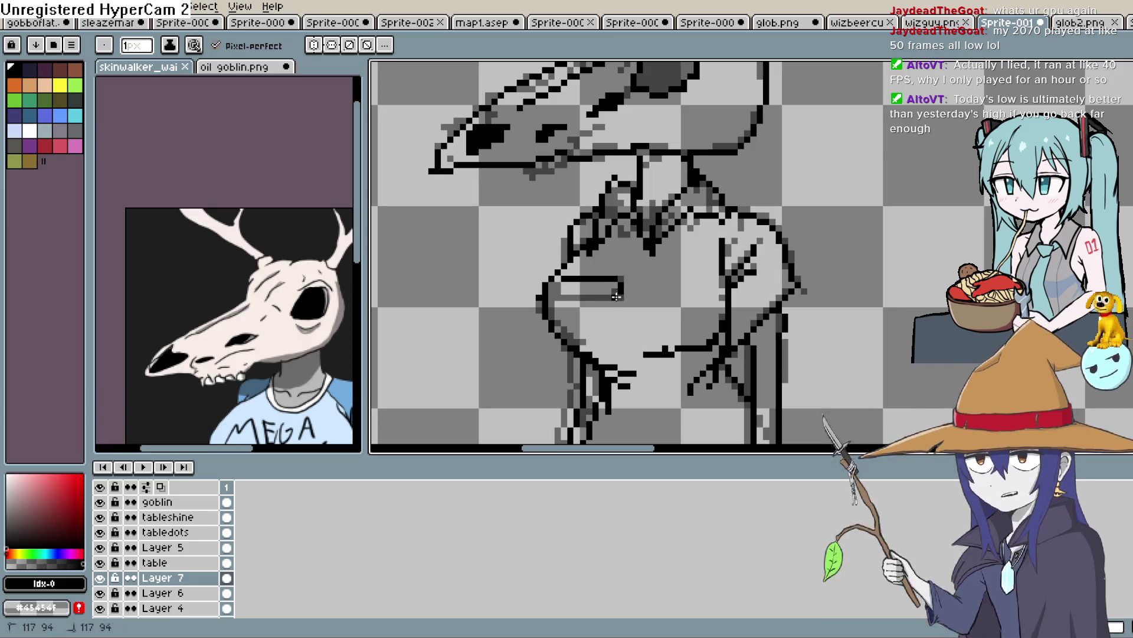
scroll(734, 245, "down", 1)
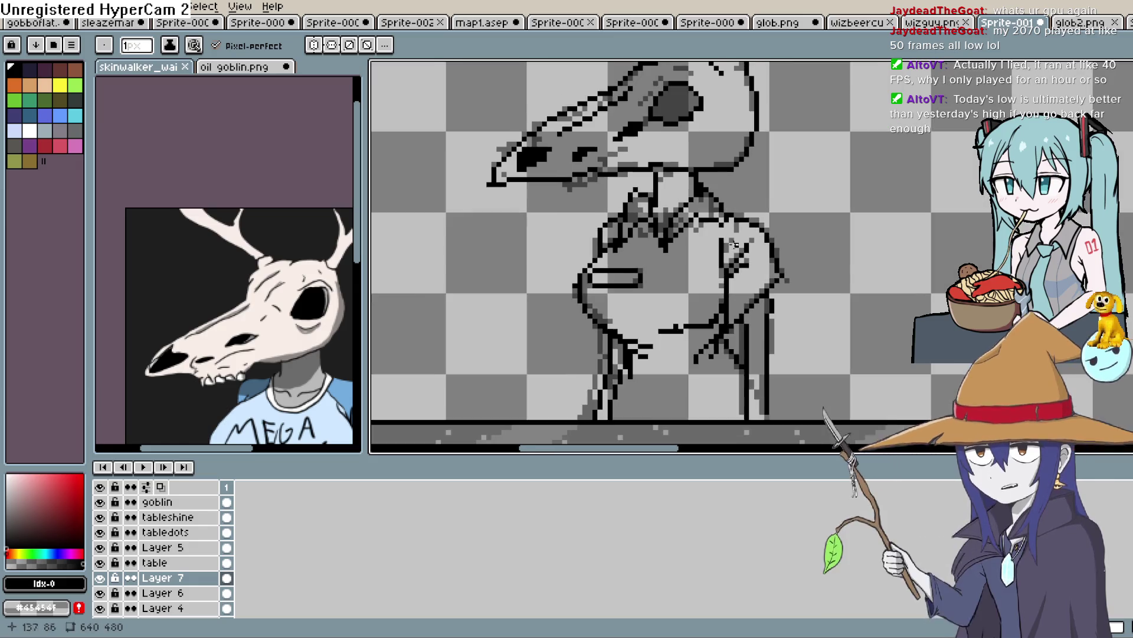
scroll(735, 245, "down", 2)
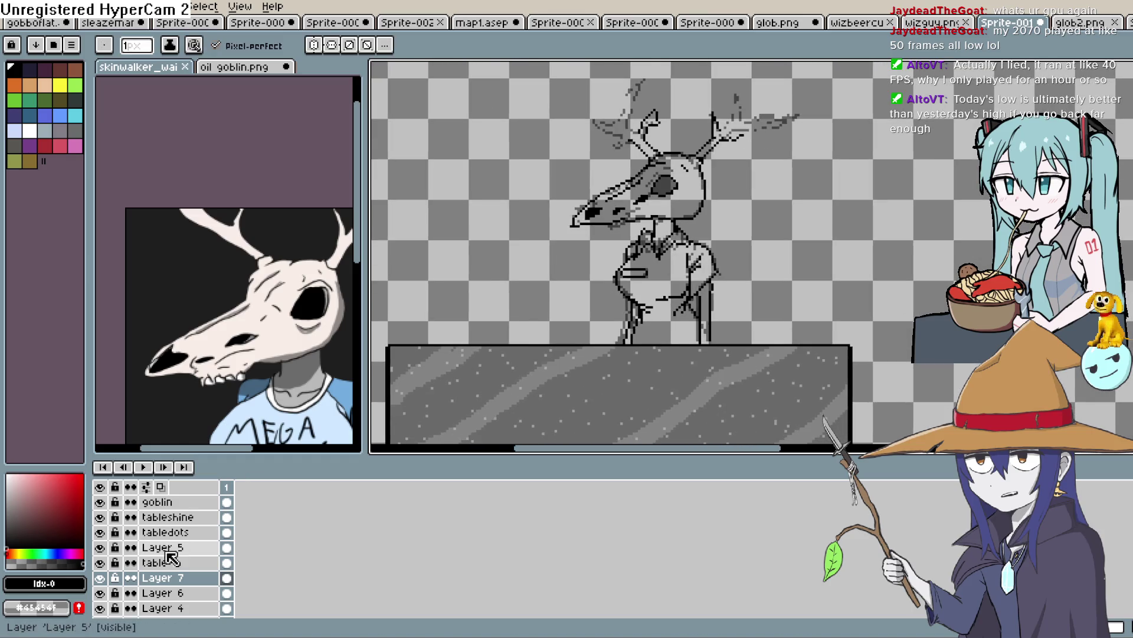
left_click(99, 592)
left_click_drag(750, 266, 742, 258)
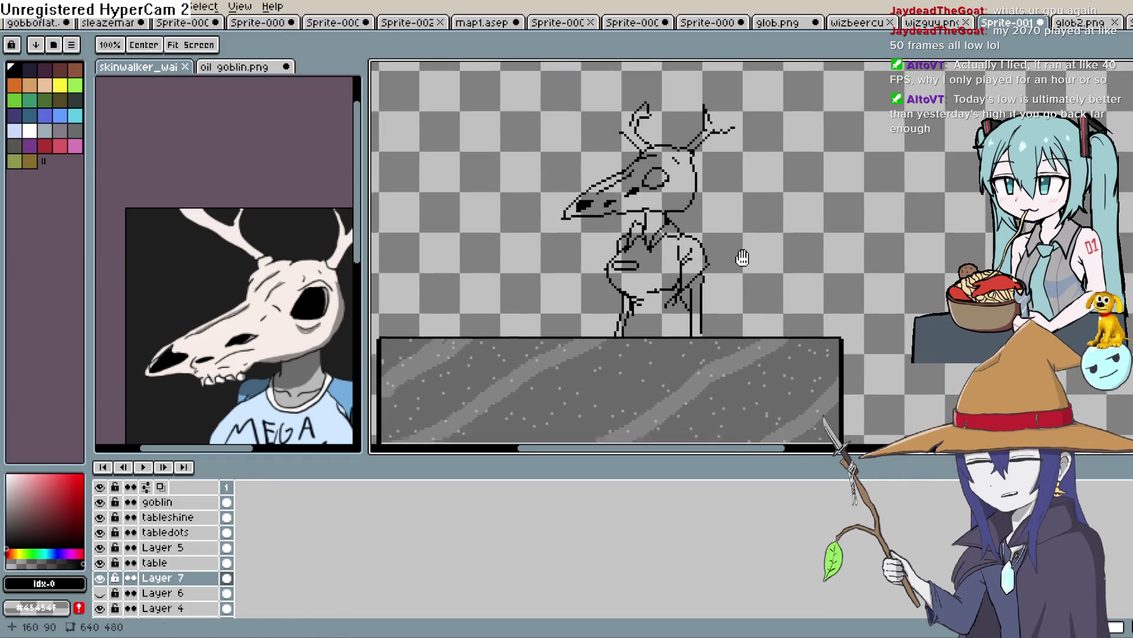
scroll(732, 268, "up", 3)
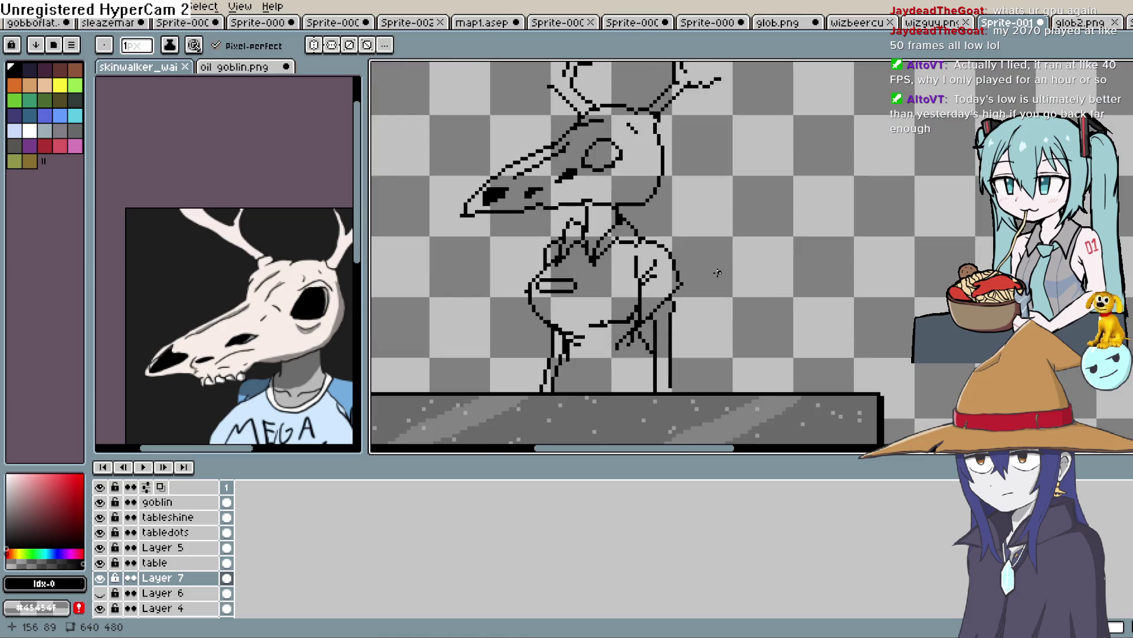
key("space")
mouse_move(701, 203)
left_mouse_down()
mouse_move(703, 192)
mouse_move(728, 216)
left_mouse_up()
Fill the skull's eye socket solid black and add a curved stroke beneath it.
left_click(600, 149)
left_click_drag(709, 173, 703, 218)
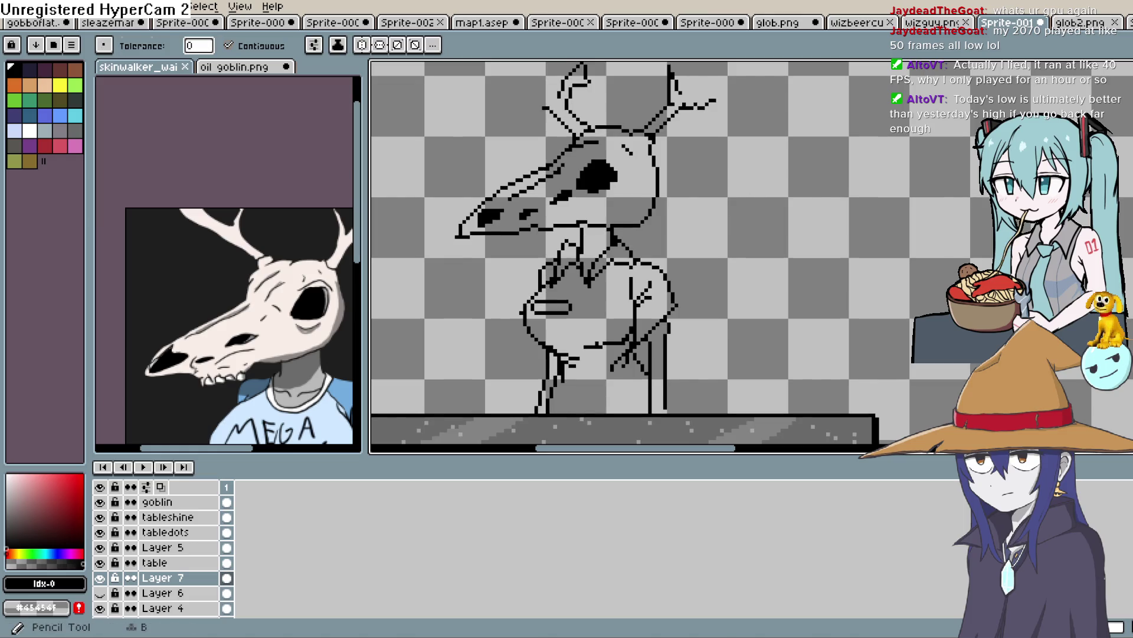
left_click_drag(617, 145, 629, 163)
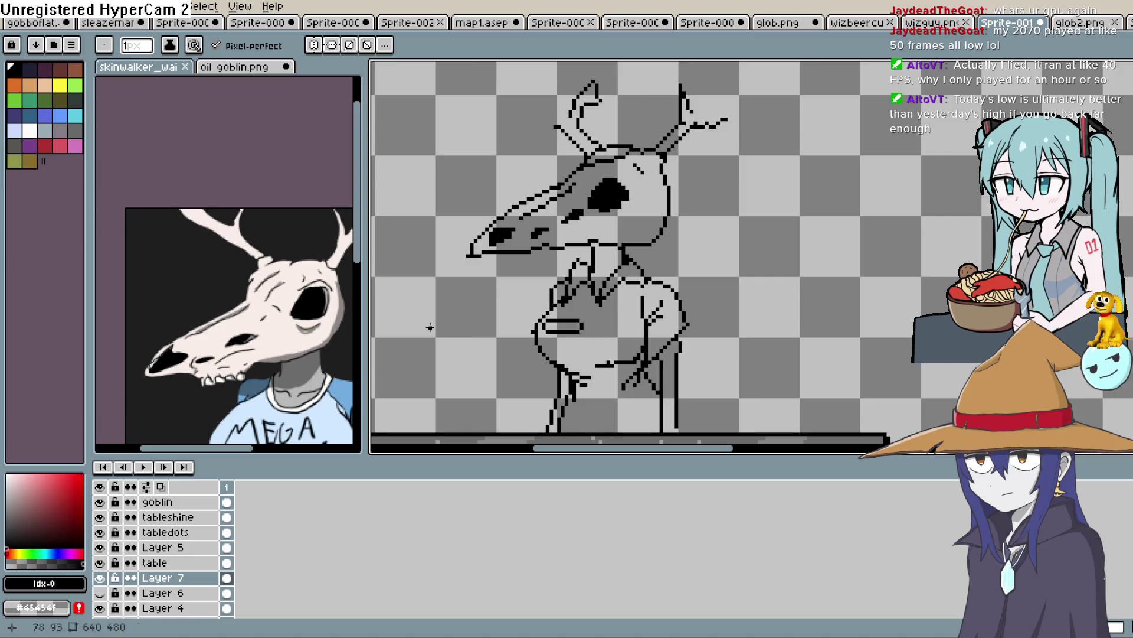
left_click(99, 592)
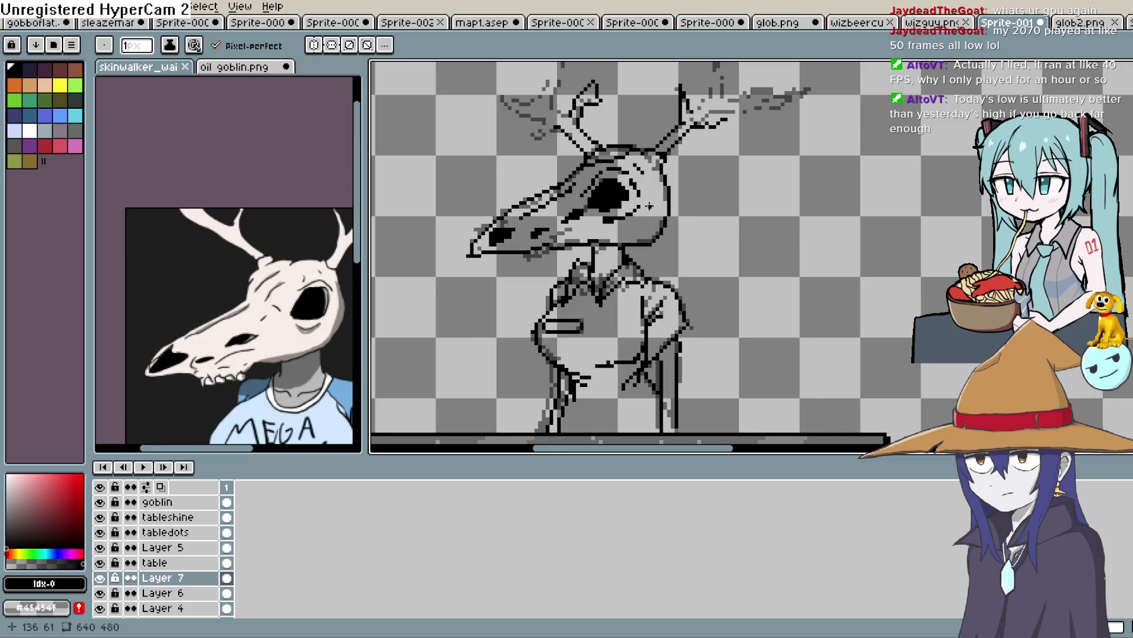
left_click_drag(600, 219, 624, 215)
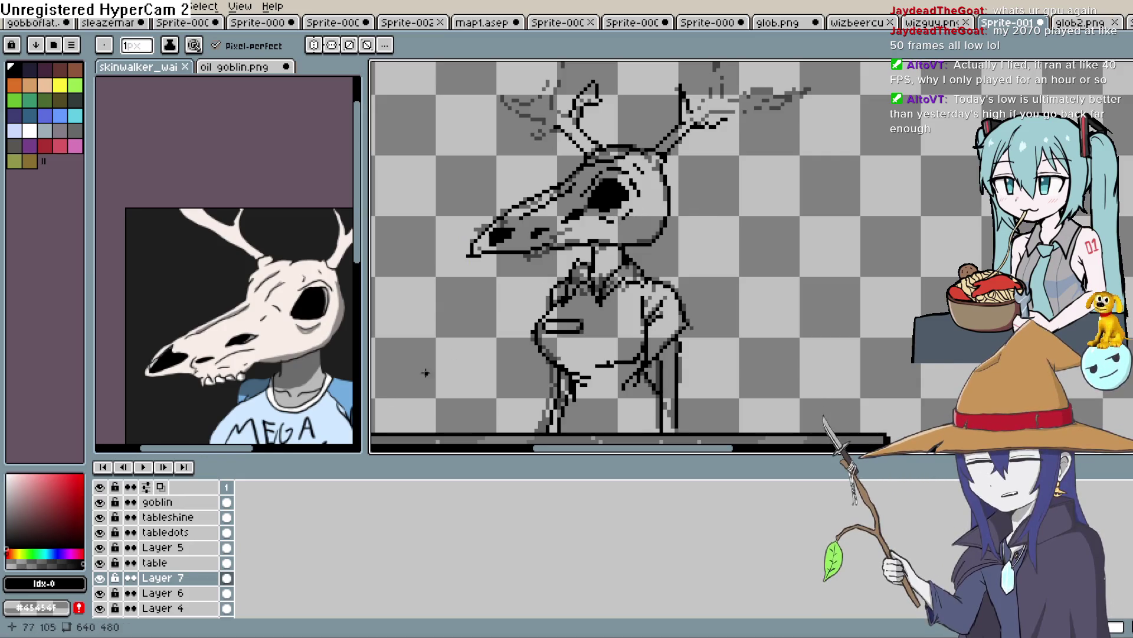
left_click(108, 576)
Show Layer 7 again and hide the Layer 6 sketch, leaving only the black line art visible.
left_click(107, 575)
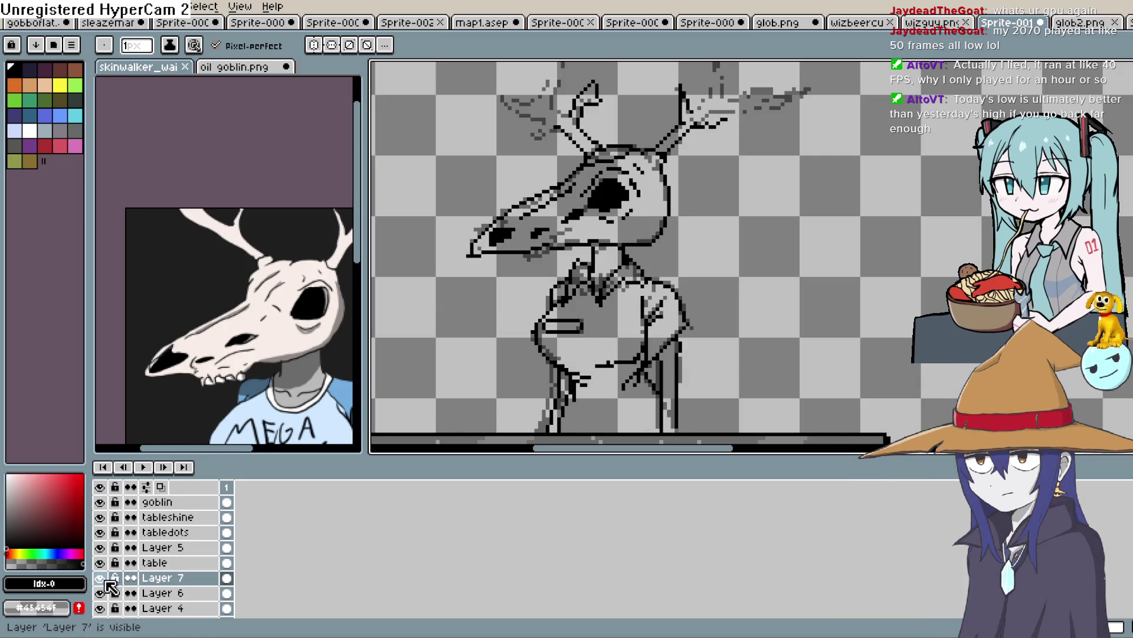
left_click(99, 592)
left_click_drag(697, 232, 677, 253)
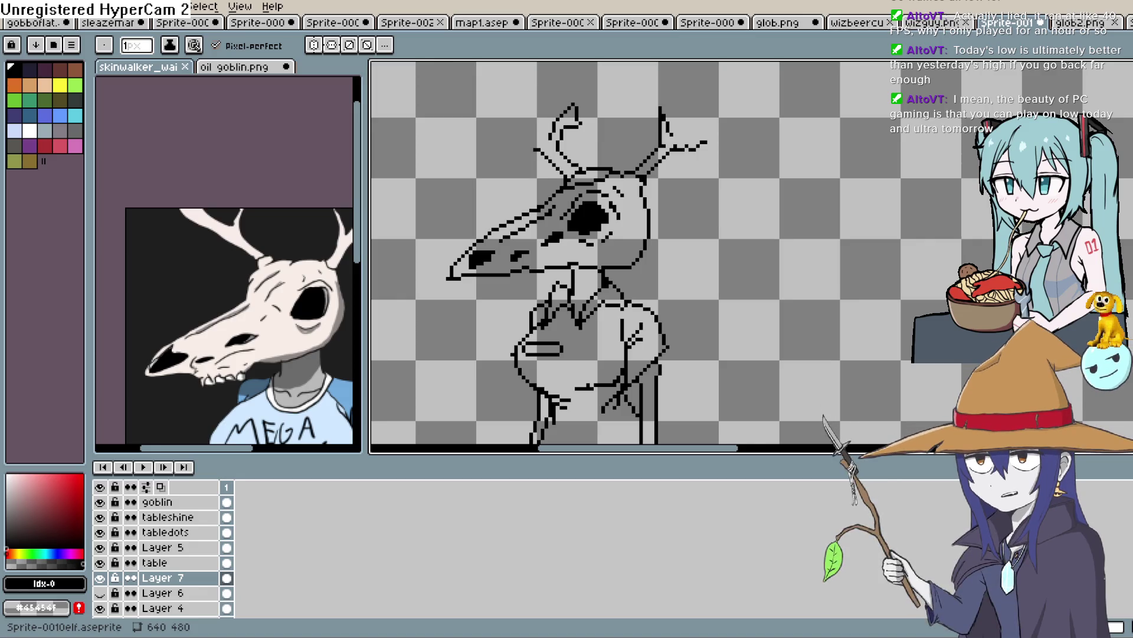
Draw a doubled black line down the figure's right side, extending it to the counter.
scroll(721, 202, "up", 1)
mouse_move(720, 203)
left_mouse_down()
mouse_move(658, 258)
mouse_move(643, 236)
left_mouse_up()
mouse_move(587, 177)
left_mouse_down()
mouse_move(628, 195)
mouse_move(629, 259)
left_mouse_up()
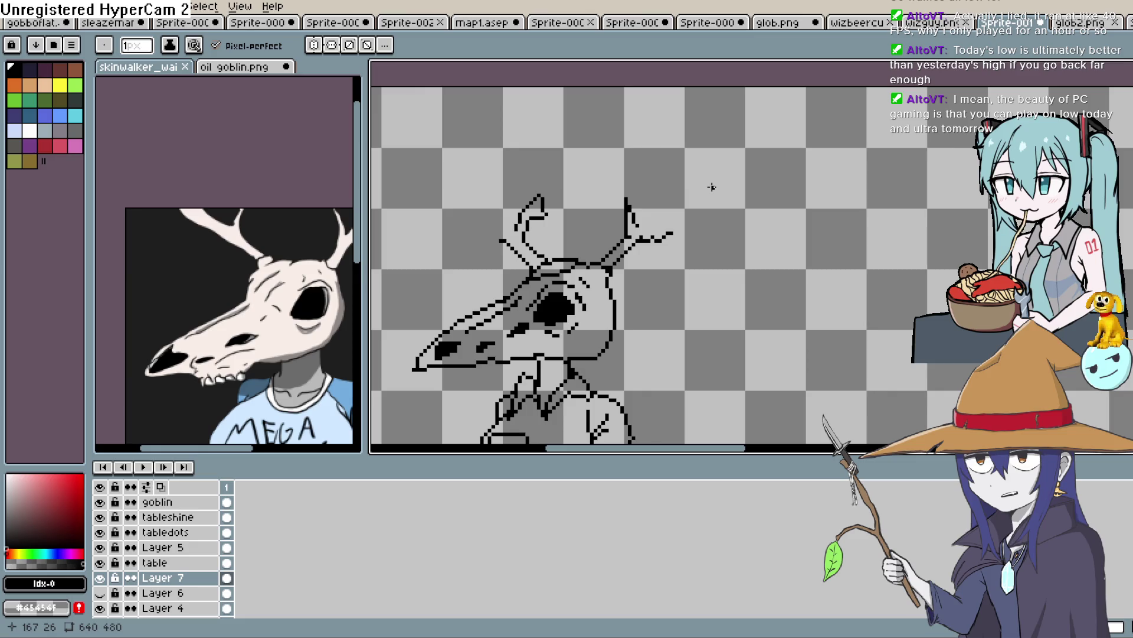
key("space")
left_click_drag(706, 203, 711, 195)
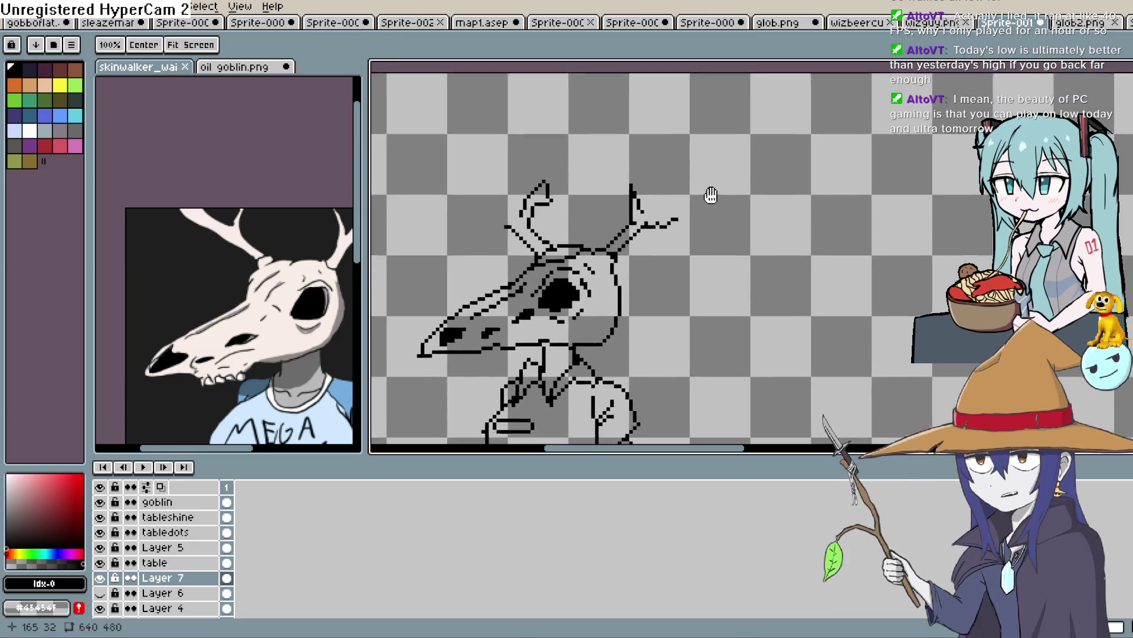
scroll(719, 285, "up", 1)
mouse_move(647, 268)
left_mouse_down()
mouse_move(656, 238)
mouse_move(640, 284)
left_mouse_up()
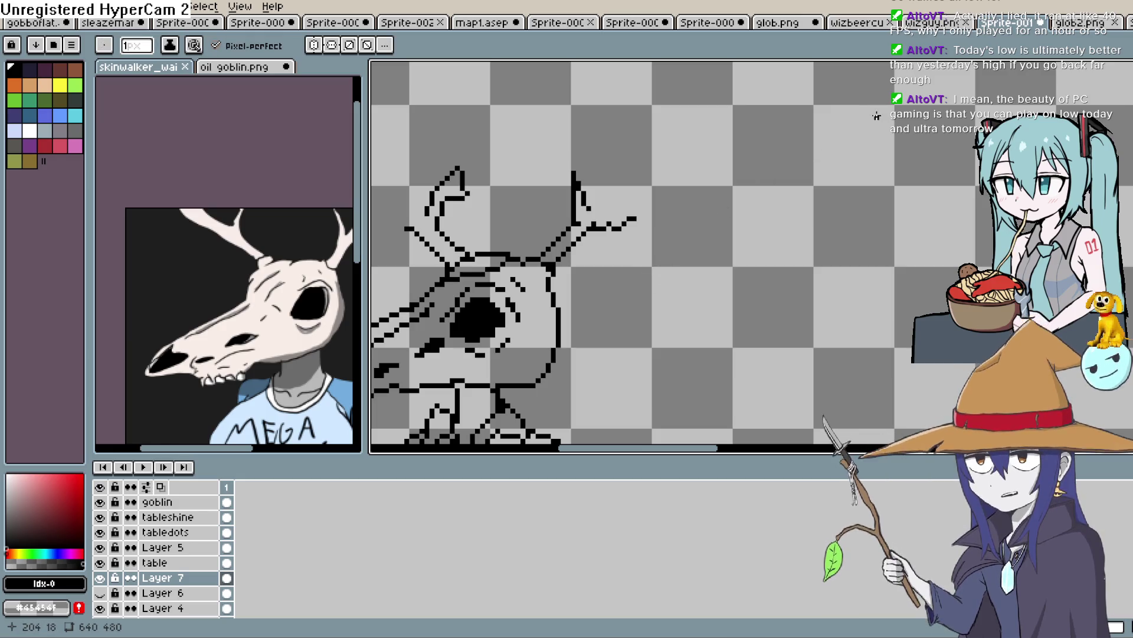
left_click_drag(749, 228, 733, 219)
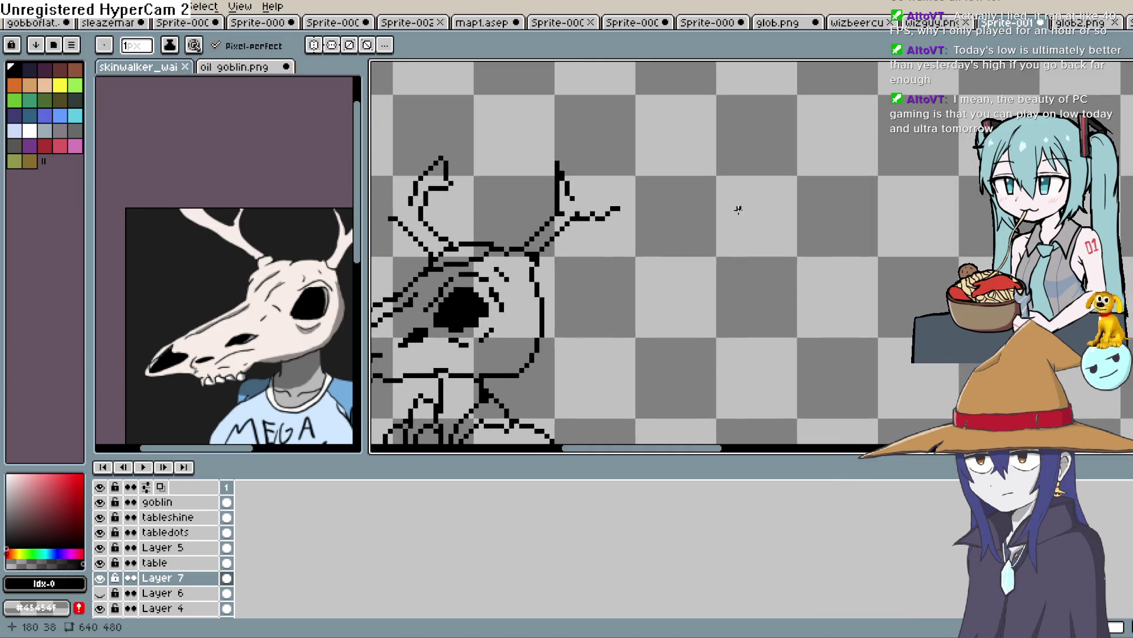
scroll(630, 246, "down", 3)
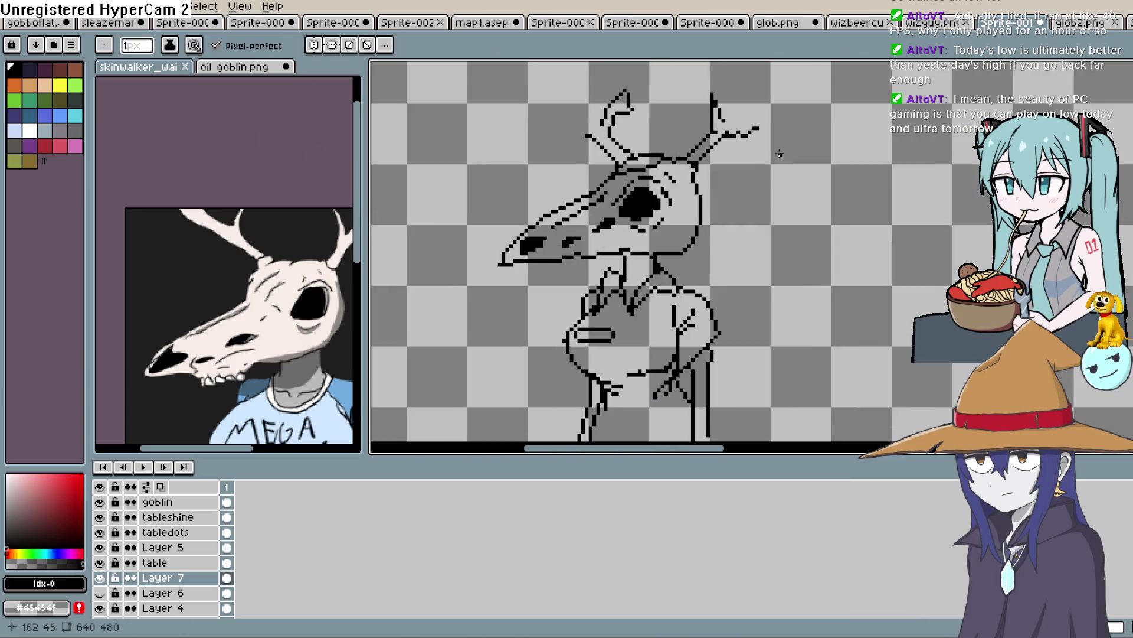
scroll(839, 216, "up", 1)
mouse_move(838, 216)
left_mouse_down()
mouse_move(820, 235)
mouse_move(837, 201)
left_mouse_up()
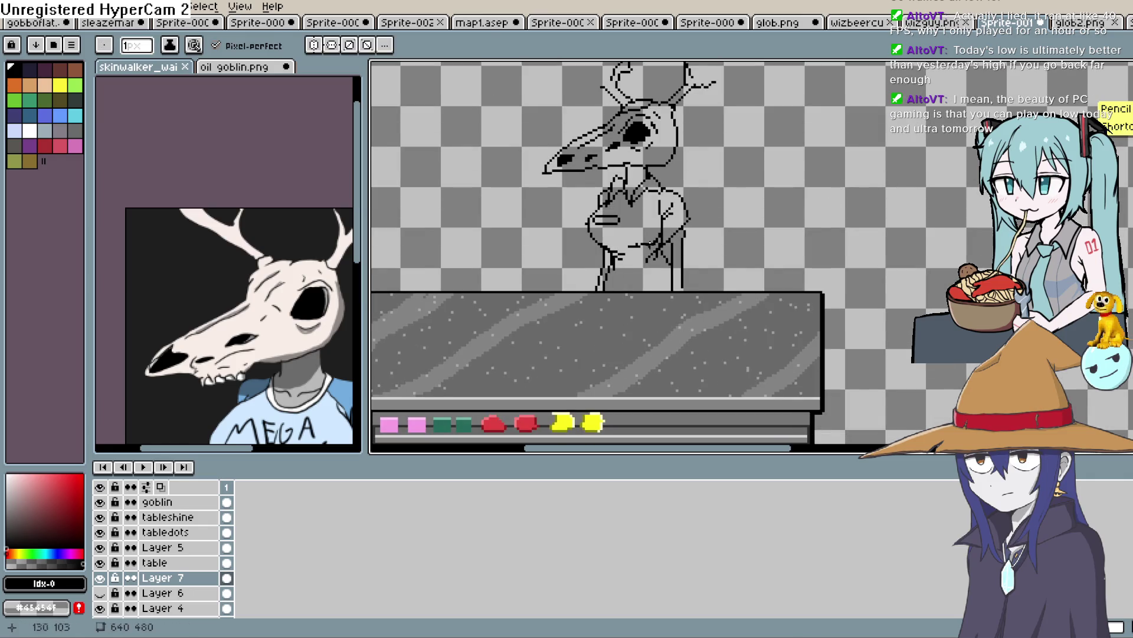
scroll(674, 233, "up", 1)
scroll(674, 234, "up", 2)
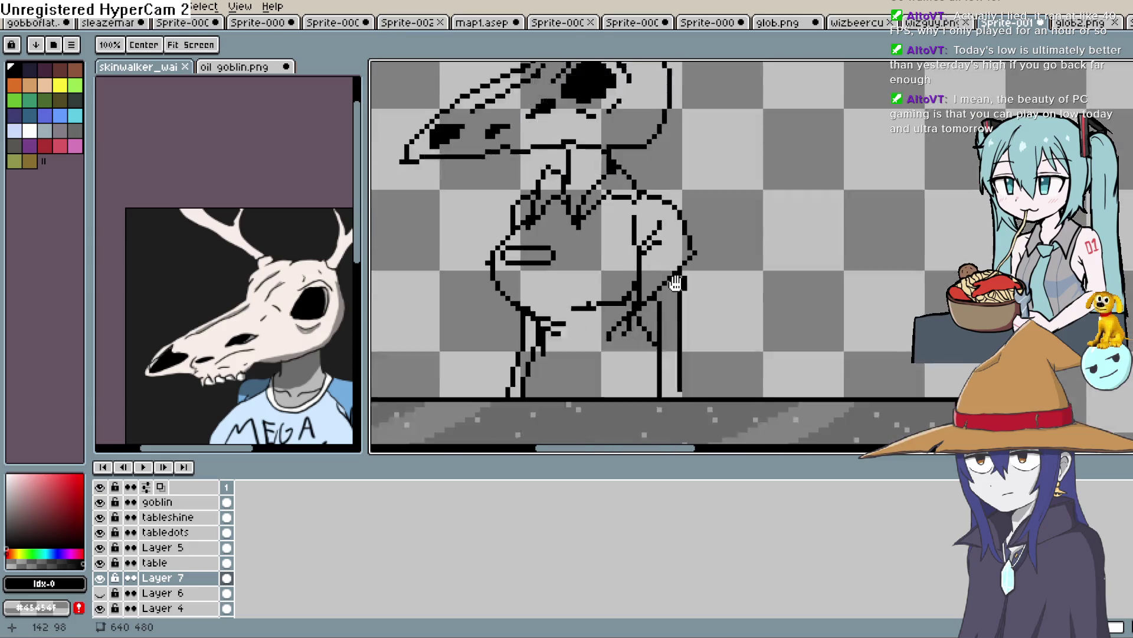
left_click_drag(681, 225, 679, 247)
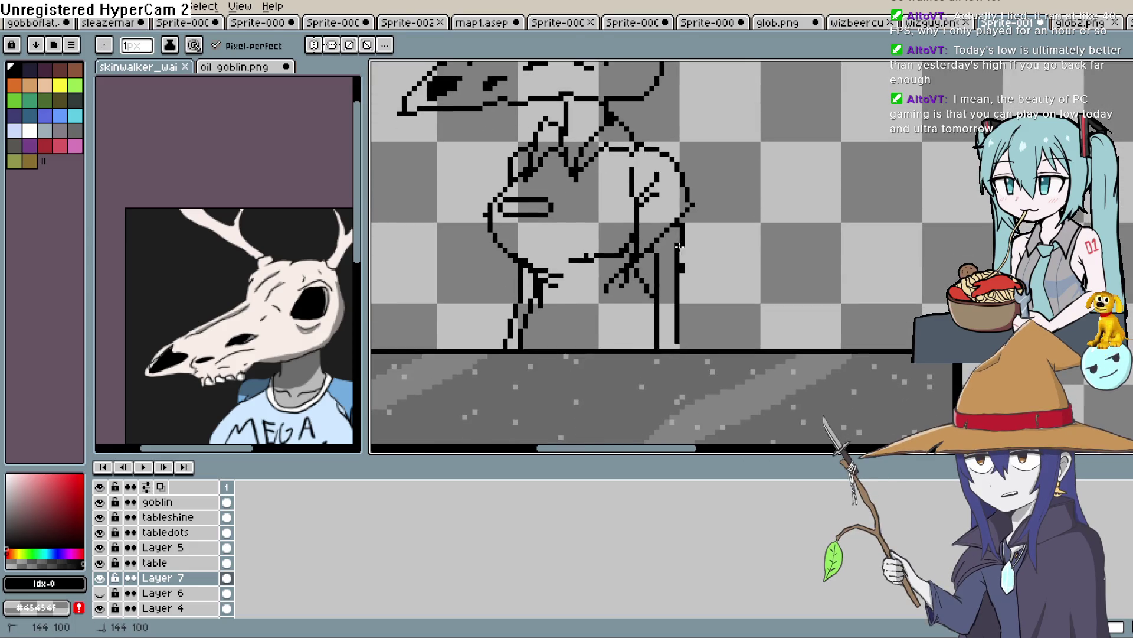
left_click_drag(681, 319, 681, 349)
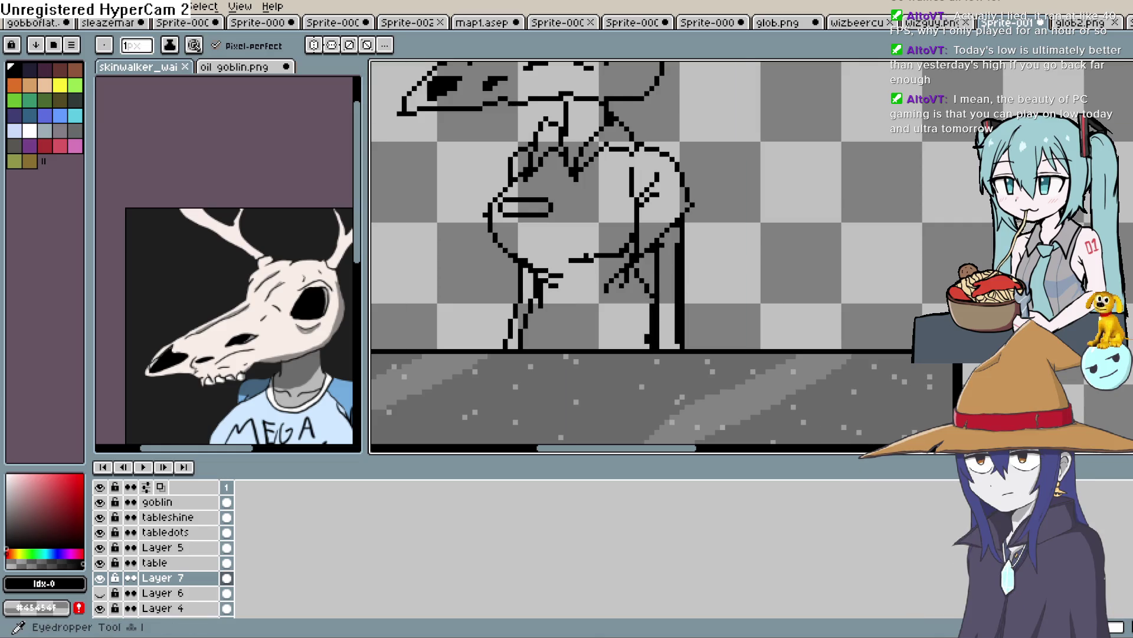
Use the eraser to trim the stray stroke near the shopkeeper's hand.
key("e")
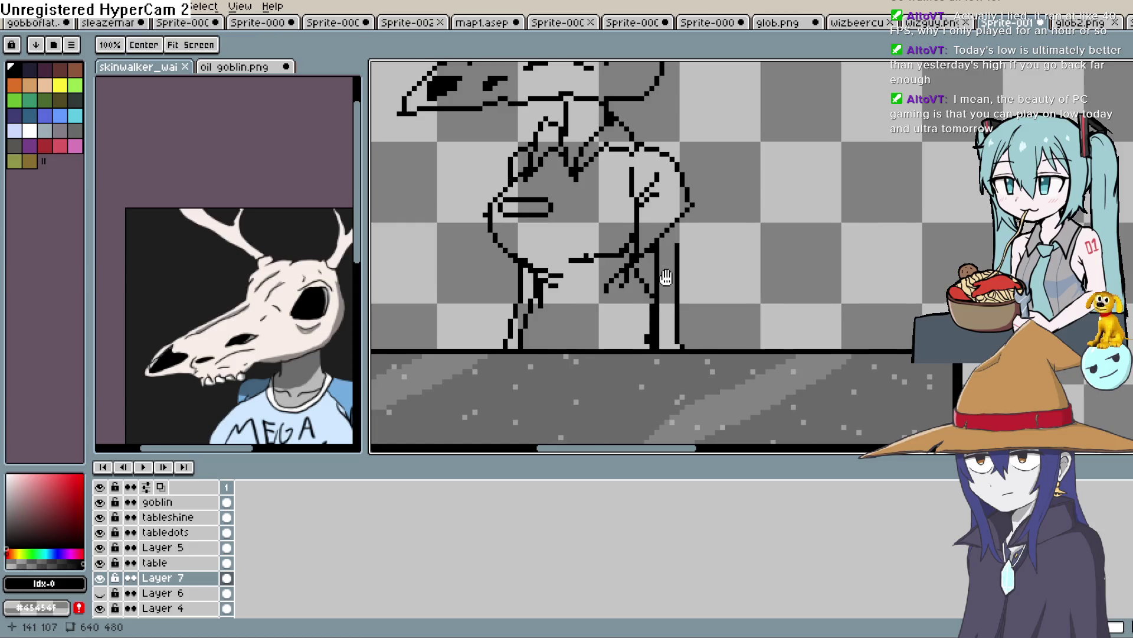
scroll(667, 259, "down", 1)
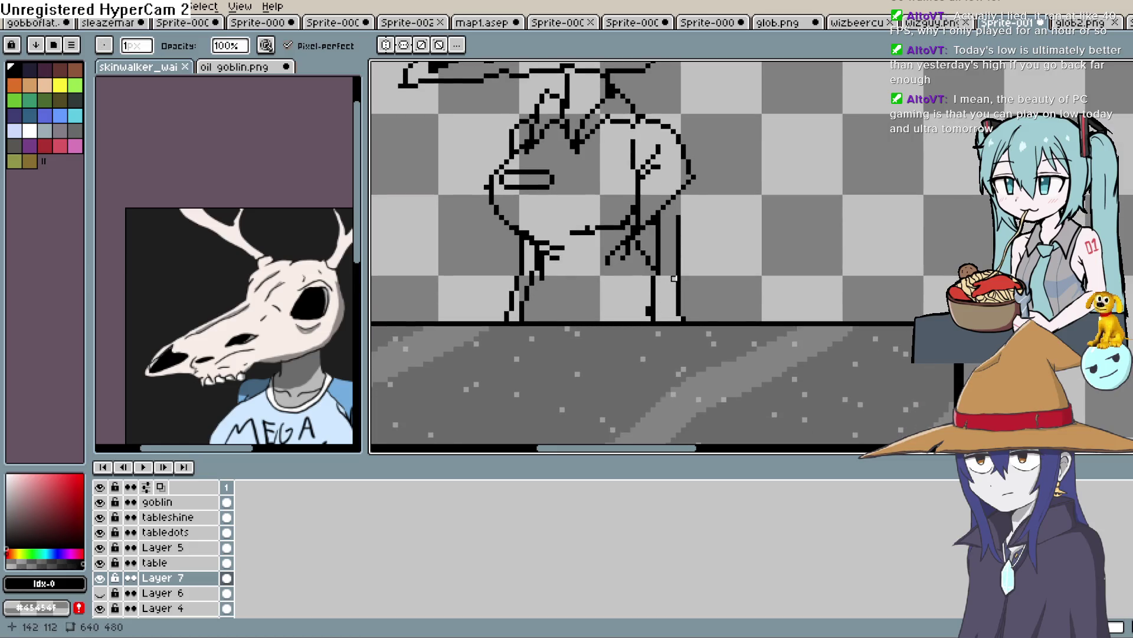
scroll(683, 319, "down", 4)
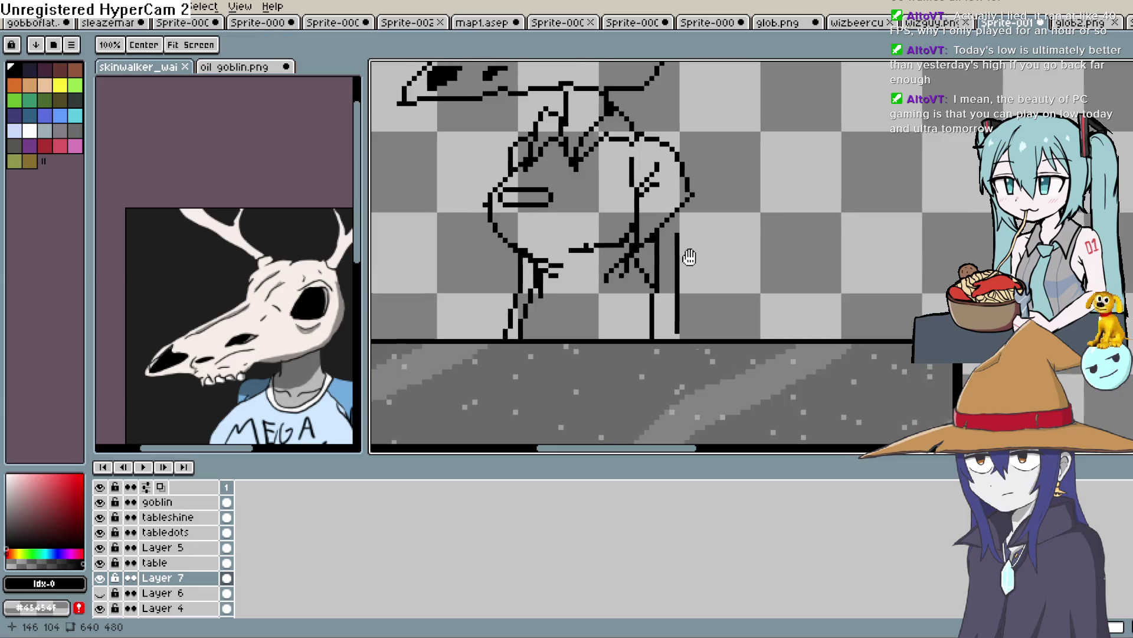
key("e")
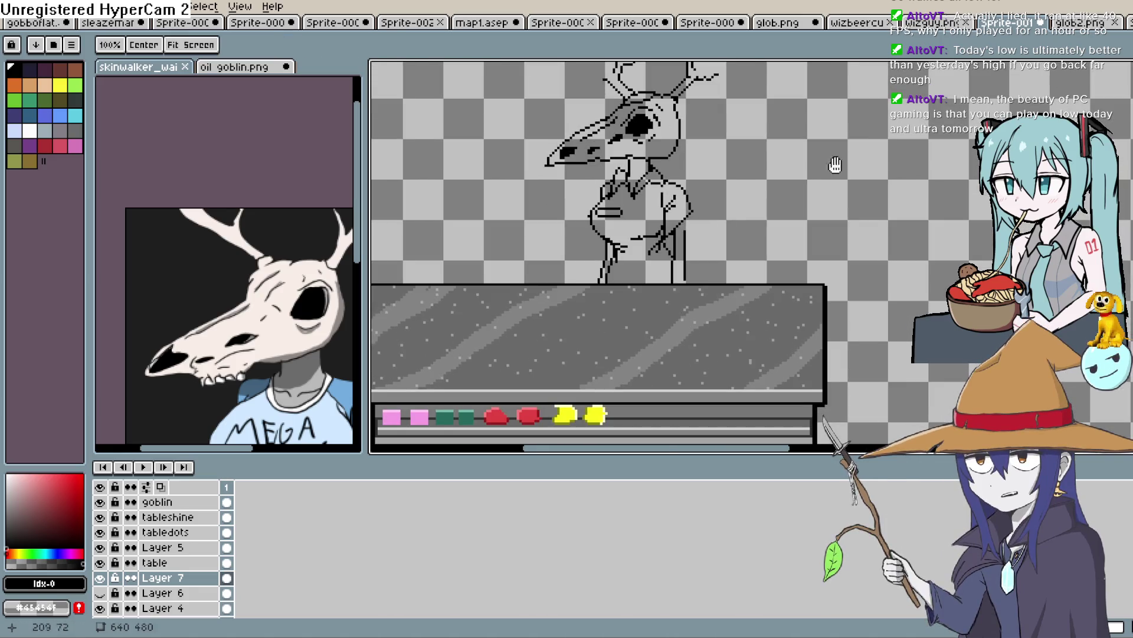
scroll(652, 330, "up", 1)
scroll(699, 245, "down", 2)
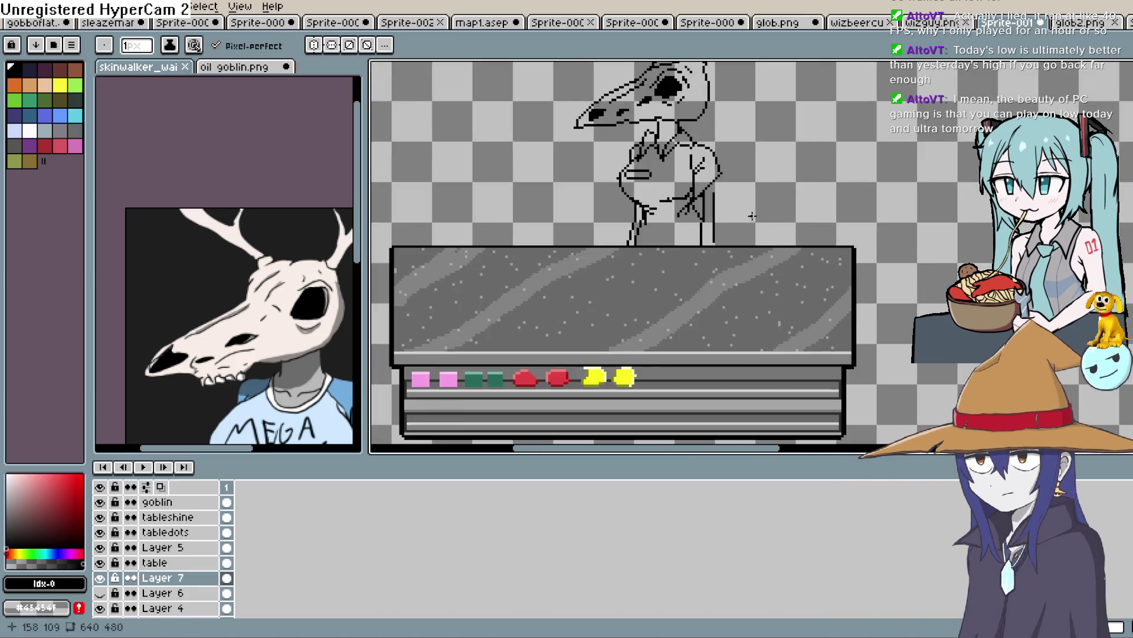
scroll(685, 243, "up", 2)
scroll(684, 243, "down", 1)
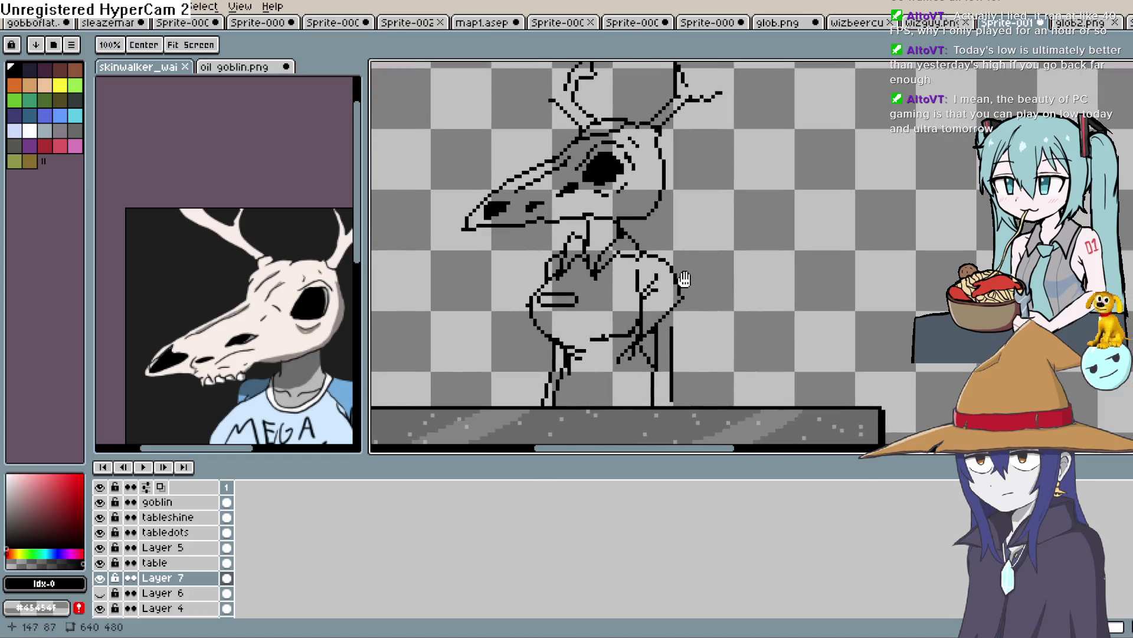
scroll(684, 260, "up", 1)
scroll(681, 283, "up", 1)
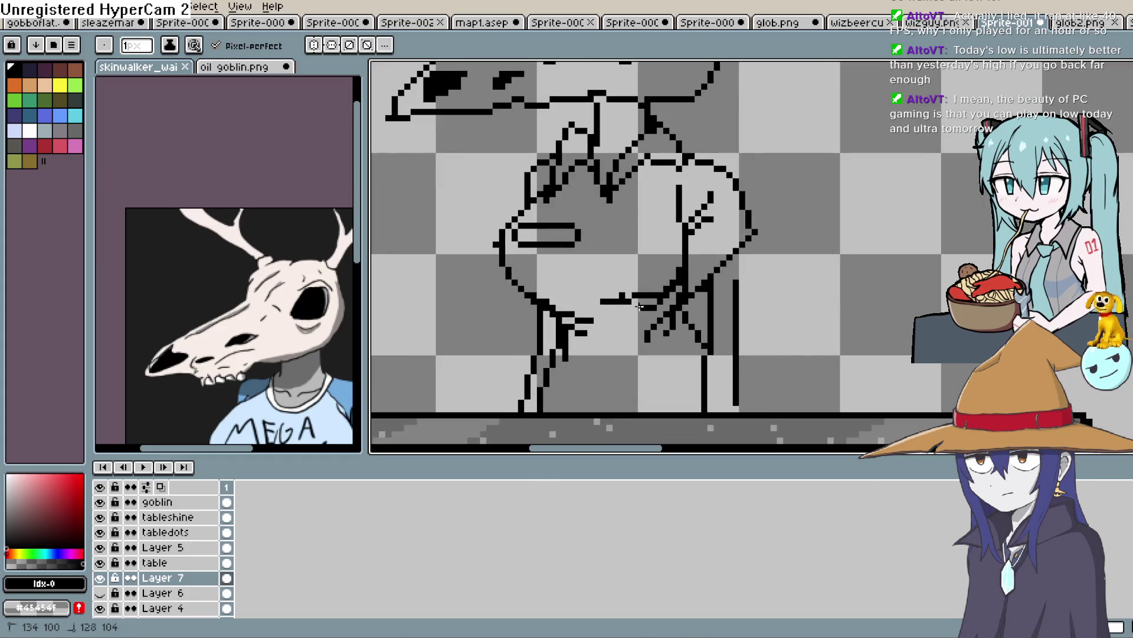
key("b")
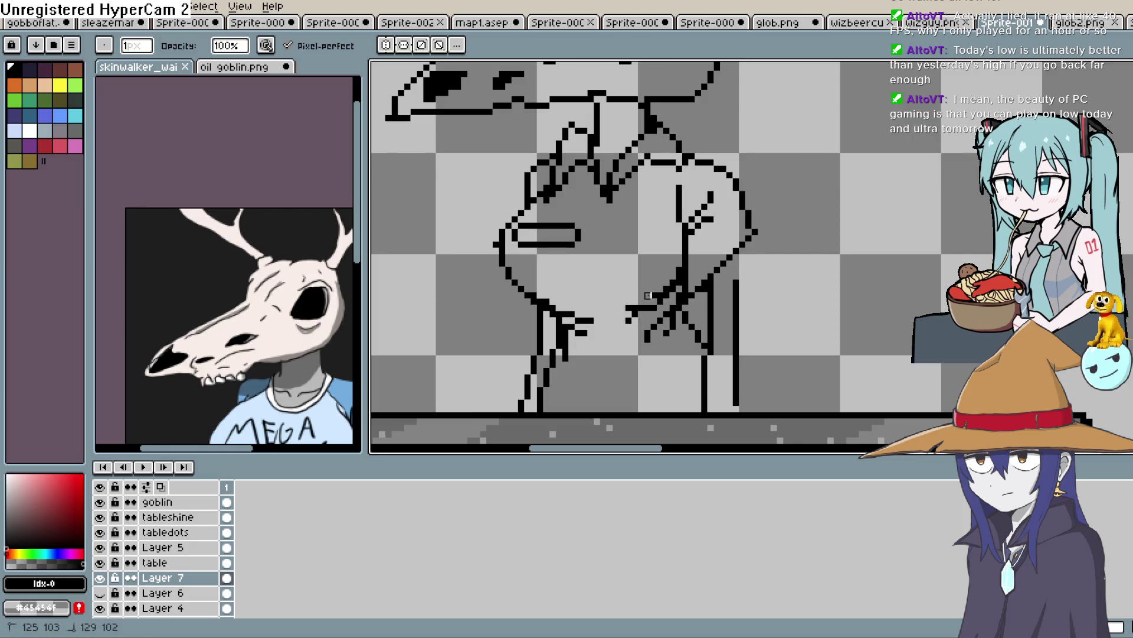
left_click_drag(782, 235, 763, 241)
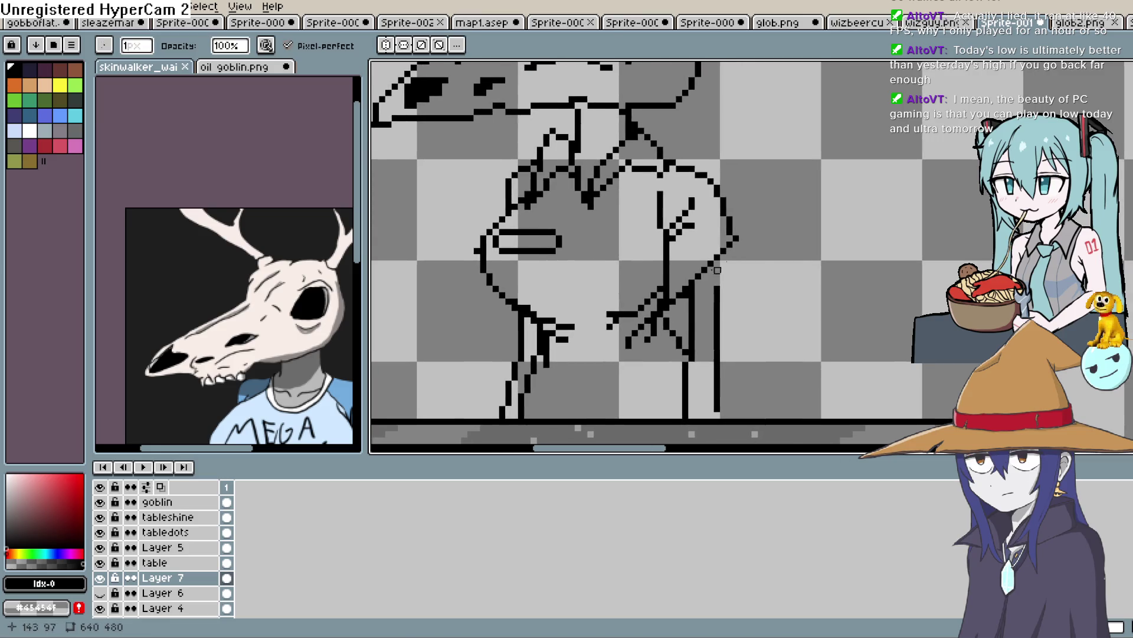
scroll(662, 289, "down", 1)
scroll(659, 257, "up", 1)
Lasso-select the skull's black eye socket, drag it slightly right, and commit the move.
key("b")
scroll(660, 256, "down", 3)
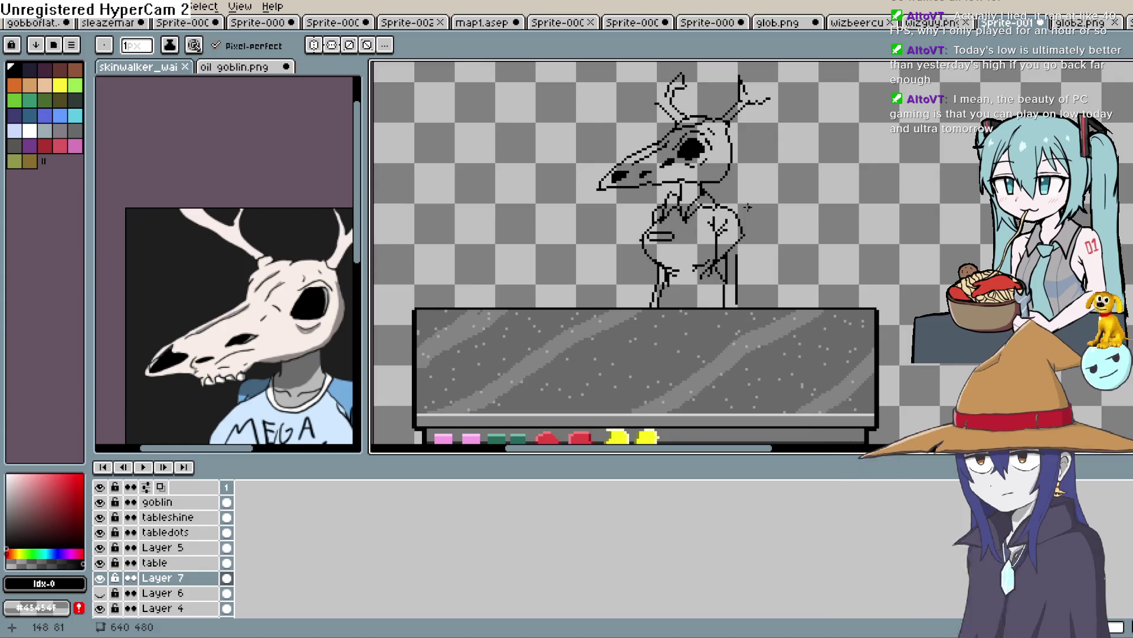
key("h")
mouse_move(794, 146)
left_mouse_down()
mouse_move(711, 177)
mouse_move(726, 157)
left_mouse_up()
scroll(611, 144, "up", 2)
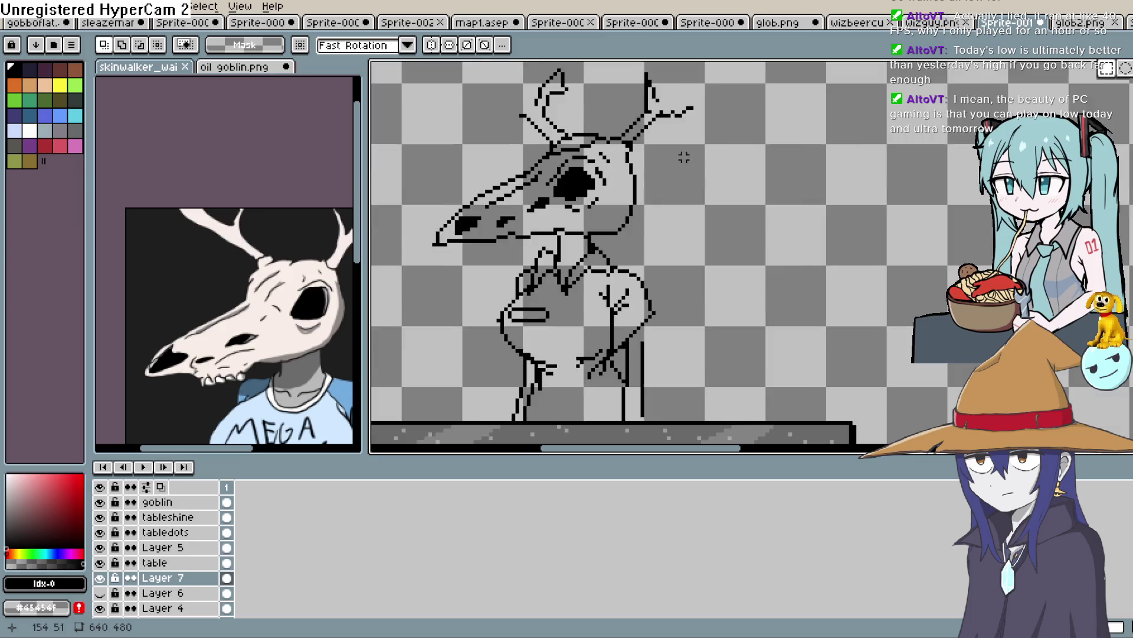
key("shift+m")
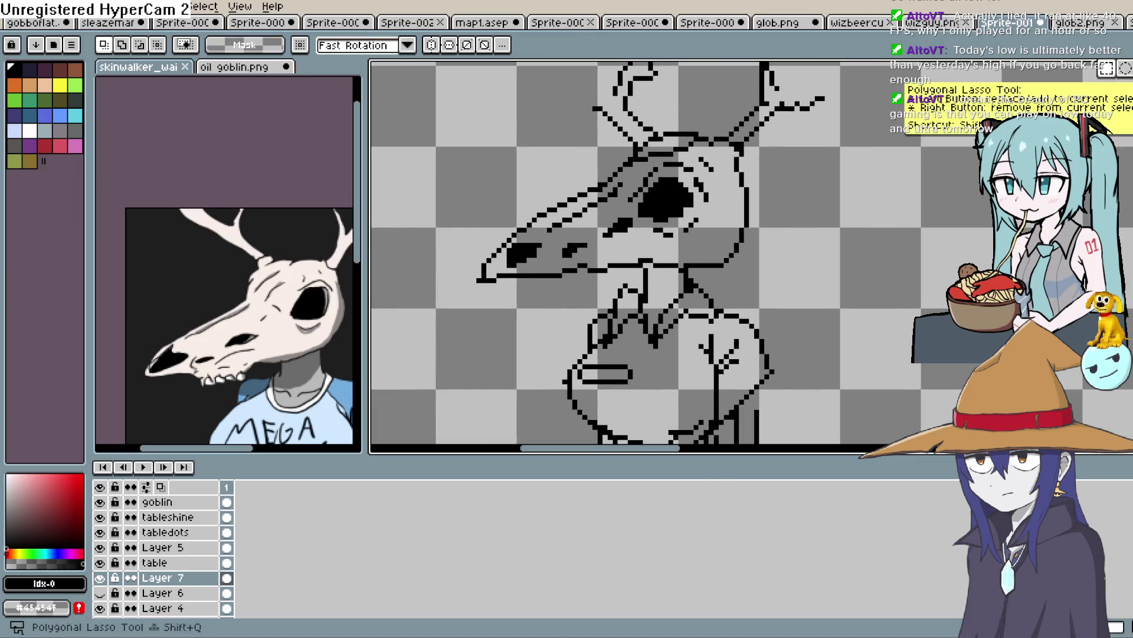
left_click(1125, 121)
mouse_move(731, 149)
left_mouse_down()
mouse_move(725, 213)
mouse_move(649, 233)
left_mouse_up()
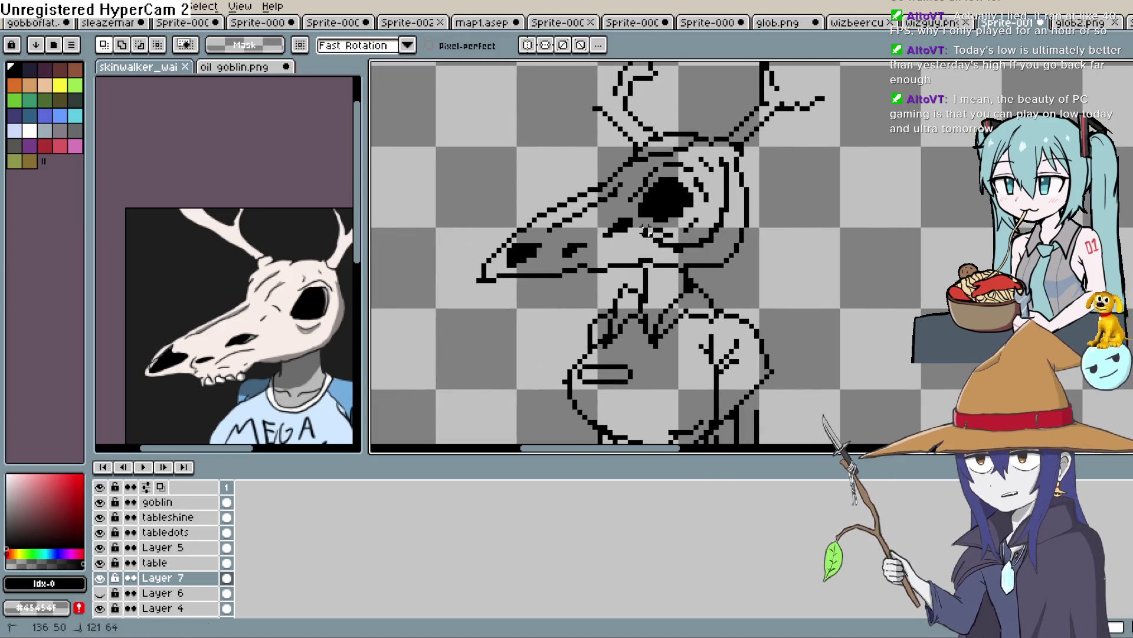
left_click_drag(659, 164, 723, 204)
key("Return")
Try placing black mouth-line pixels below the snout, undoing the attempts.
key("b")
scroll(584, 260, "up", 4)
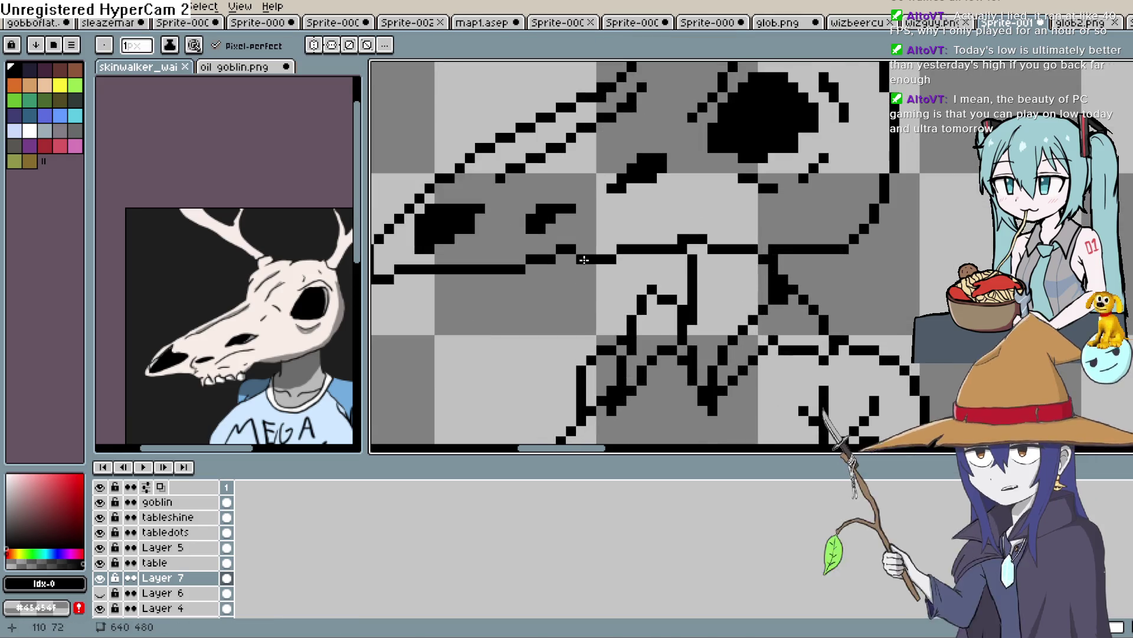
left_click(571, 278)
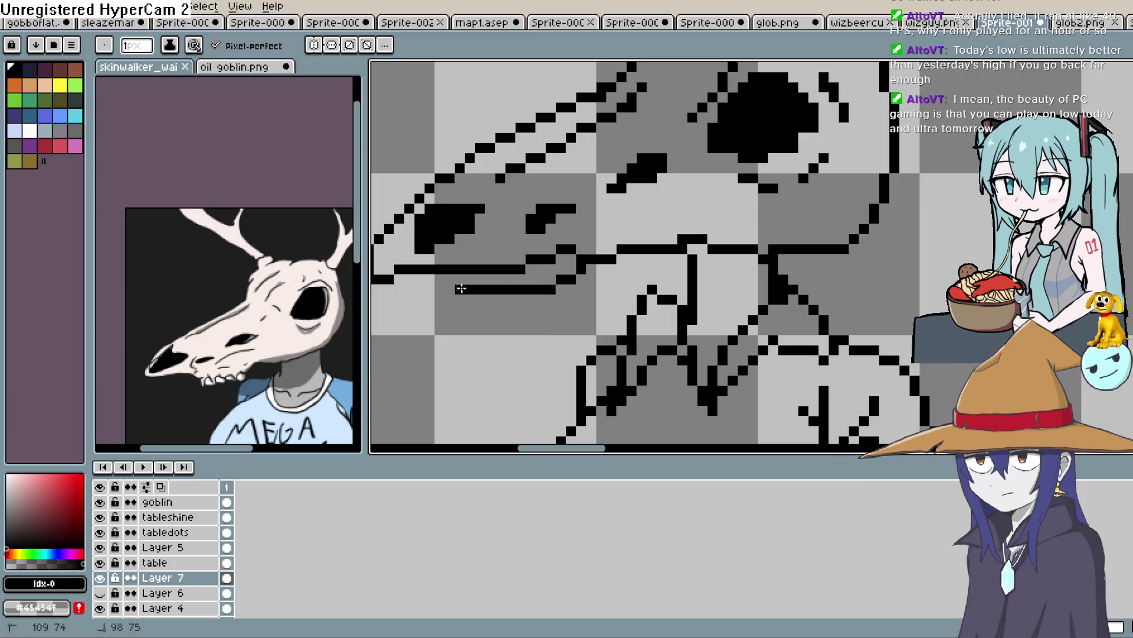
left_click_drag(456, 259, 547, 251)
key("ctrl+z")
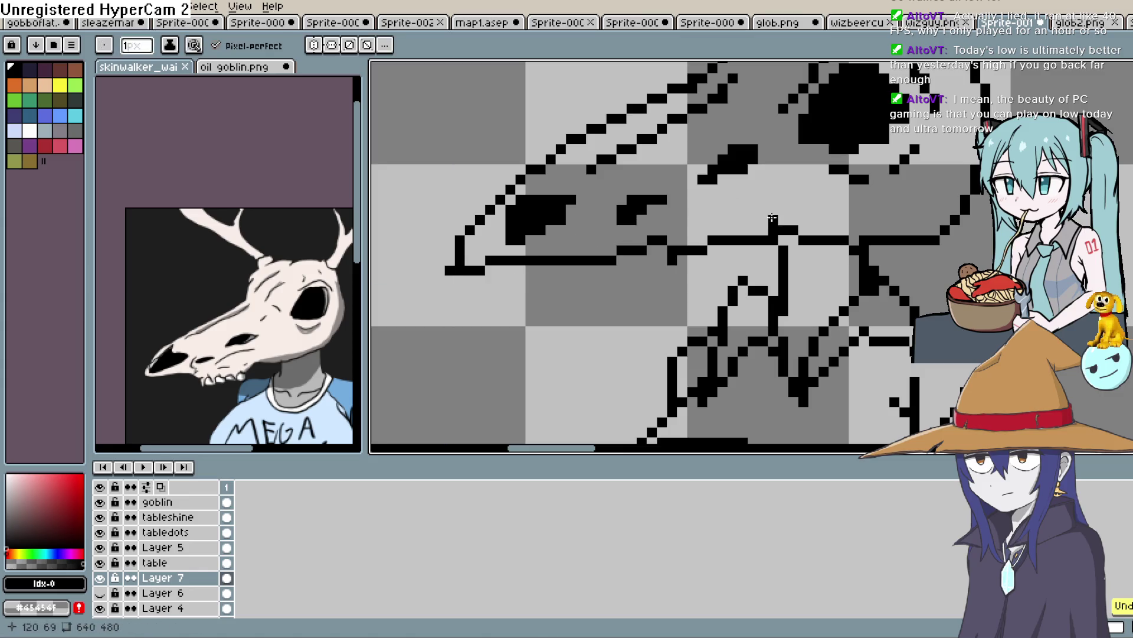
mouse_move(709, 251)
left_mouse_down()
mouse_move(638, 254)
mouse_move(626, 271)
mouse_move(529, 273)
mouse_move(584, 256)
left_mouse_up()
left_click(643, 263)
key("ctrl+z")
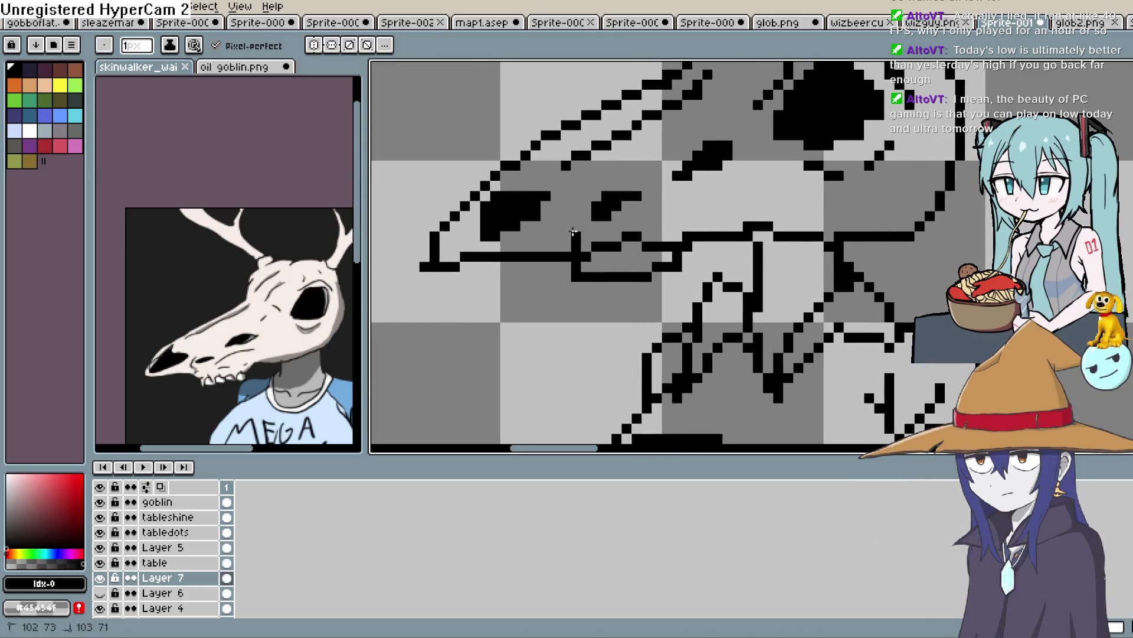
Erase part of the snout outline, fill black pixels along the snout line, and remove a short dash.
mouse_move(595, 230)
left_mouse_down()
mouse_move(655, 206)
mouse_move(712, 215)
left_mouse_up()
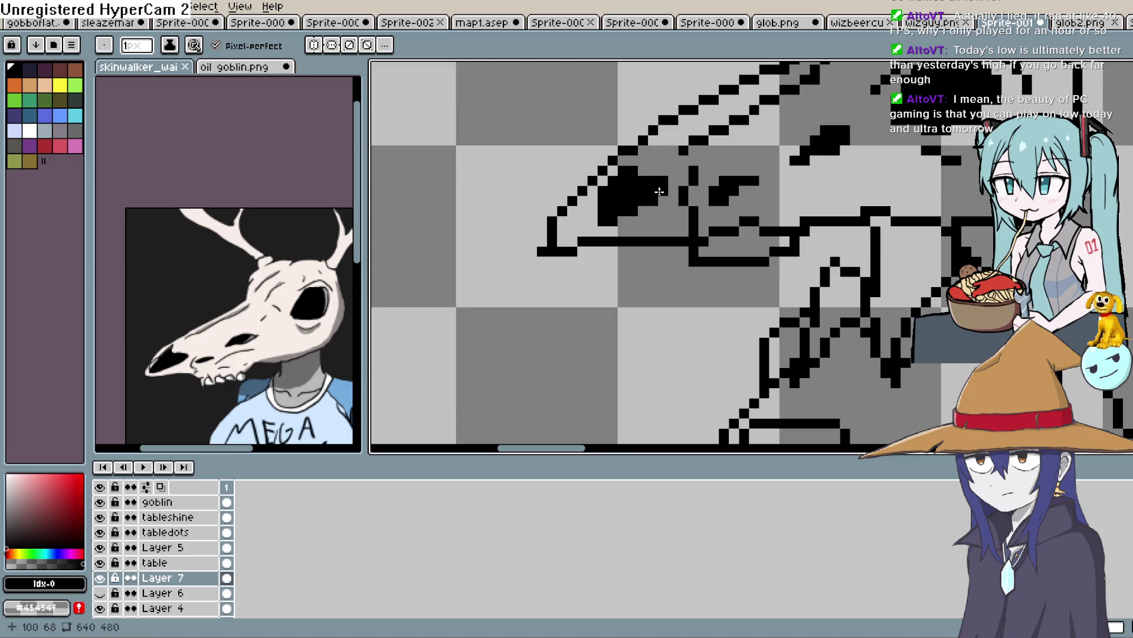
scroll(592, 261, "down", 2)
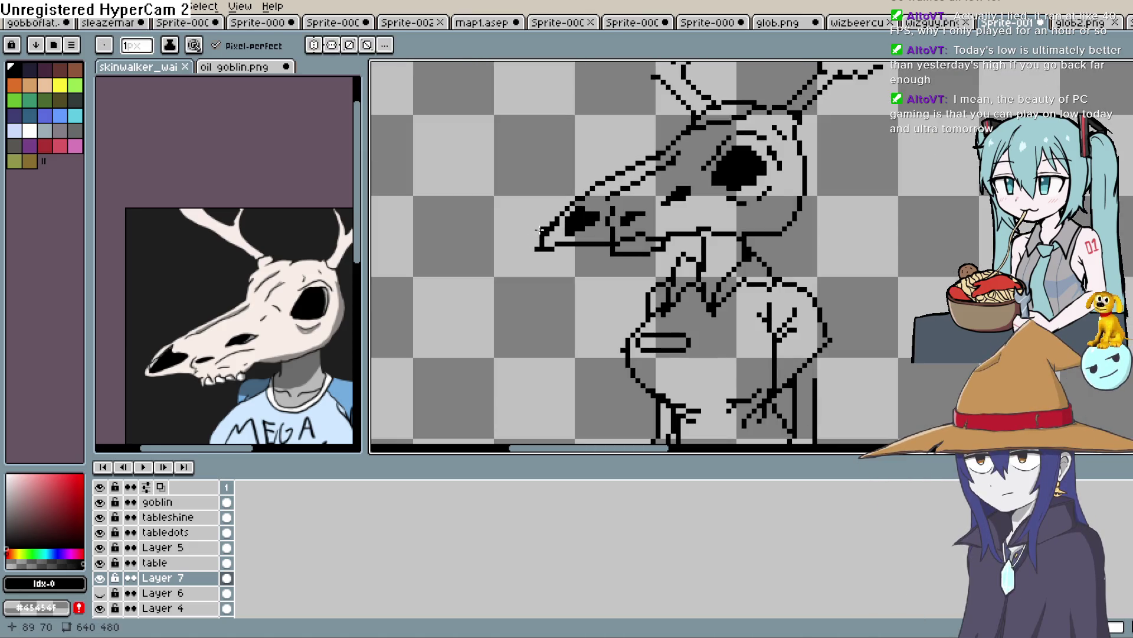
key("e")
left_click_drag(556, 214, 538, 235)
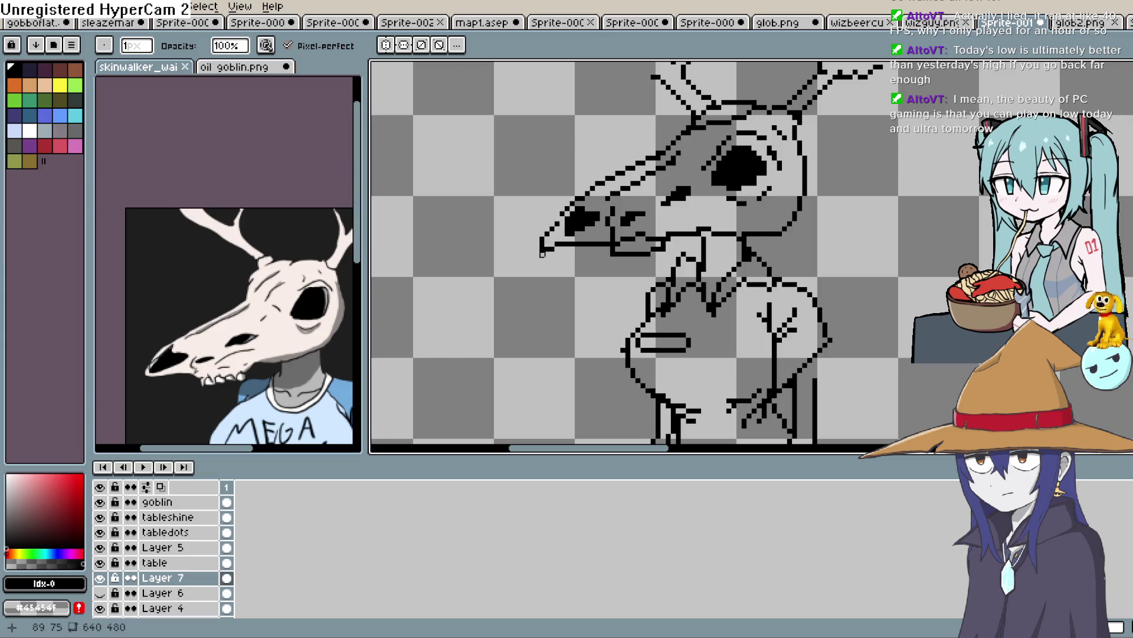
scroll(704, 209, "up", 1)
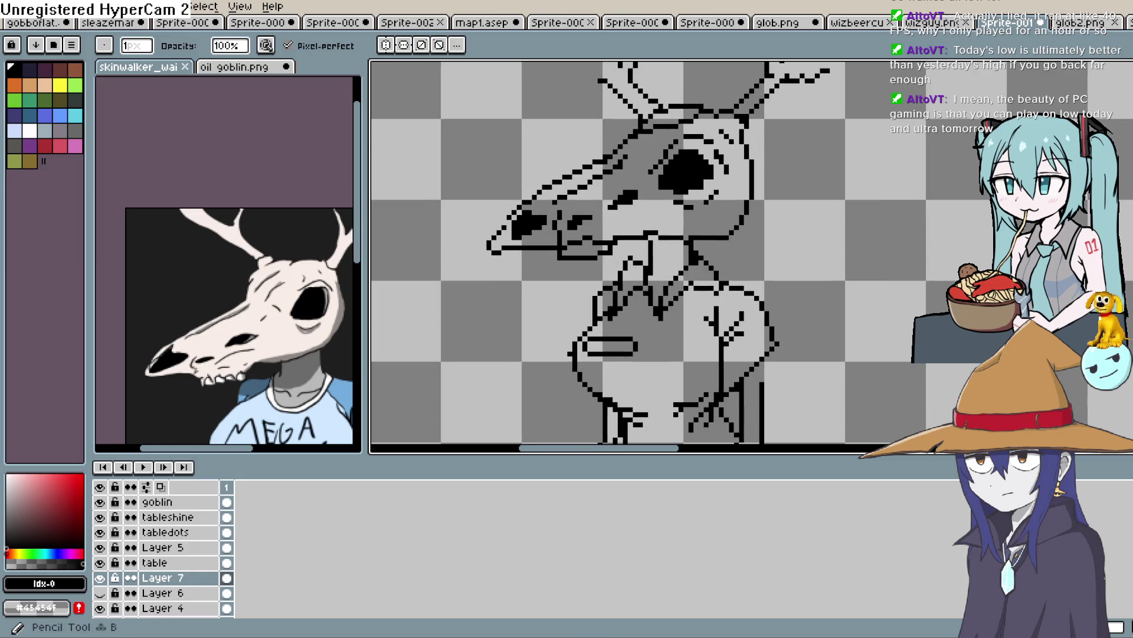
key("b")
scroll(738, 190, "up", 2)
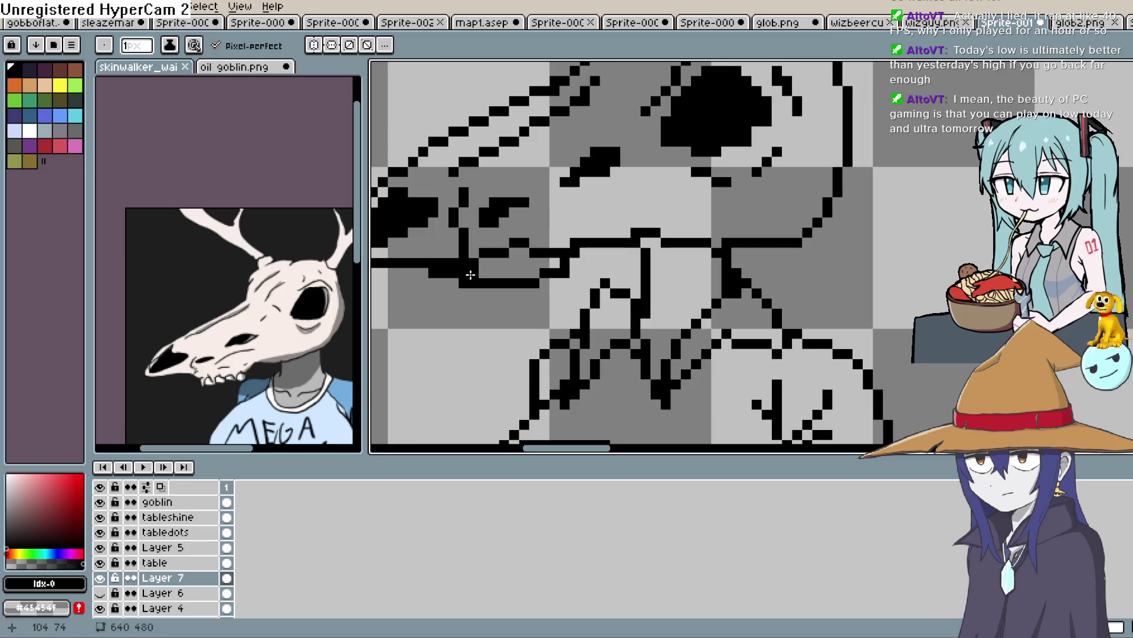
left_click_drag(470, 275, 520, 271)
key("e")
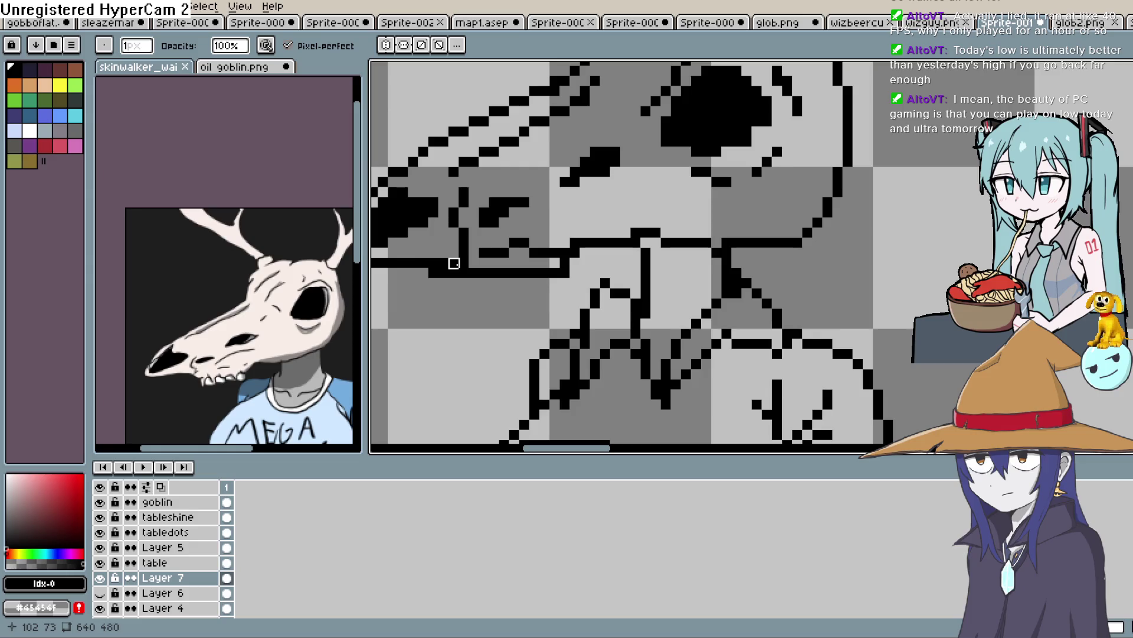
mouse_move(464, 253)
left_mouse_down()
mouse_move(506, 252)
mouse_move(460, 248)
left_mouse_up()
key("b")
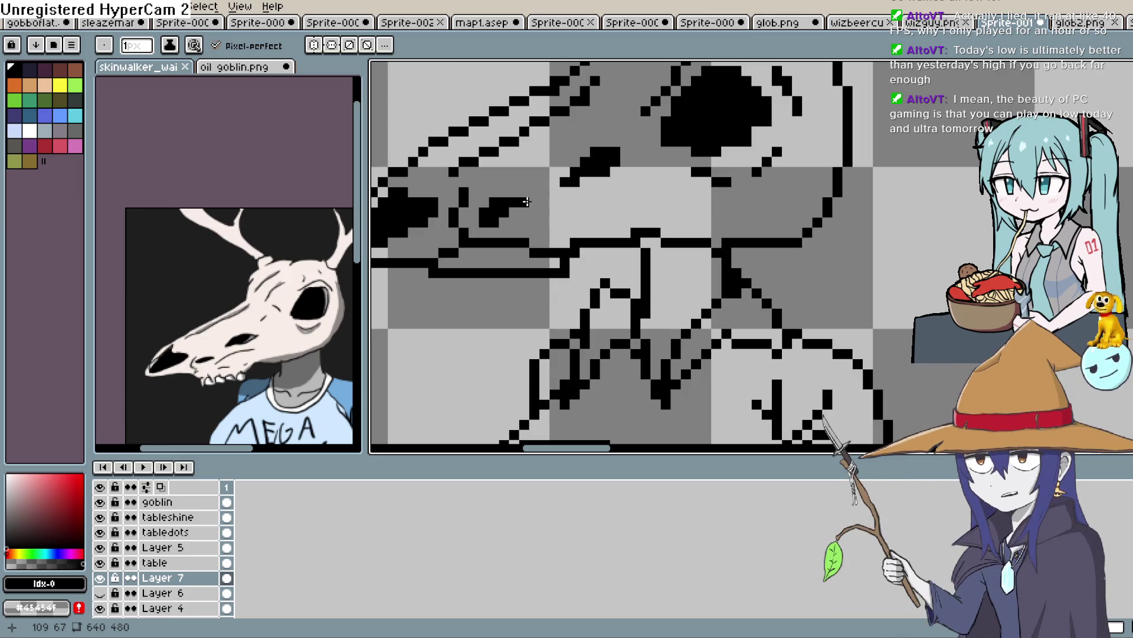
Erase the old mouth-line row and redraw it as one black stroke along the jaw.
key("space")
mouse_move(526, 201)
left_mouse_down()
mouse_move(586, 189)
mouse_move(586, 228)
left_mouse_up()
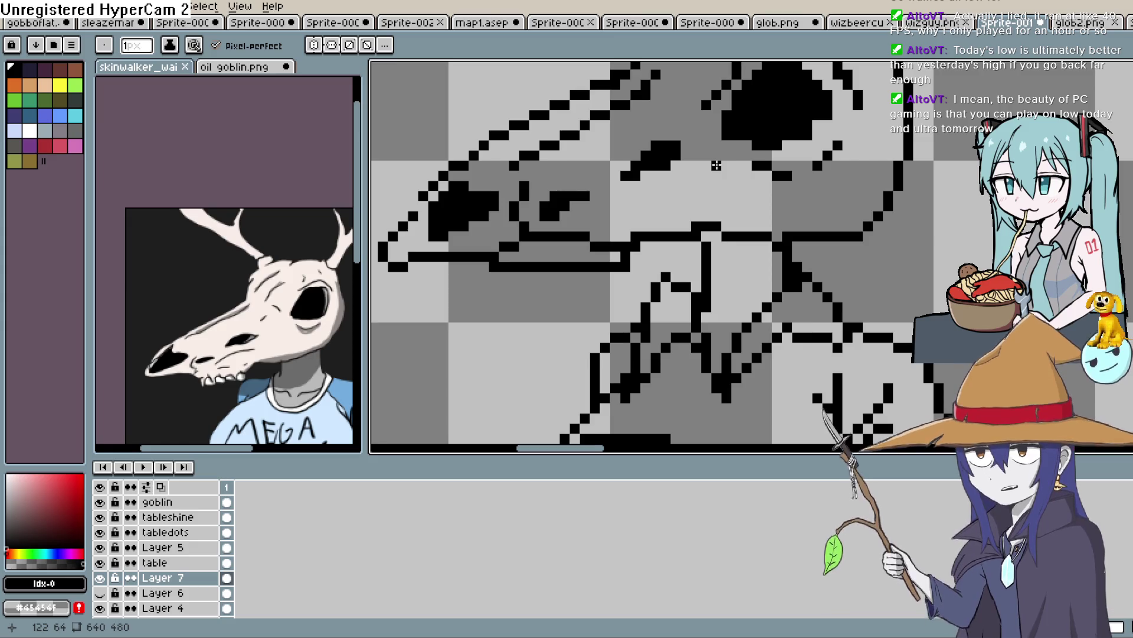
scroll(716, 166, "down", 4)
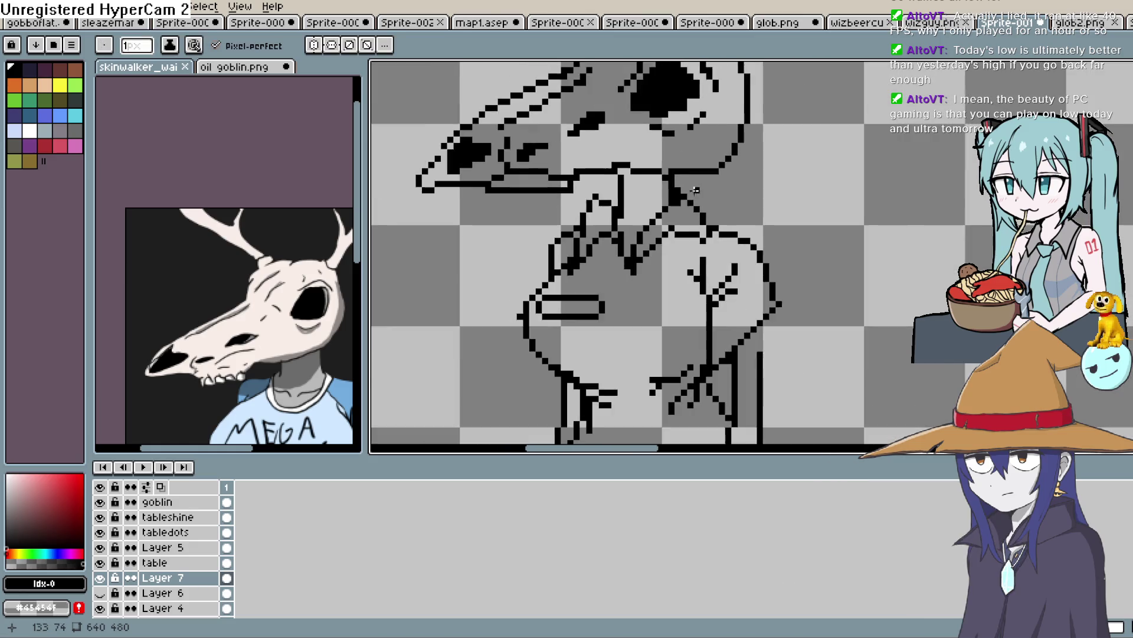
scroll(633, 195, "up", 1)
scroll(576, 210, "up", 3)
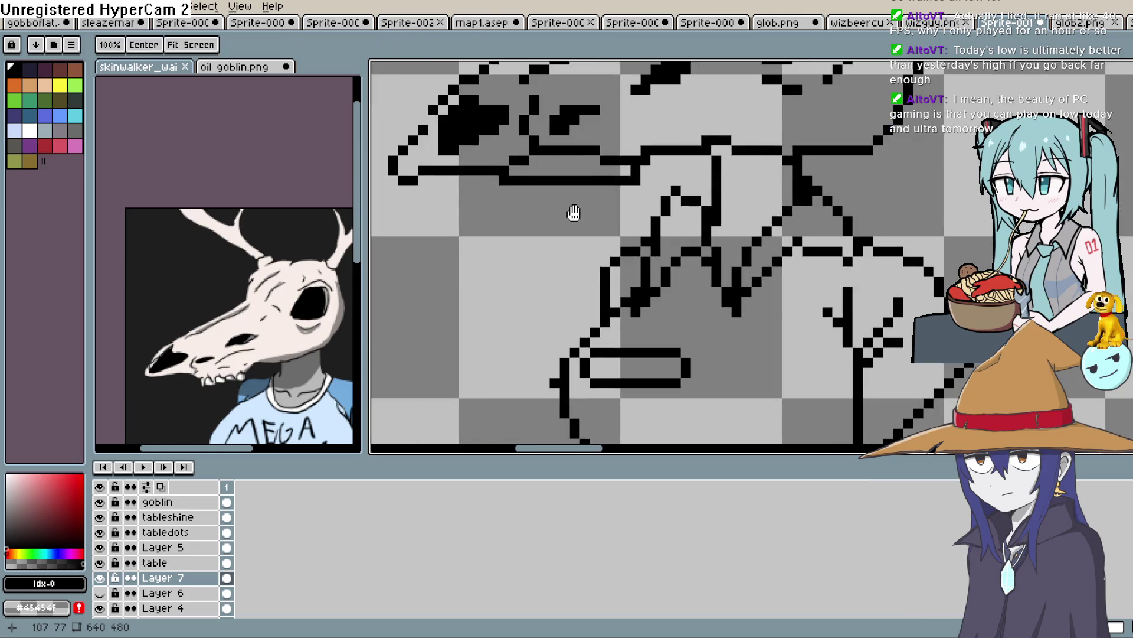
key("b")
left_click(612, 250)
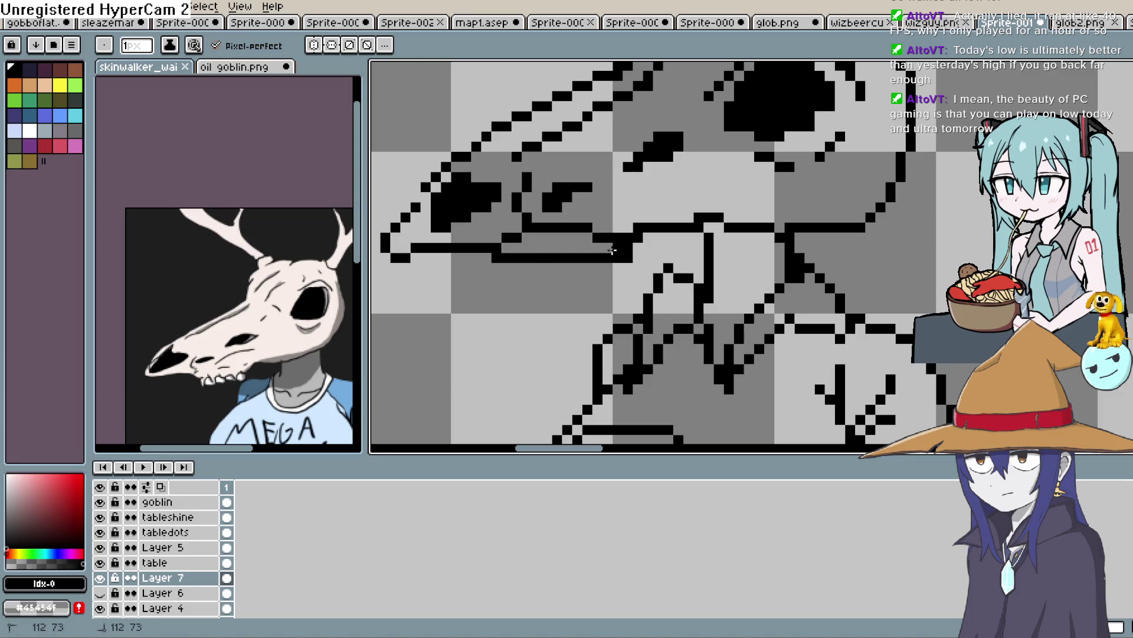
key("e")
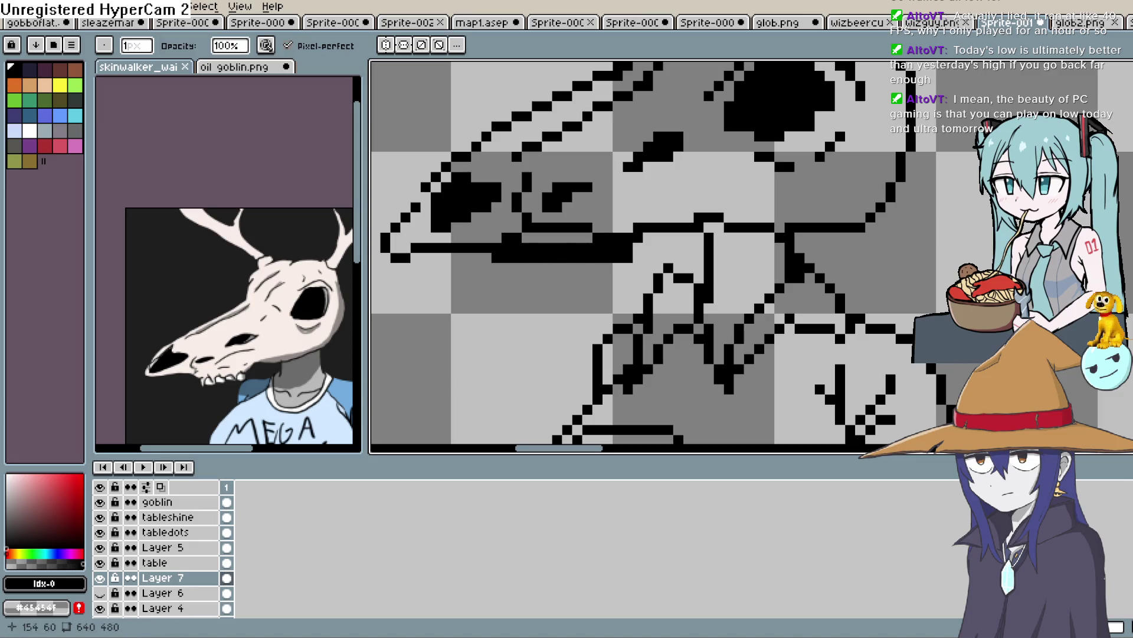
left_click_drag(628, 258, 517, 258)
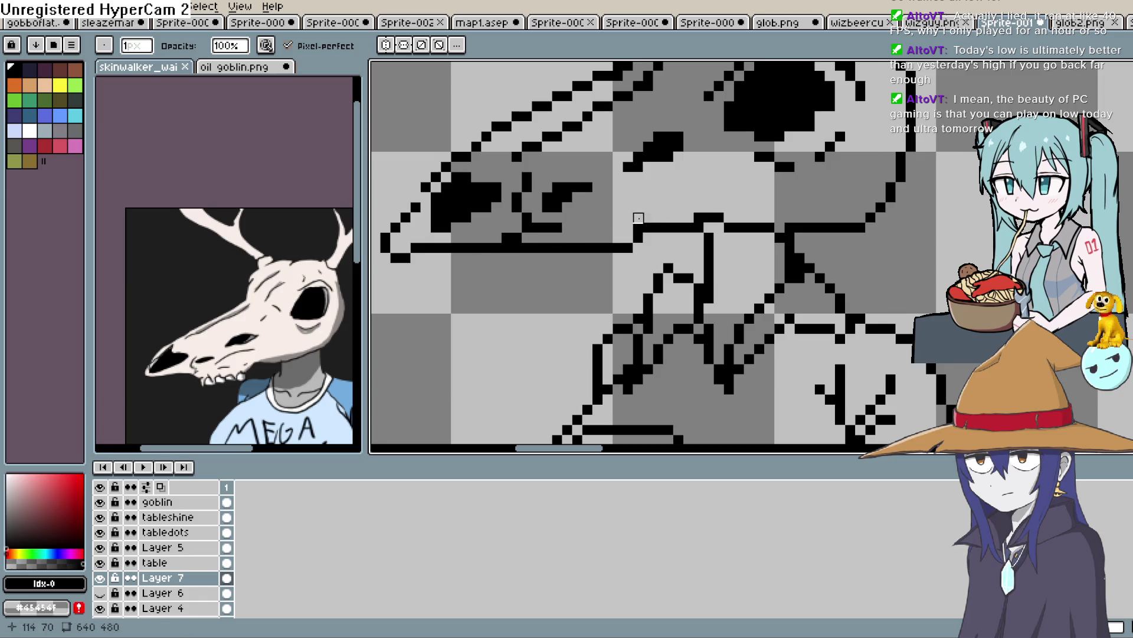
key("b")
left_click_drag(632, 227, 579, 227)
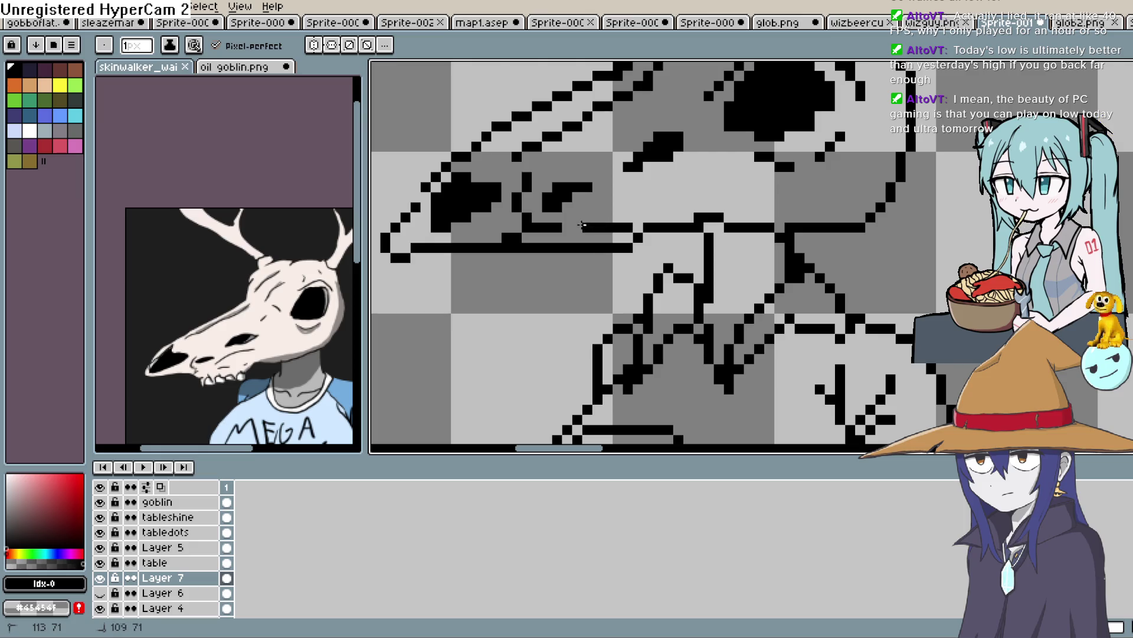
scroll(839, 175, "down", 4)
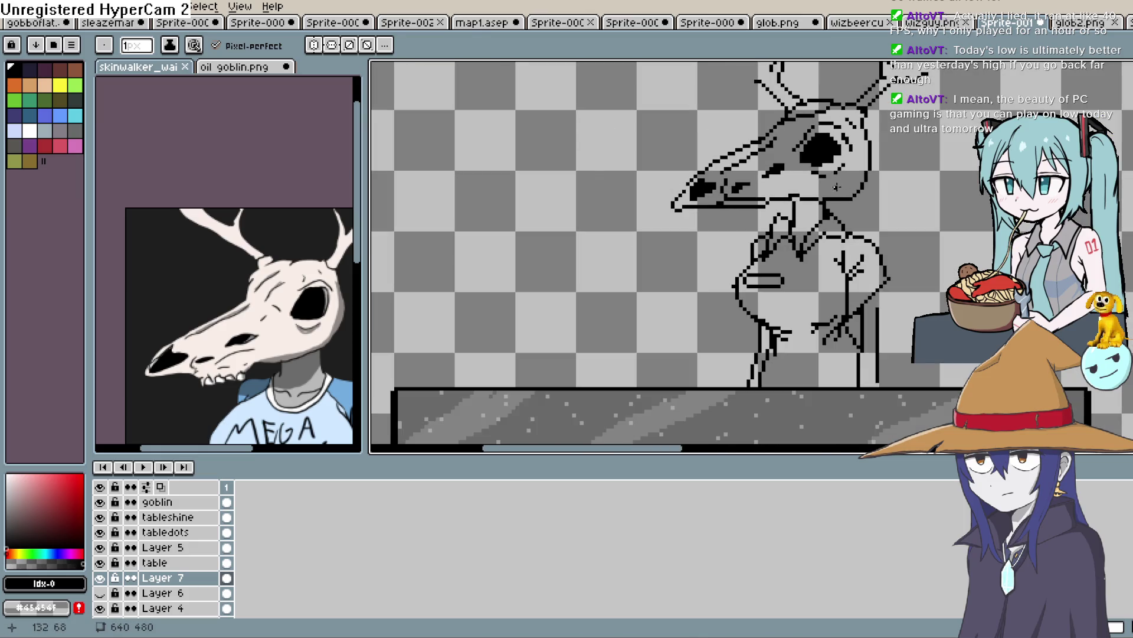
Erase a stray jaw pixel and try a raised step in the jaw line, then undo it.
scroll(767, 183, "up", 3)
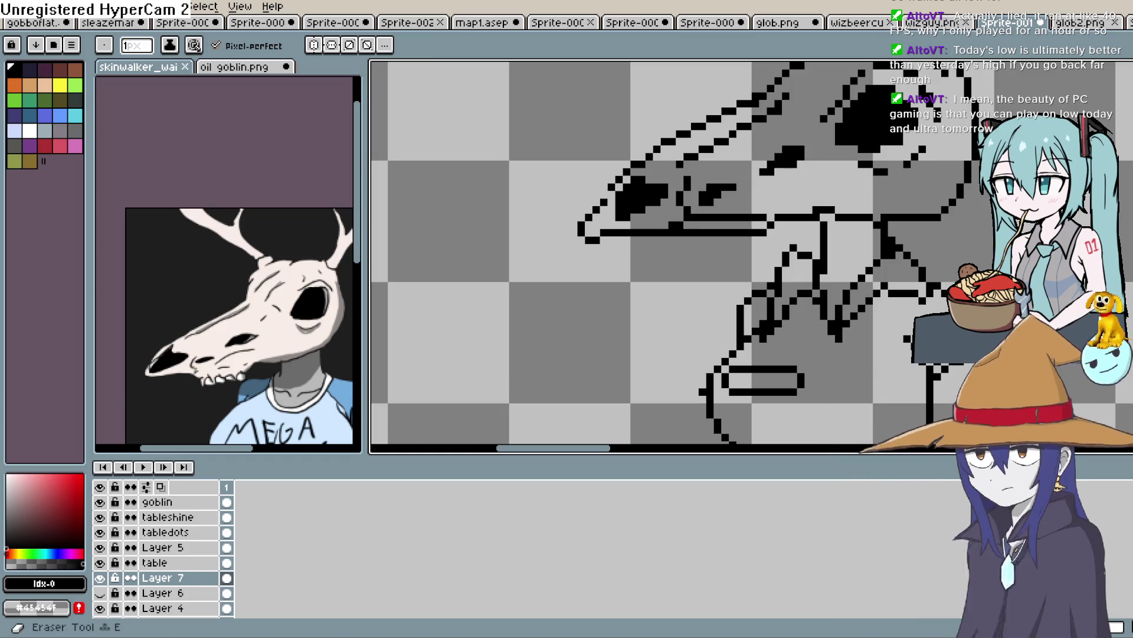
key("e")
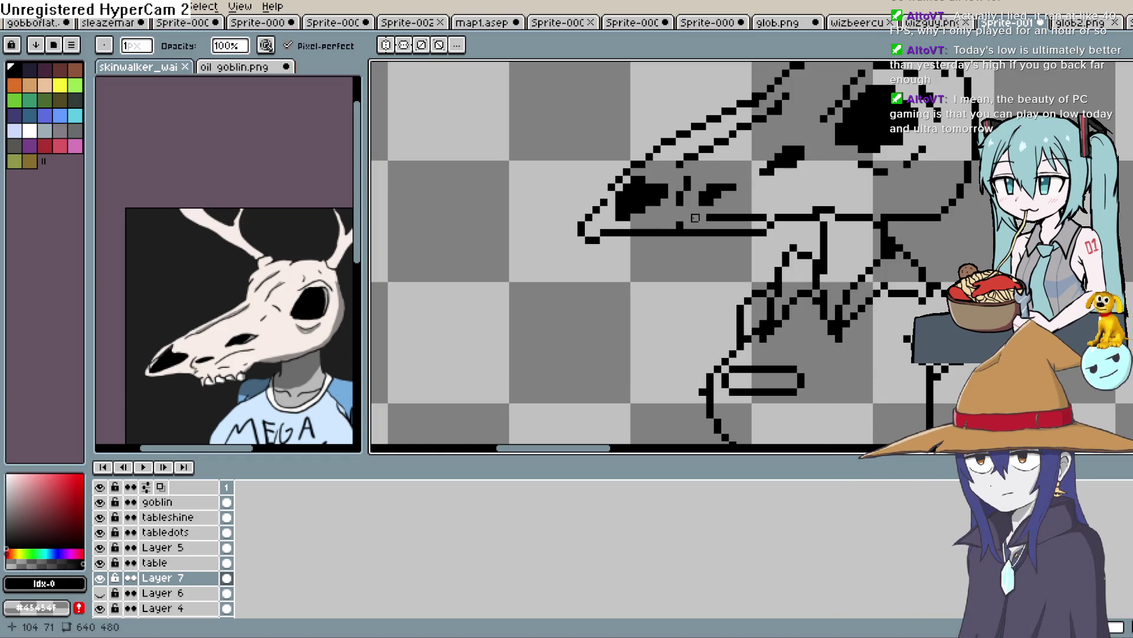
left_click(678, 233)
key("b")
left_click_drag(665, 225, 686, 220)
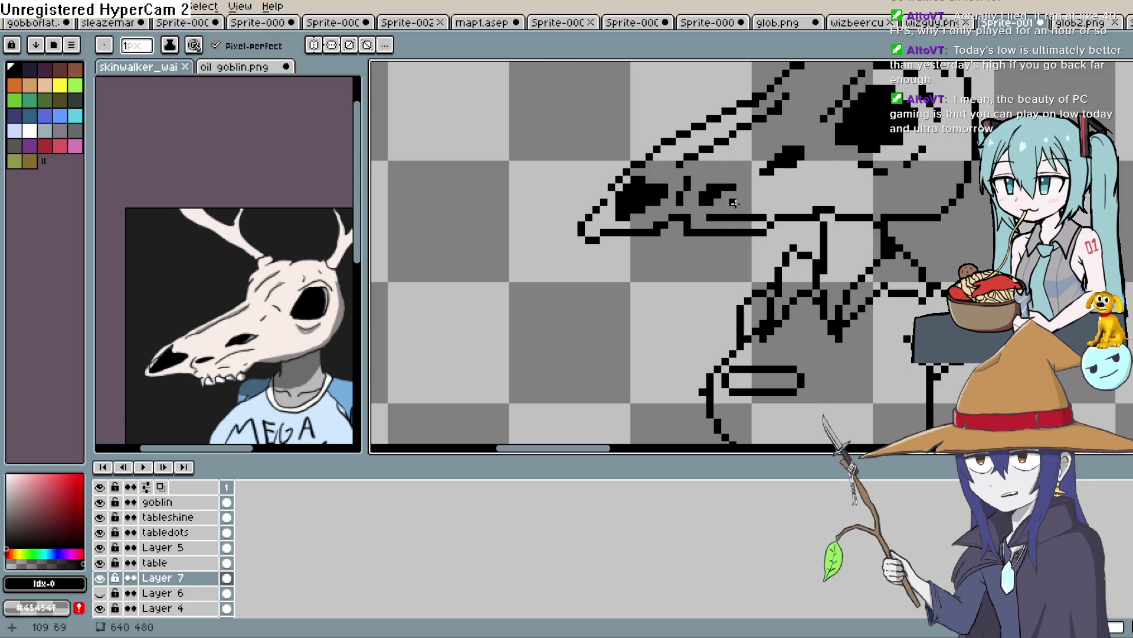
scroll(734, 228, "right", 2)
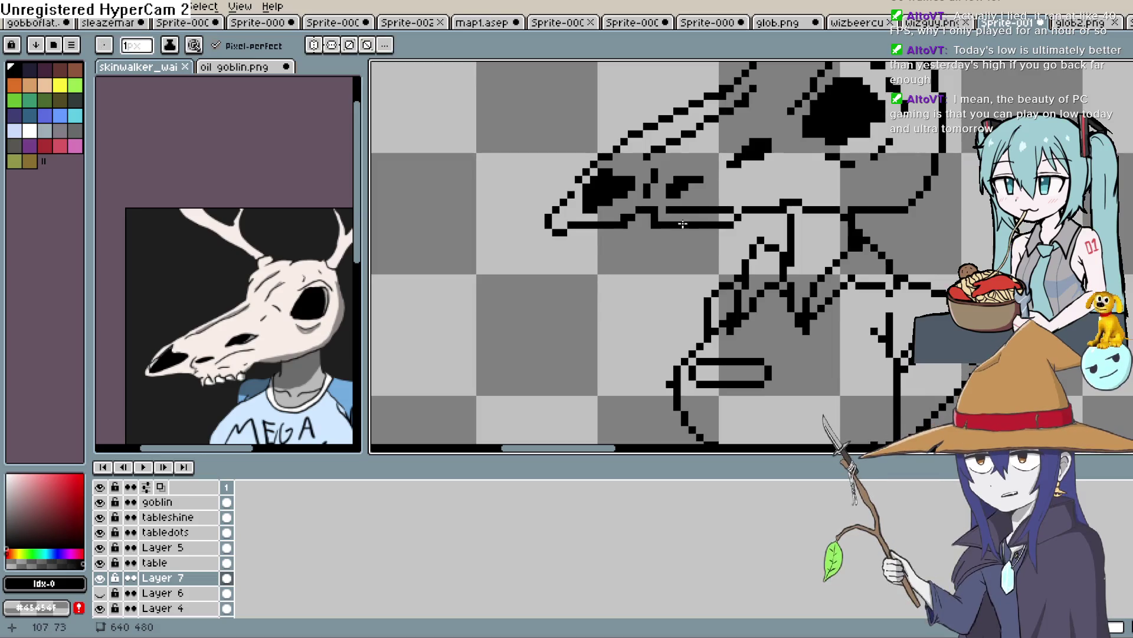
scroll(738, 203, "down", 3)
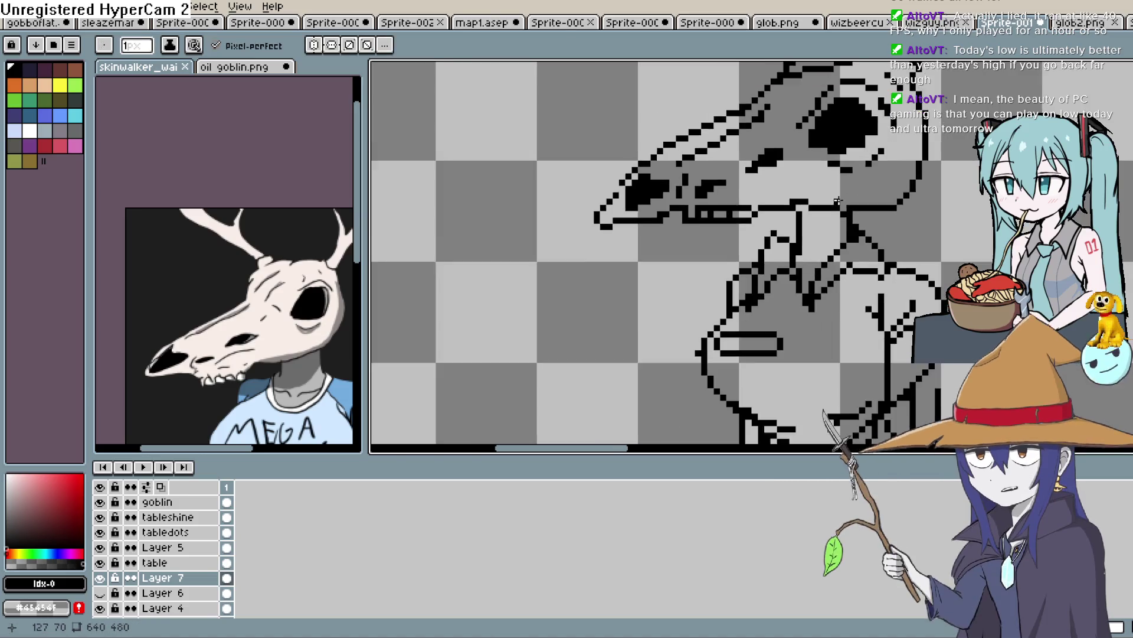
scroll(757, 209, "up", 2)
key("ctrl+z")
Draw a dashed row of black teeth beneath the snout, just above the lower jaw.
scroll(758, 210, "down", 2)
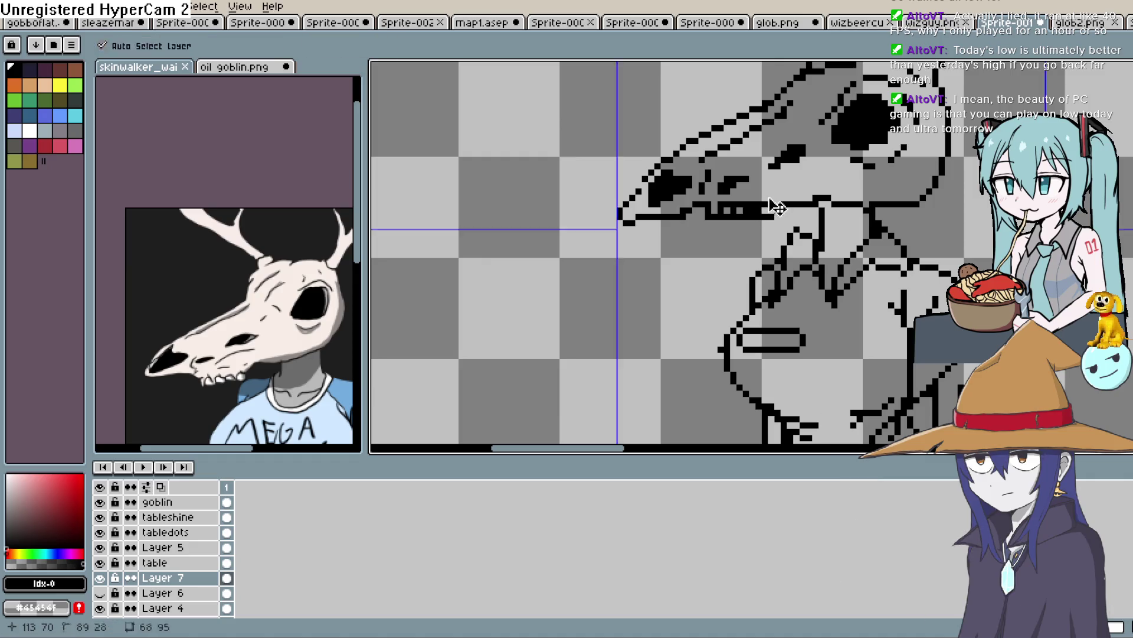
scroll(804, 205, "down", 3)
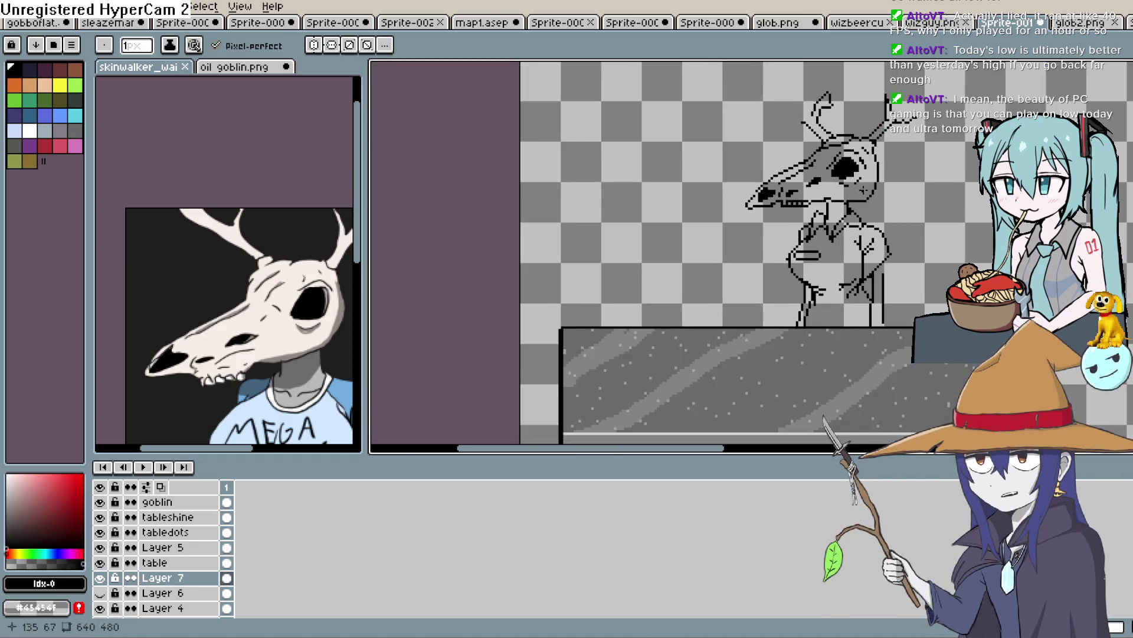
scroll(767, 230, "up", 5)
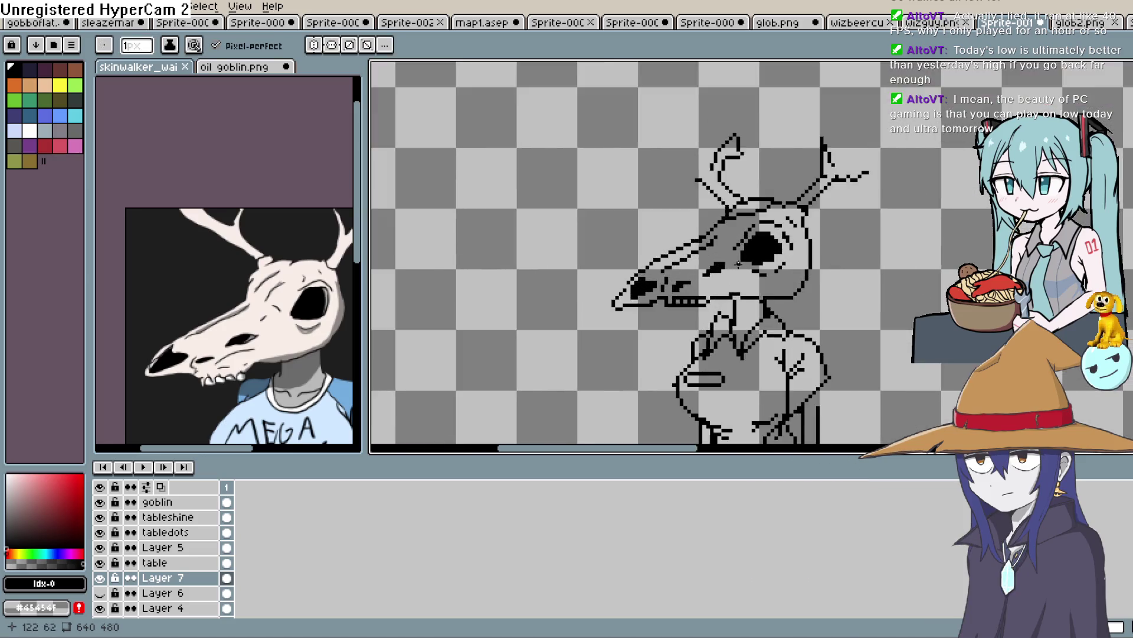
left_click_drag(675, 298, 740, 268)
scroll(754, 284, "right", 2)
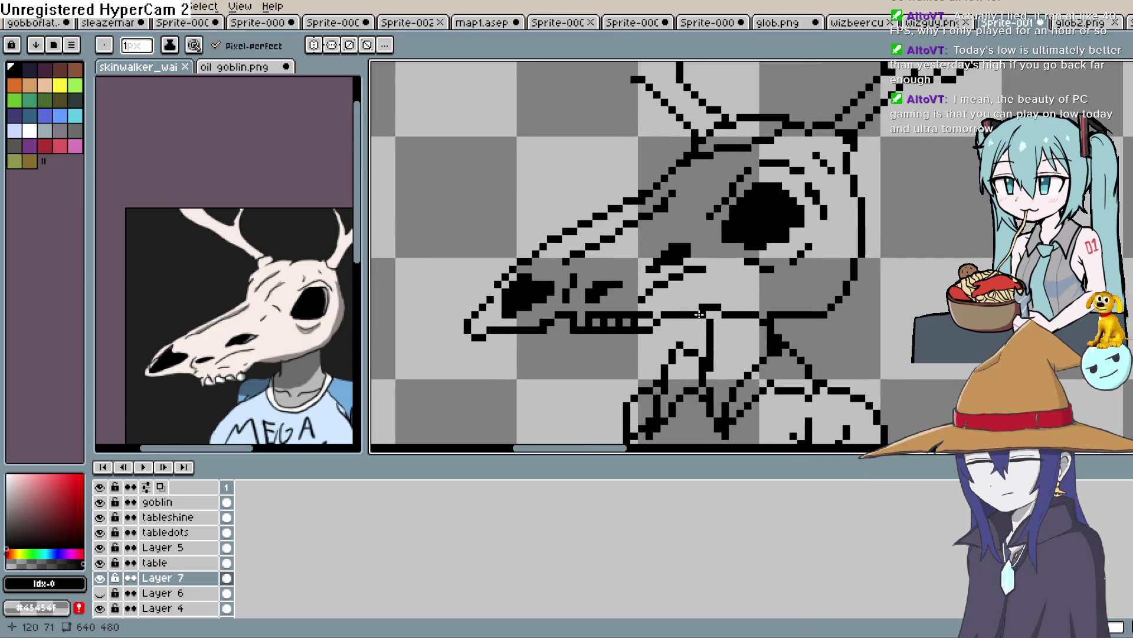
left_click_drag(687, 308, 702, 301)
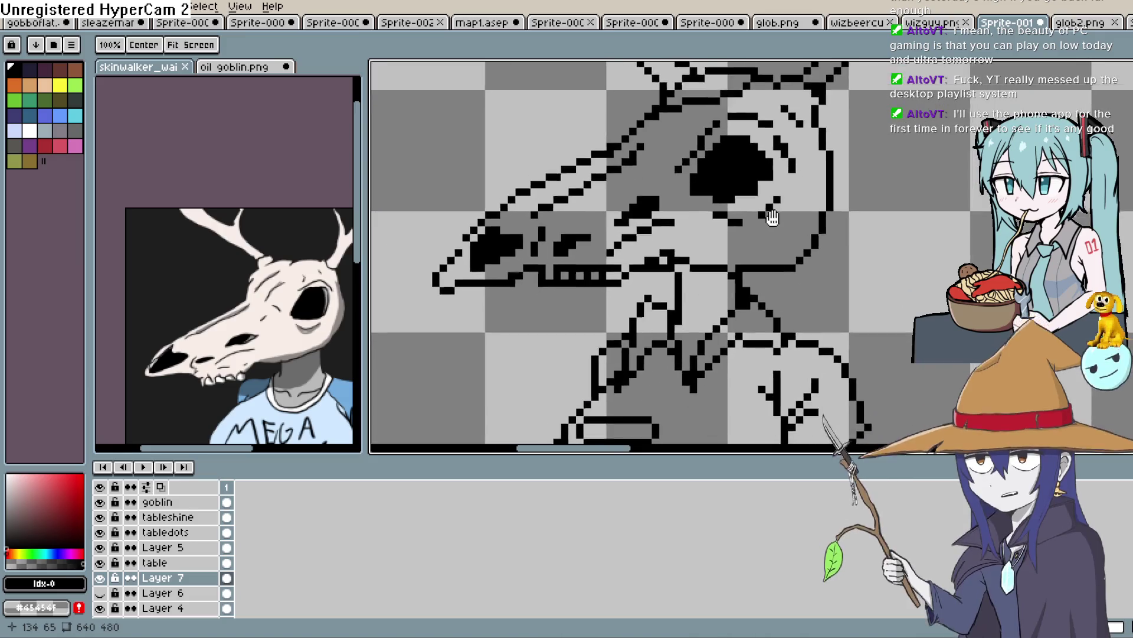
scroll(772, 215, "up", 1)
scroll(856, 177, "down", 2)
left_click_drag(826, 219, 779, 216)
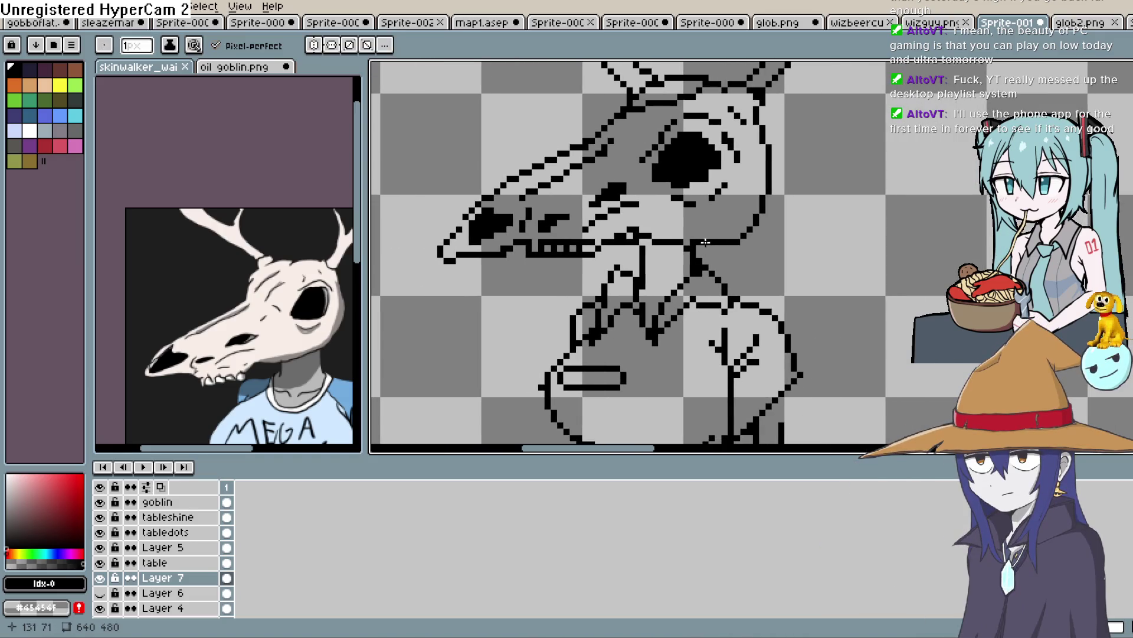
key("e")
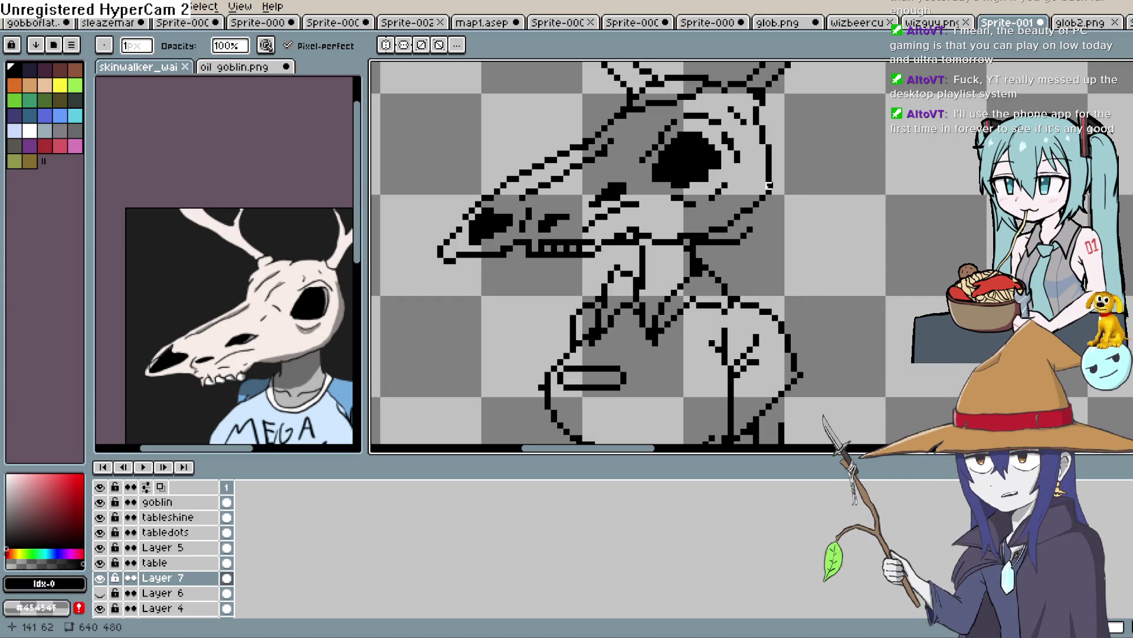
key("h")
key("b")
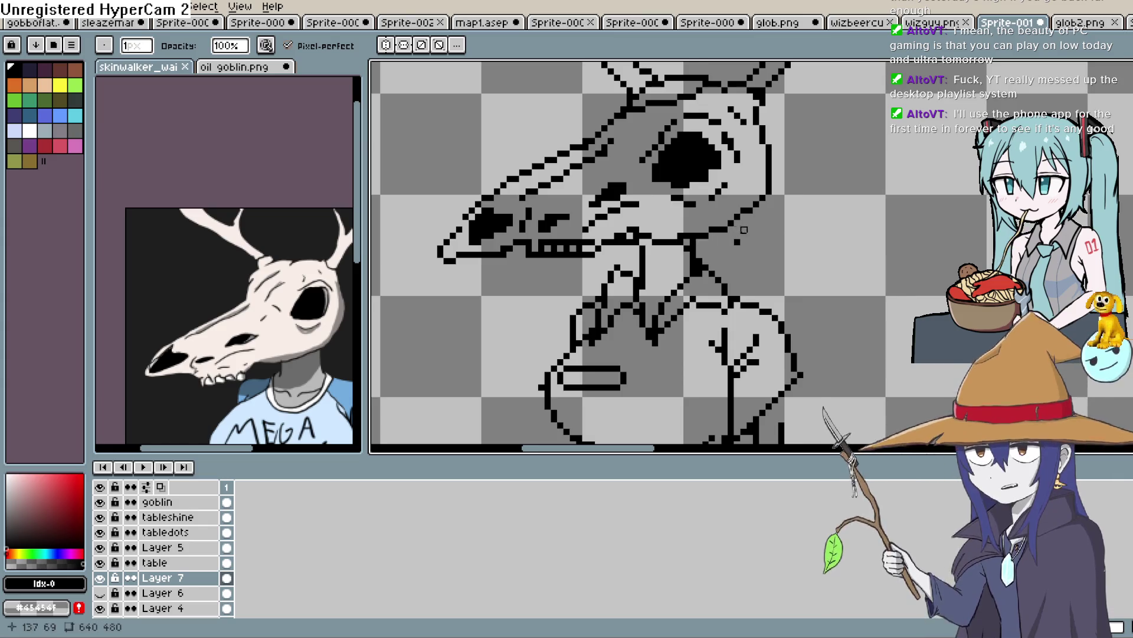
scroll(762, 224, "down", 3)
left_click_drag(823, 248, 823, 192)
key("b")
scroll(834, 185, "up", 1)
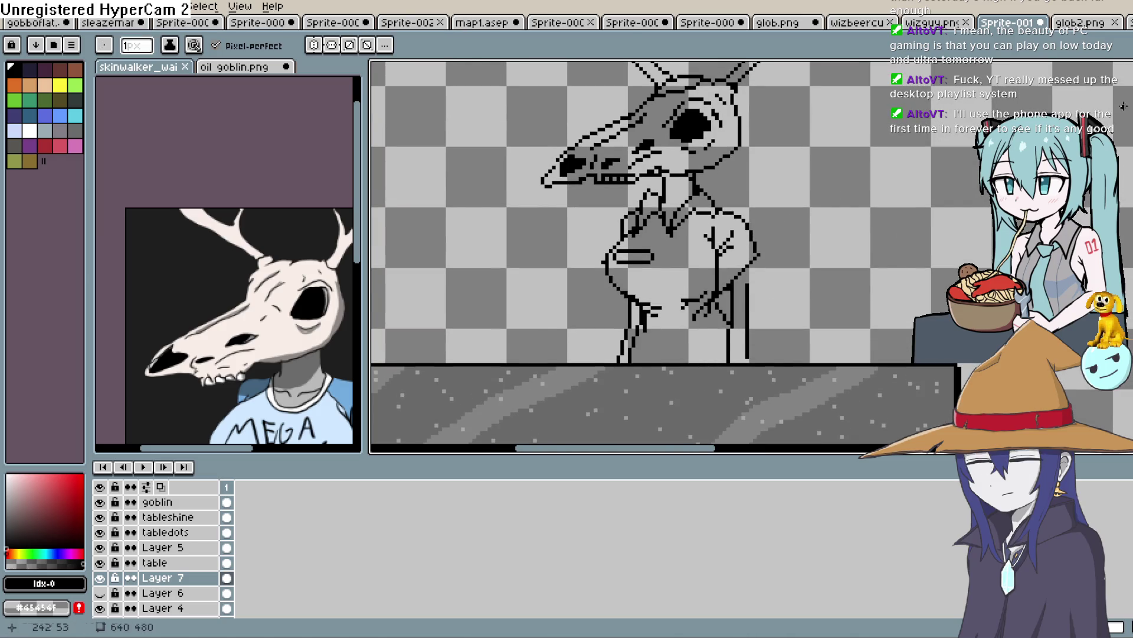
Draw new thickened black arm strokes across the upper torso.
scroll(680, 242, "up", 1)
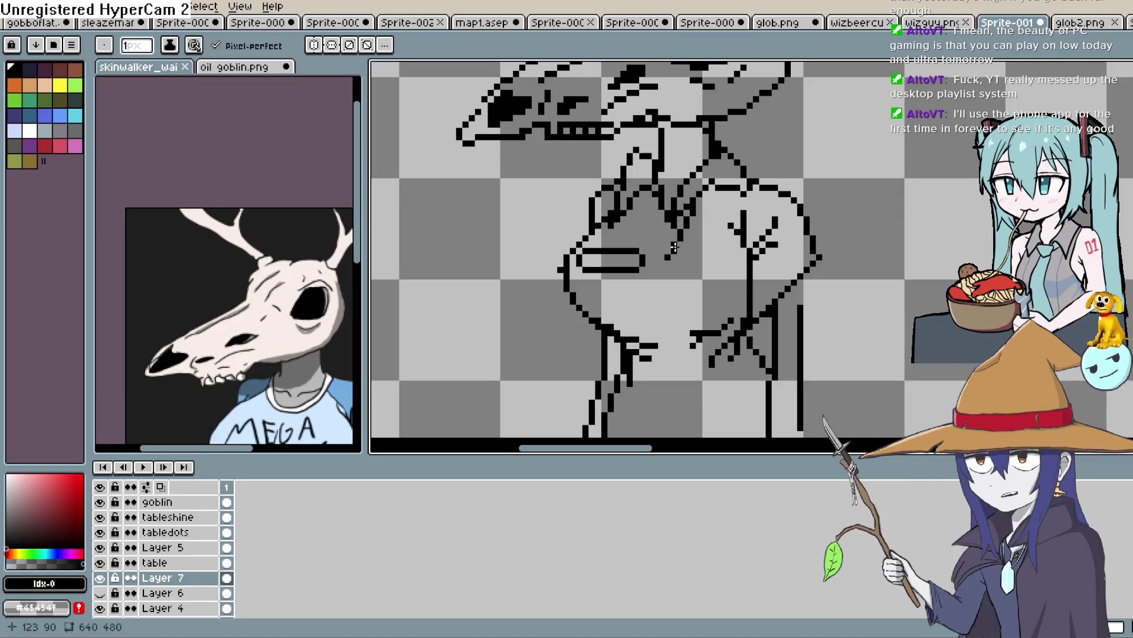
left_click_drag(674, 259, 701, 187)
mouse_move(670, 233)
left_mouse_down()
mouse_move(690, 177)
mouse_move(675, 233)
mouse_move(674, 204)
left_mouse_up()
key("b")
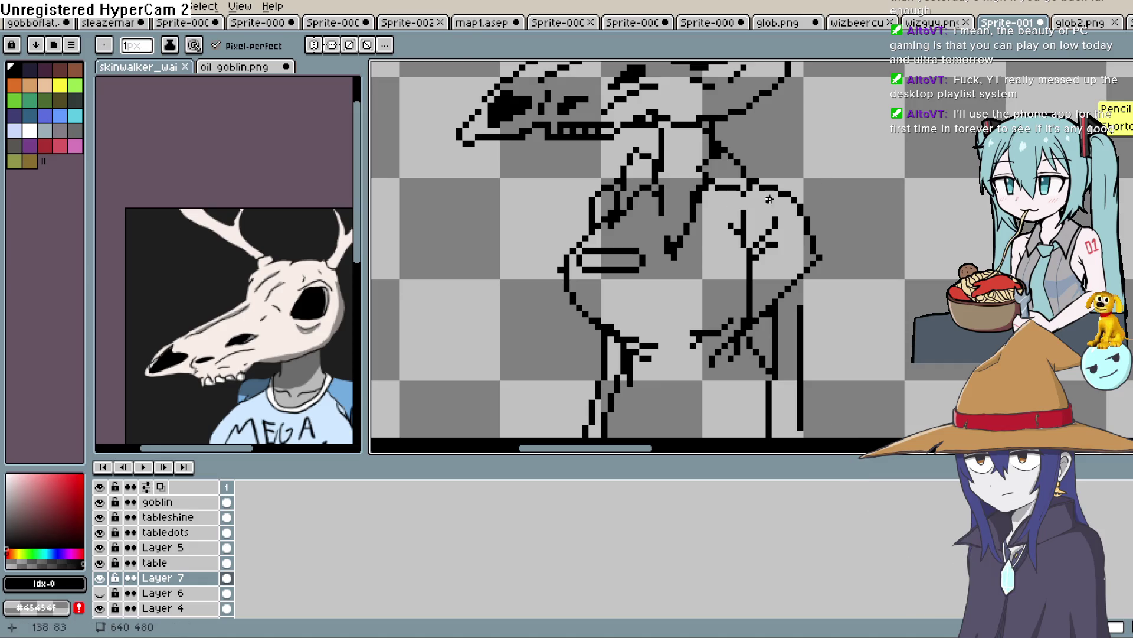
mouse_move(701, 170)
left_mouse_down()
mouse_move(688, 210)
mouse_move(661, 205)
left_mouse_up()
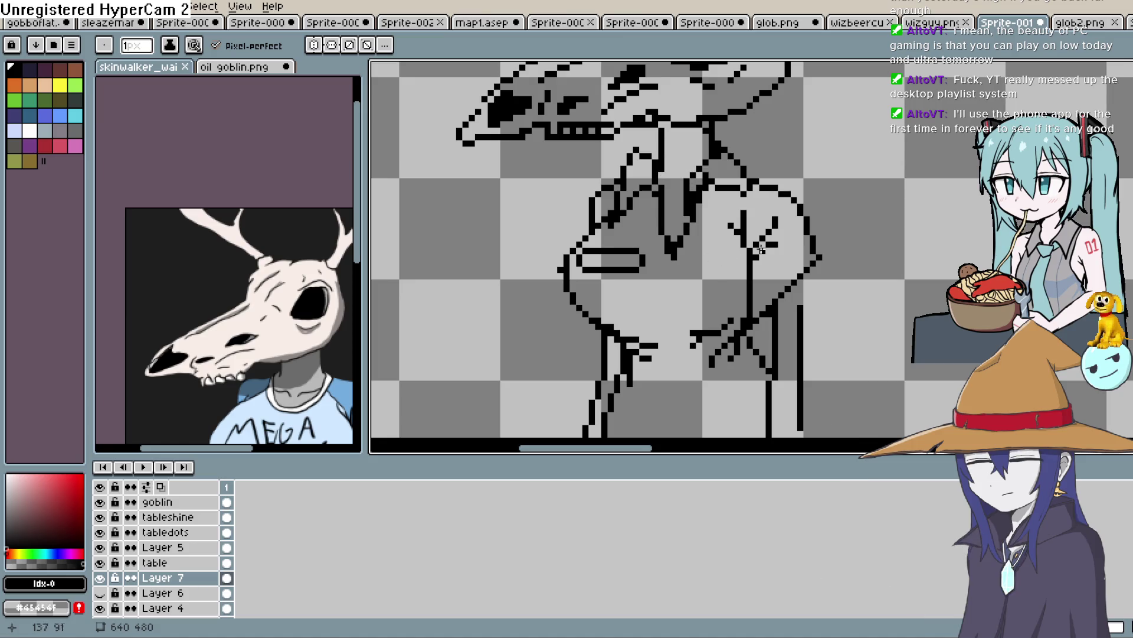
scroll(706, 262, "down", 3)
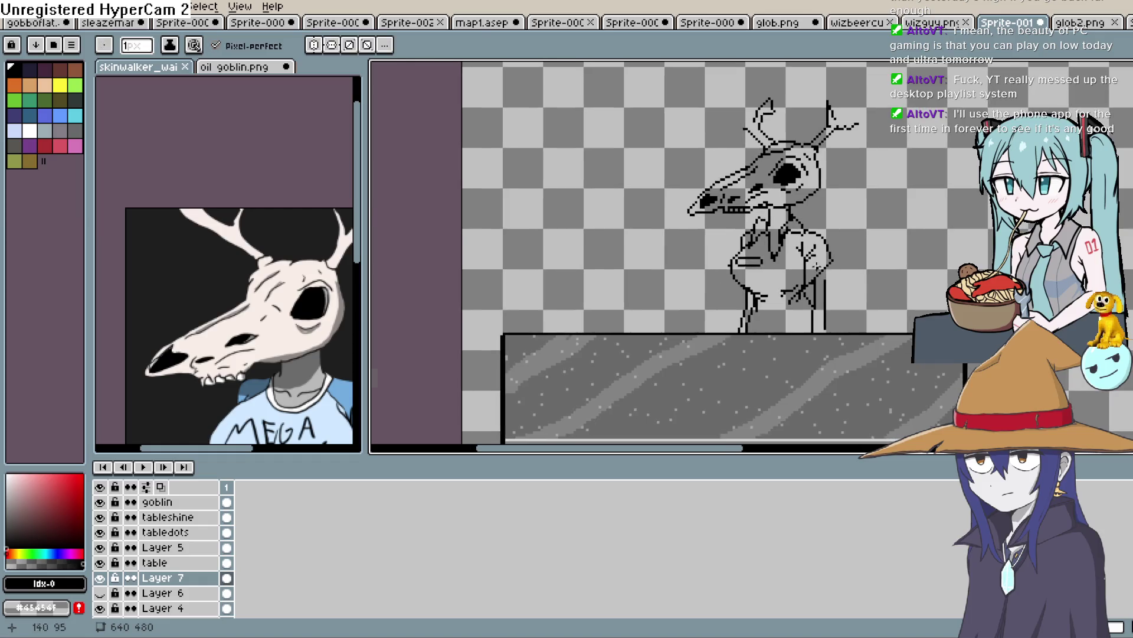
scroll(707, 255, "up", 3)
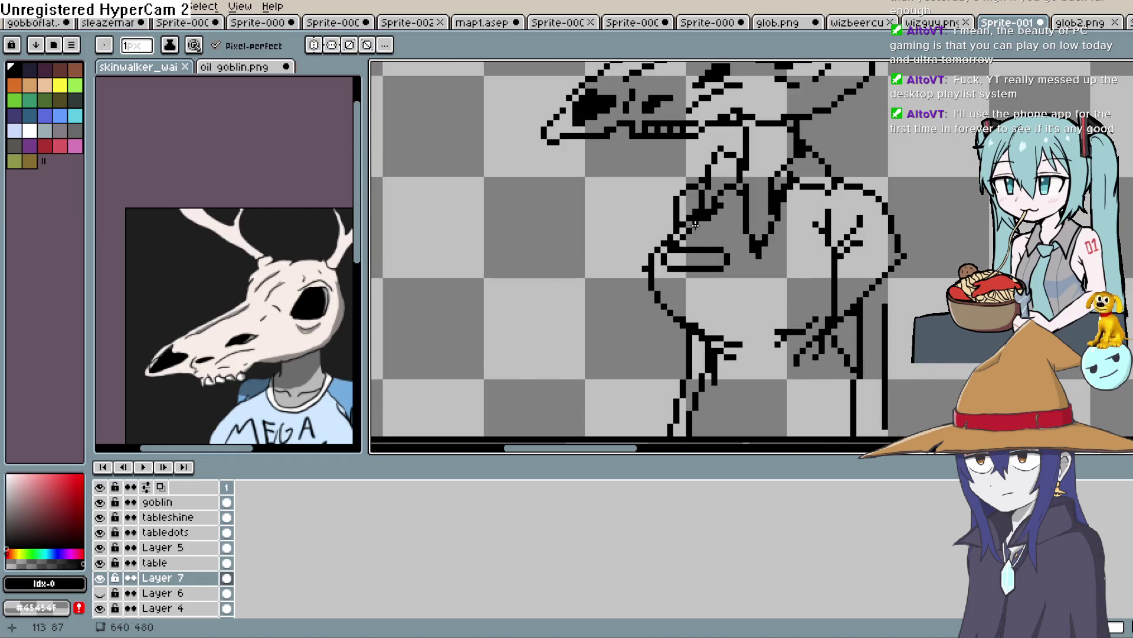
Erase a pixel at the arm outline's top and extend the torso's left contour downward.
key("e")
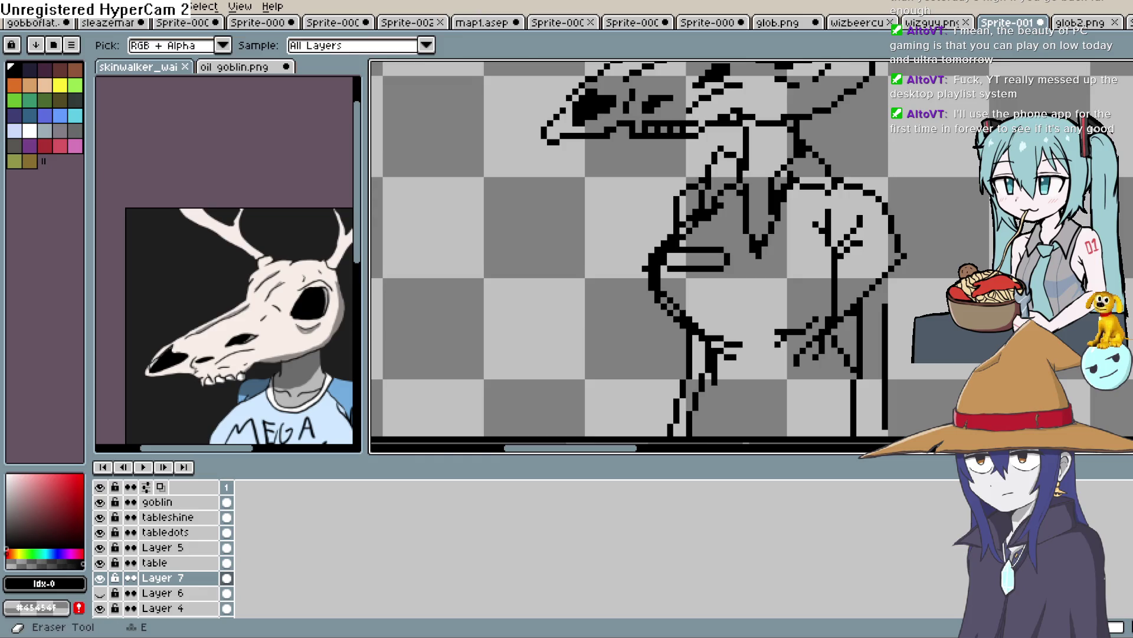
left_click(684, 193)
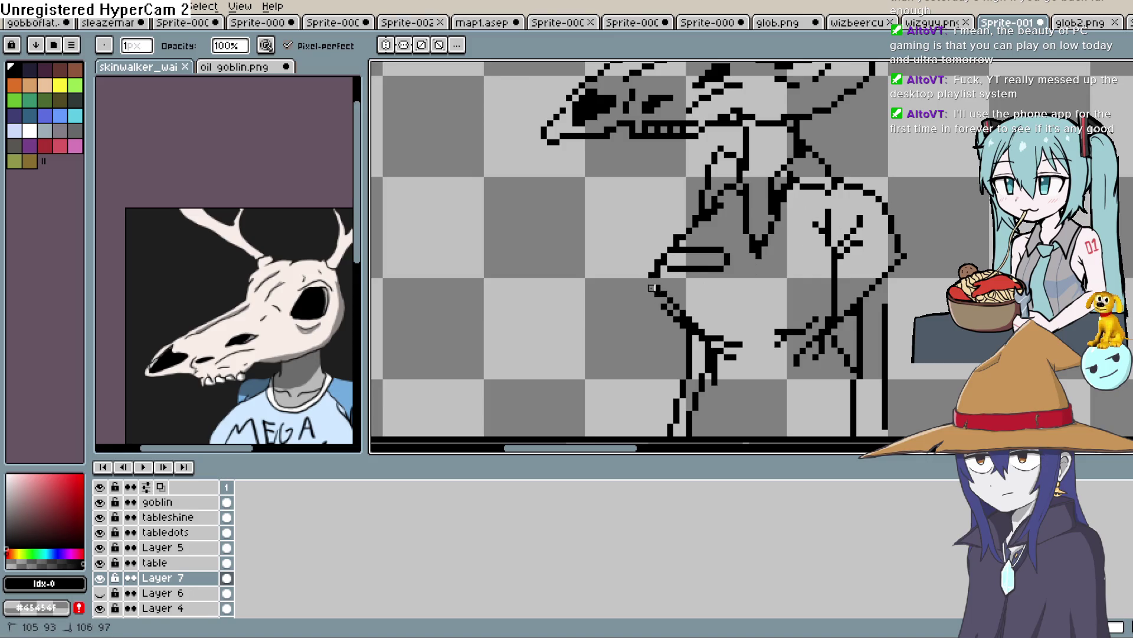
left_click_drag(890, 189, 837, 194)
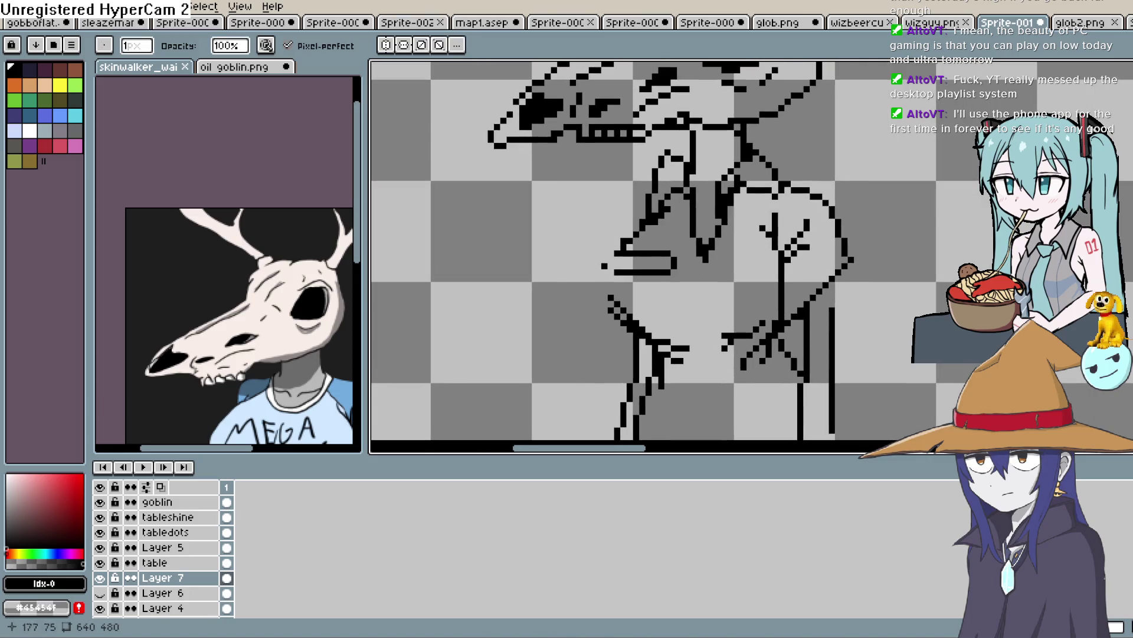
key("b")
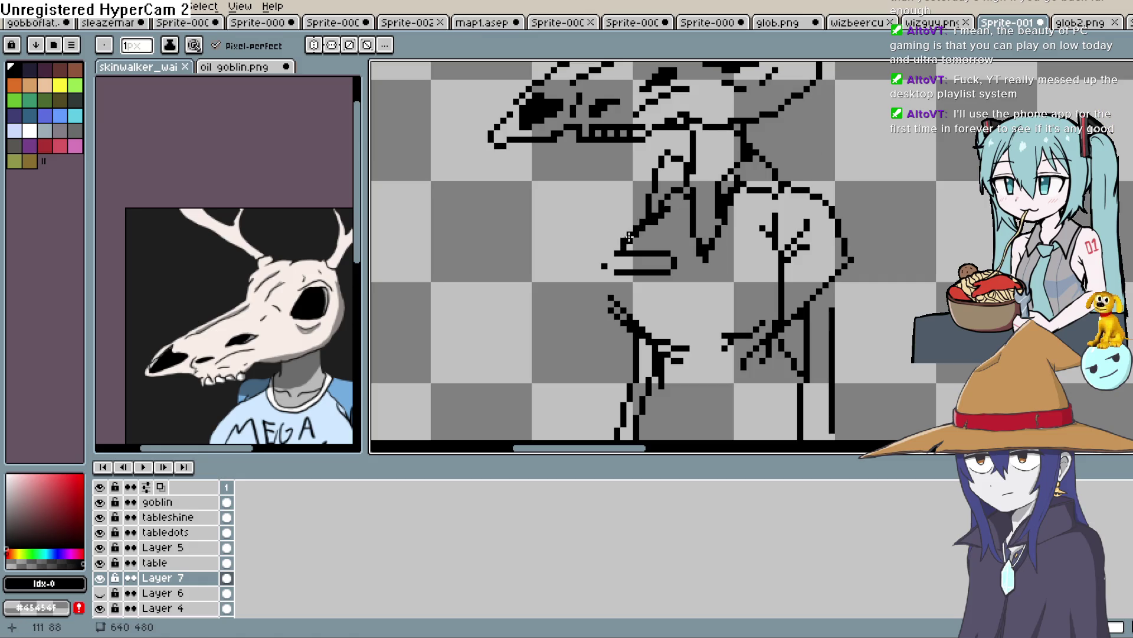
mouse_move(635, 230)
left_mouse_down()
mouse_move(603, 253)
mouse_move(608, 276)
left_mouse_up()
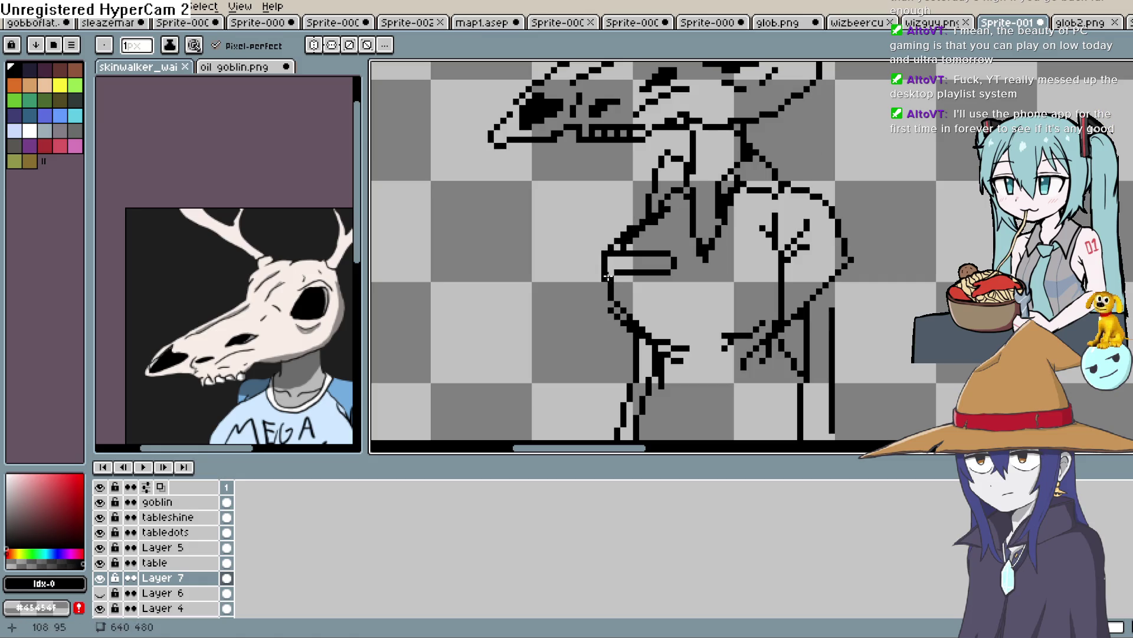
scroll(730, 254, "down", 3)
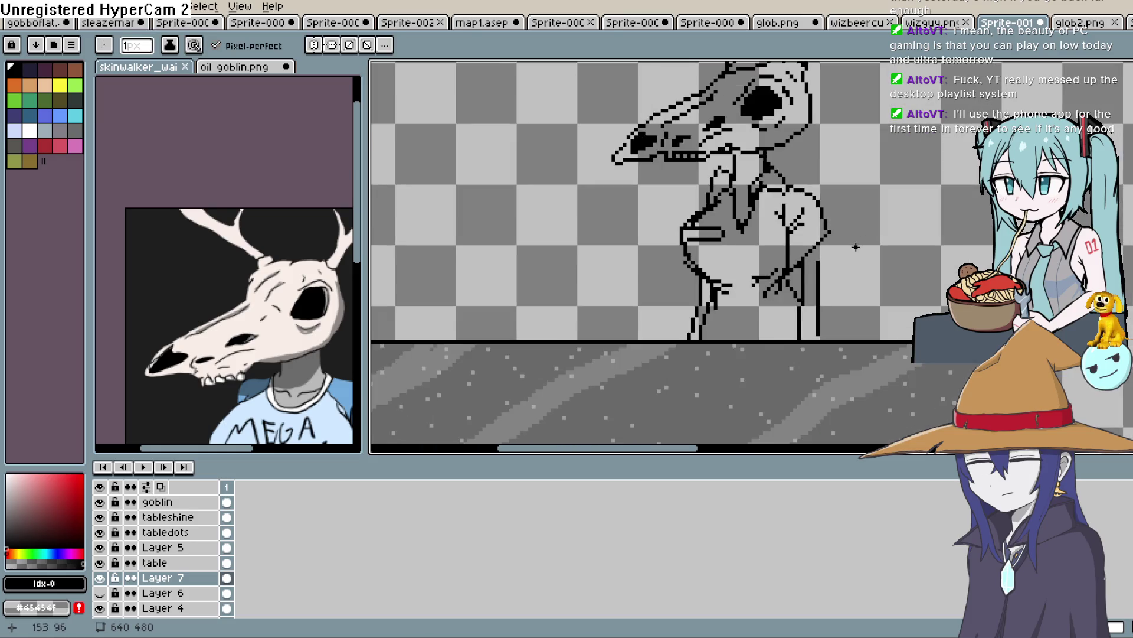
scroll(690, 193, "up", 2)
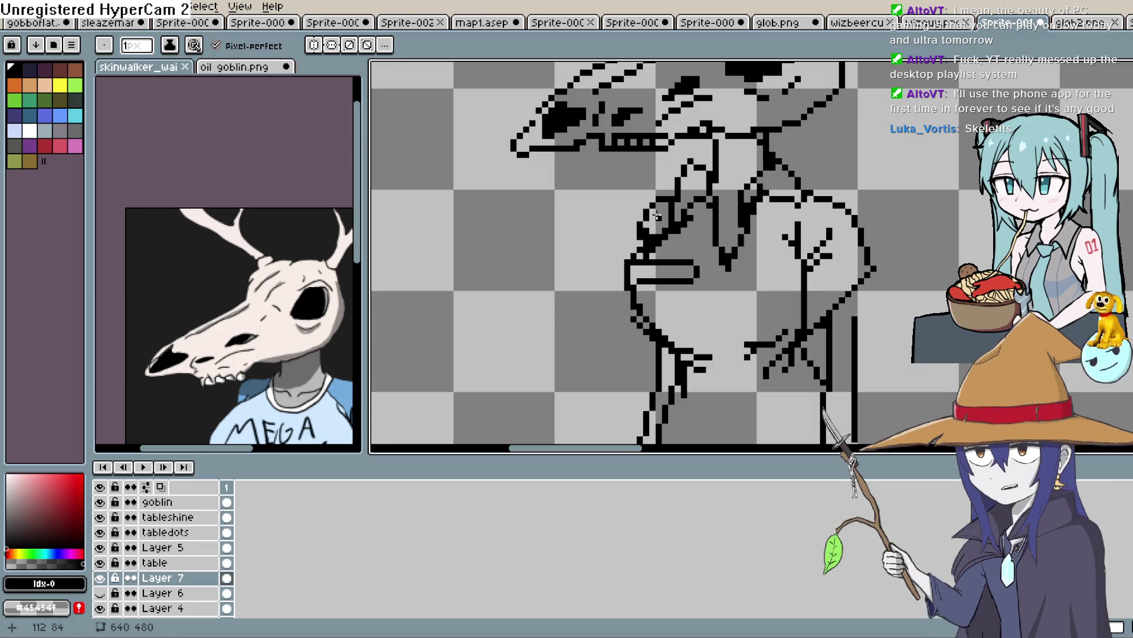
left_click_drag(786, 266, 775, 310)
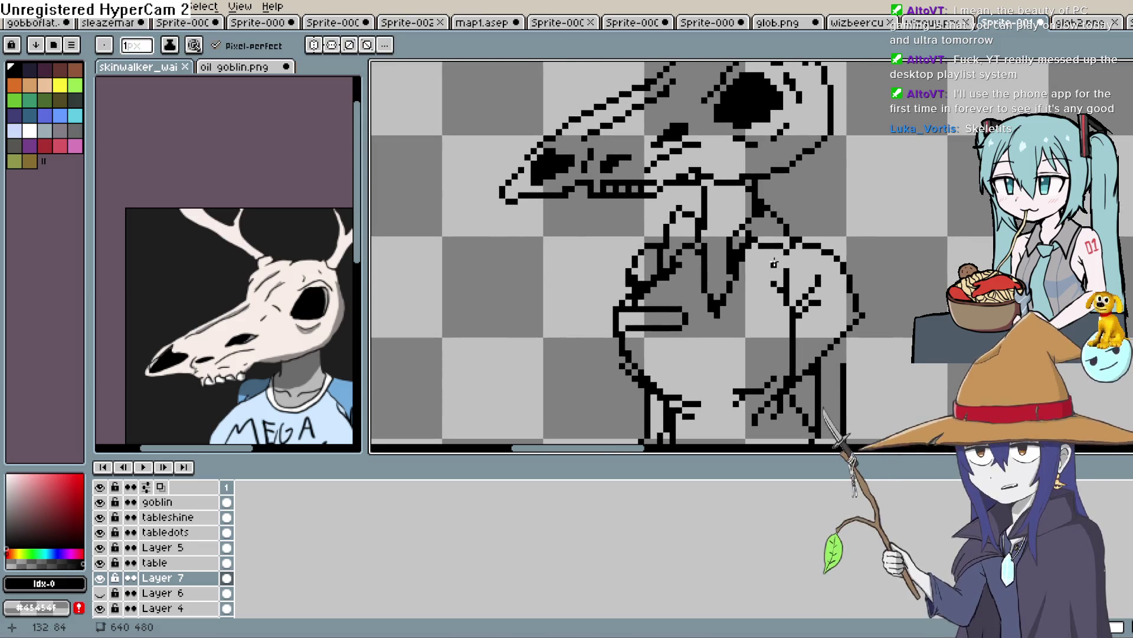
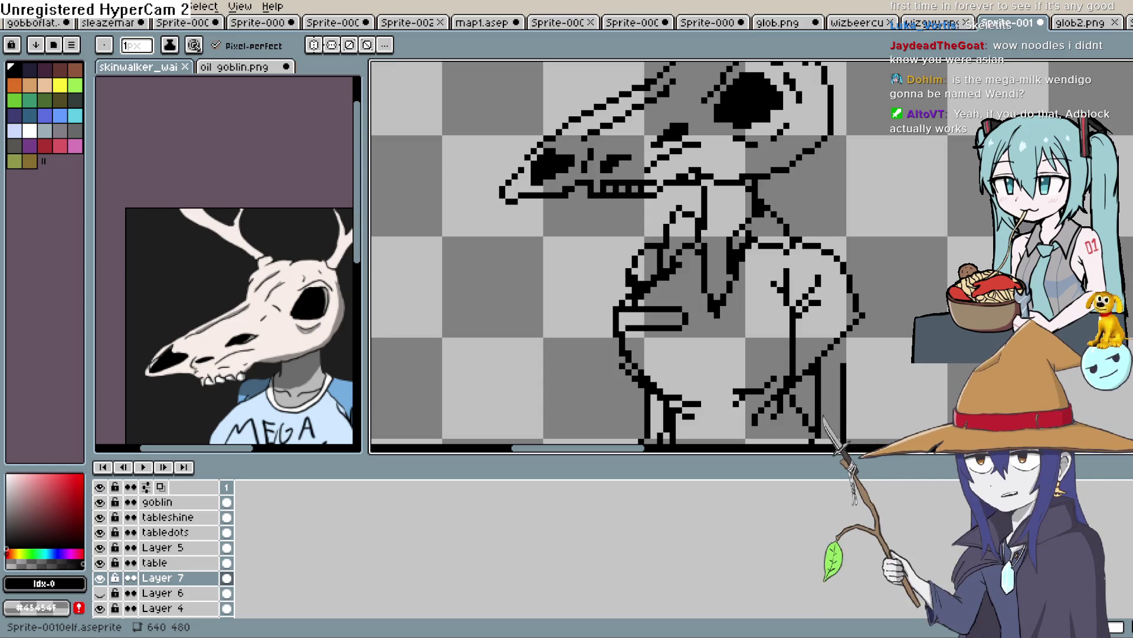
Pan and zoom the pixel drawing to frame the skull and antlers, then switch to the Eyedropper.
mouse_move(881, 173)
left_mouse_down()
mouse_move(855, 248)
mouse_move(800, 256)
mouse_move(792, 281)
mouse_move(808, 252)
mouse_move(815, 260)
left_mouse_up()
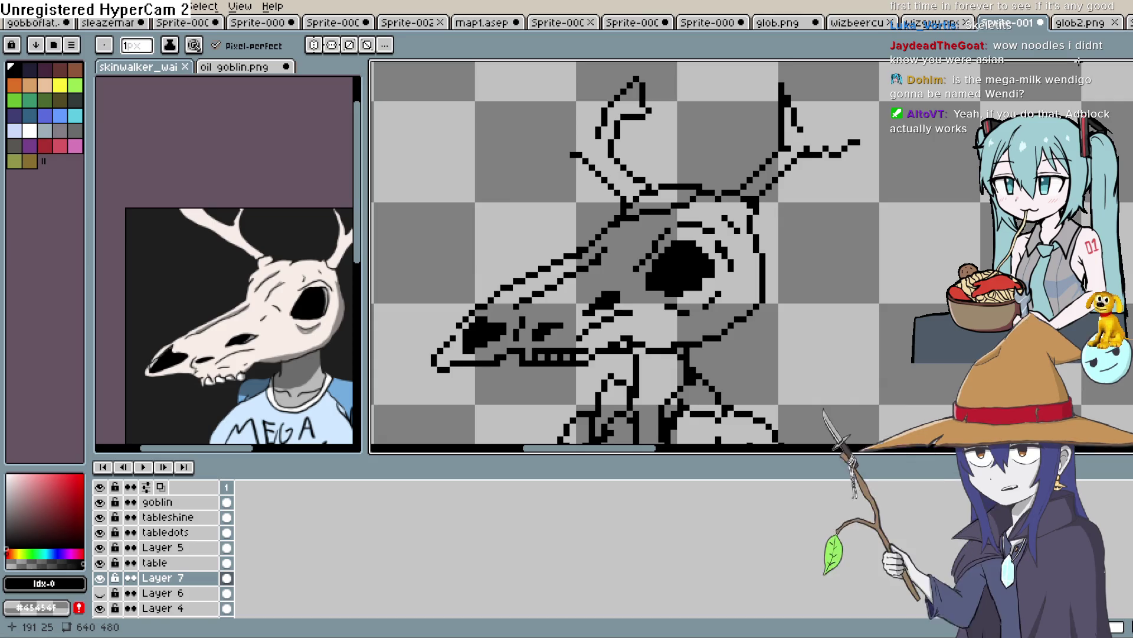
mouse_move(799, 240)
left_mouse_down()
mouse_move(822, 228)
mouse_move(809, 223)
mouse_move(822, 154)
left_mouse_up()
scroll(797, 177, "down", 3)
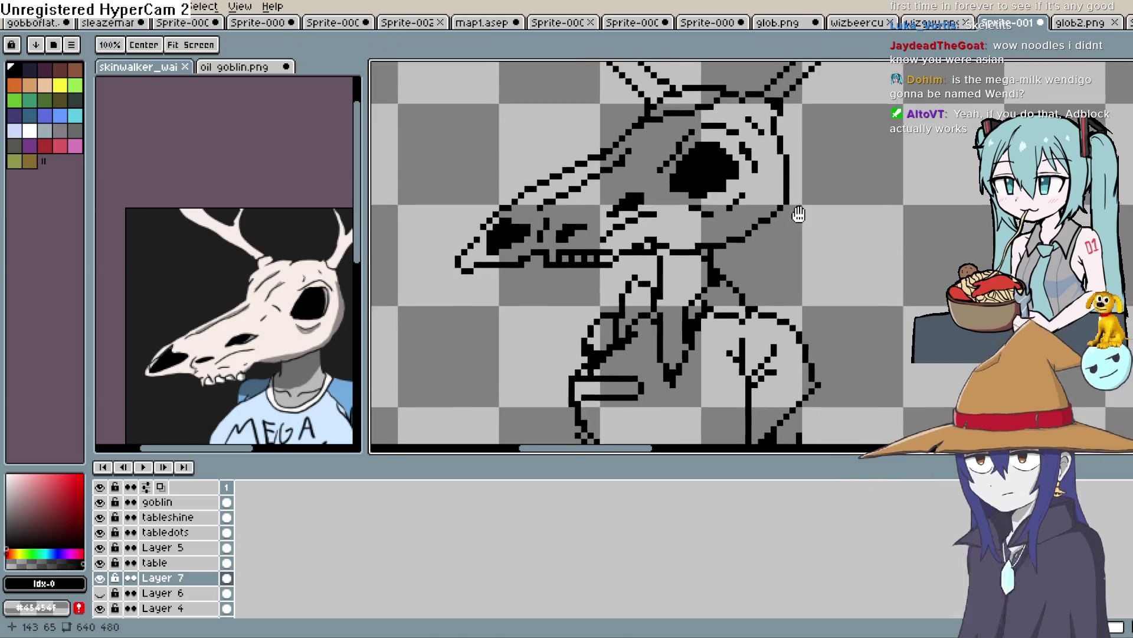
scroll(800, 224, "up", 1)
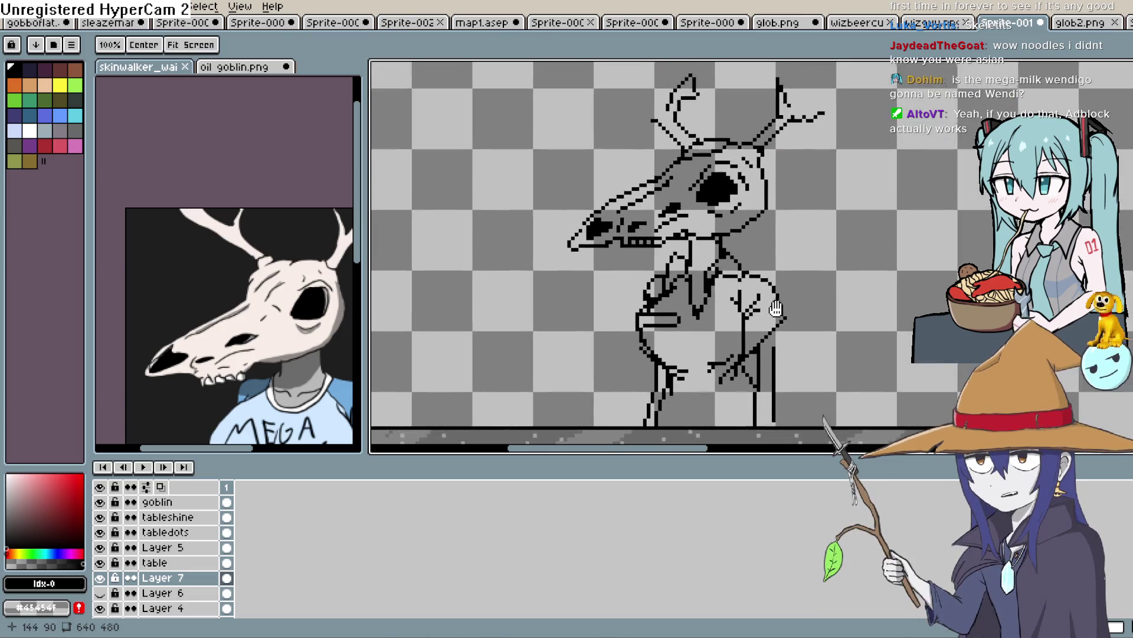
scroll(785, 253, "down", 2)
scroll(771, 284, "up", 1)
scroll(767, 283, "down", 2)
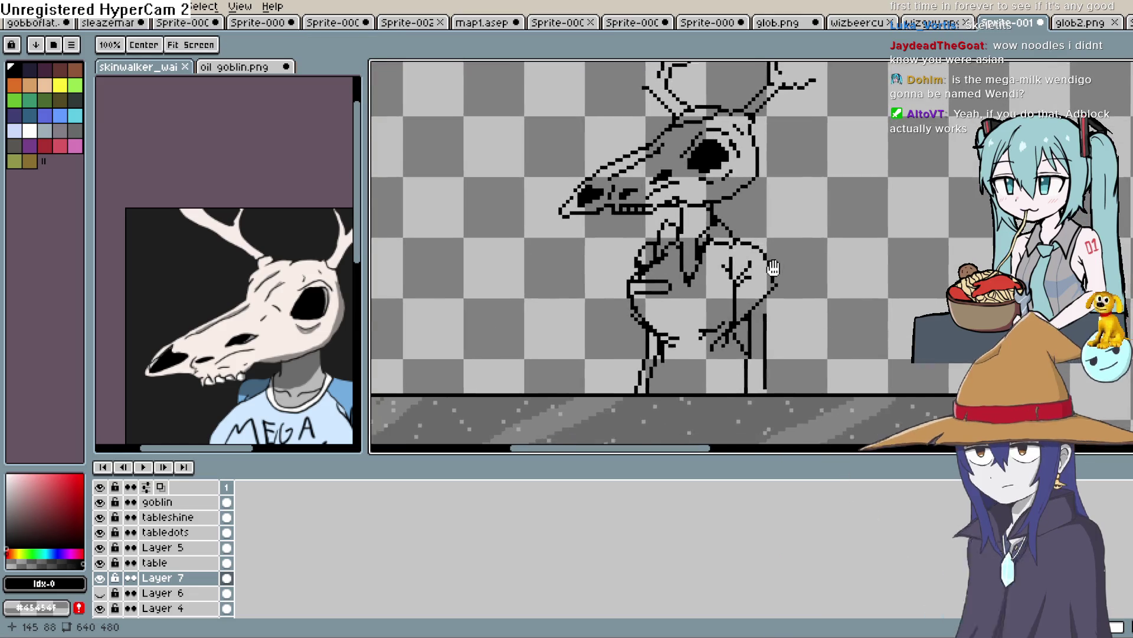
scroll(750, 281, "up", 2)
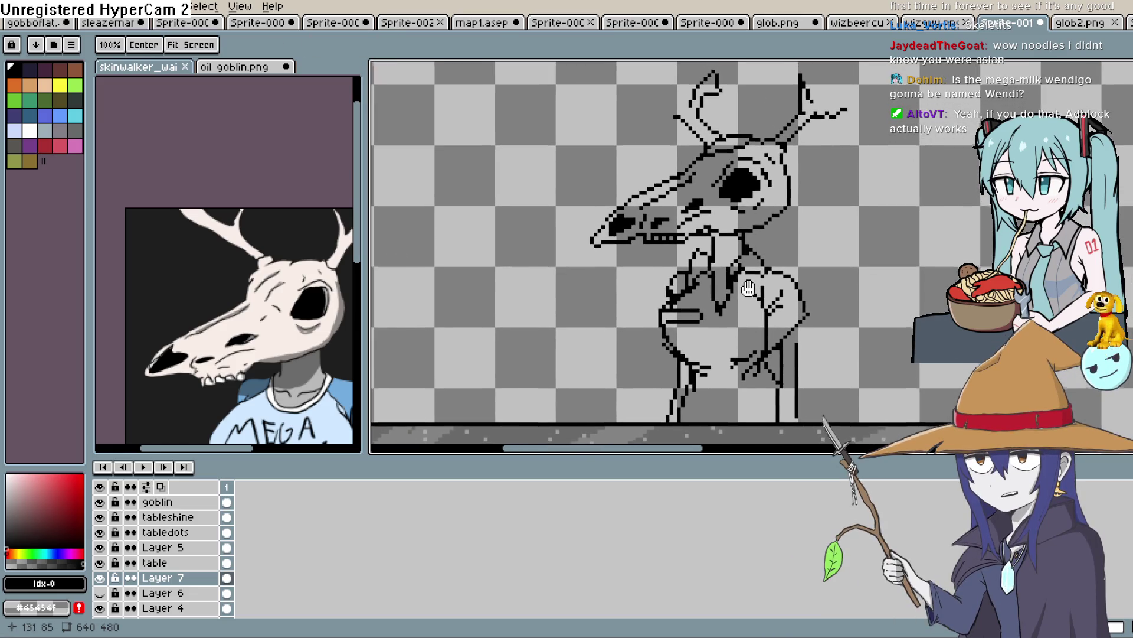
scroll(826, 260, "down", 1)
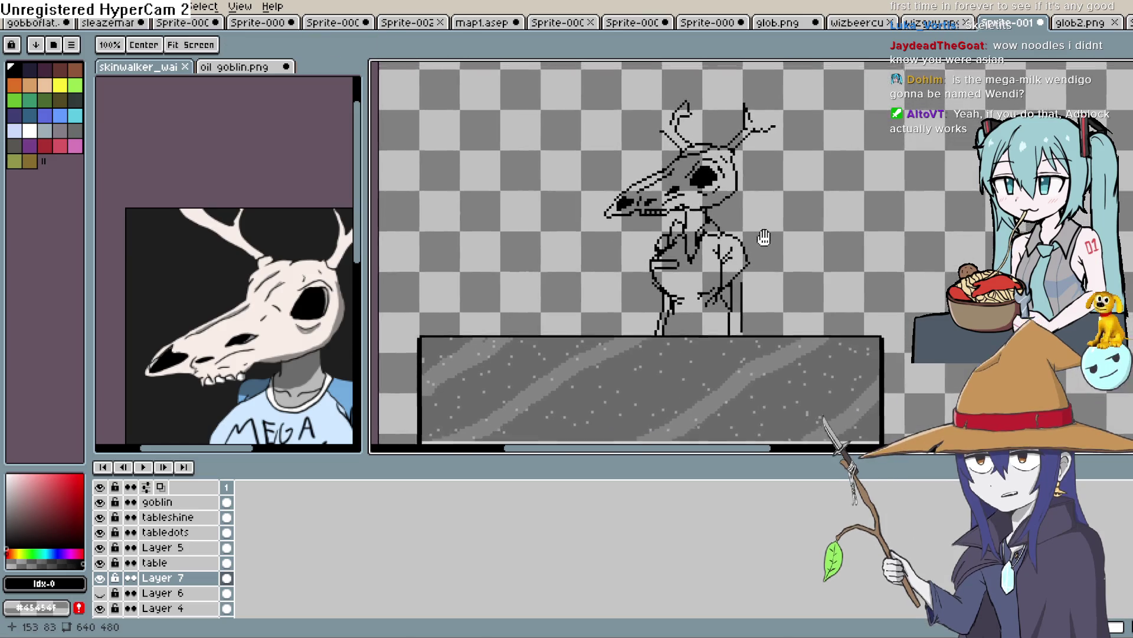
scroll(756, 236, "up", 1)
scroll(679, 183, "down", 1)
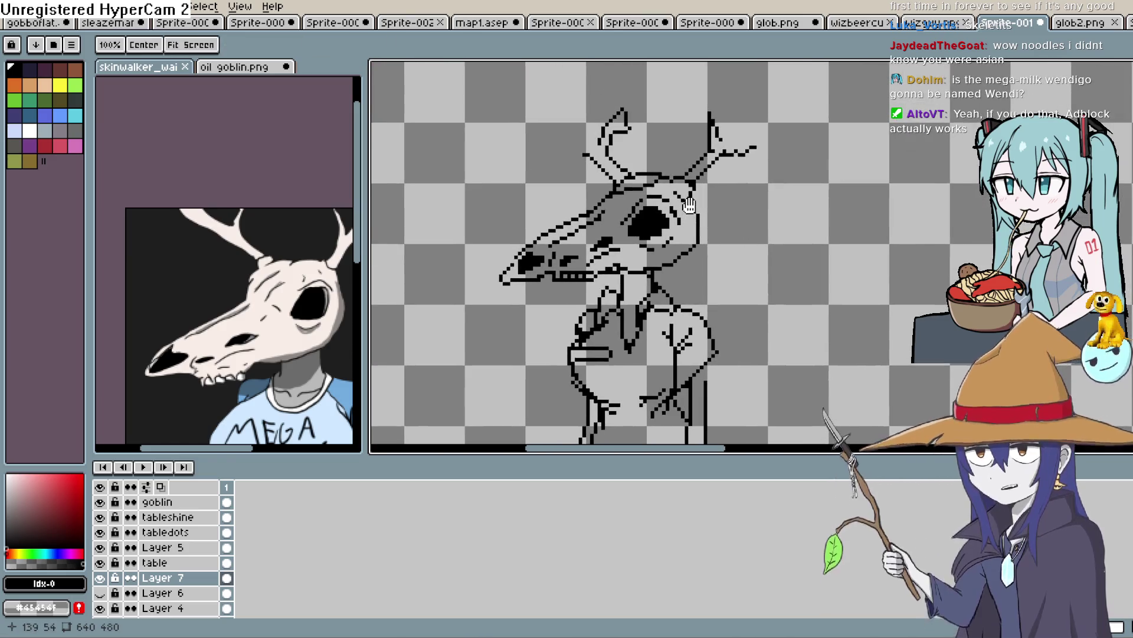
scroll(690, 201, "up", 1)
left_click_drag(699, 212, 700, 189)
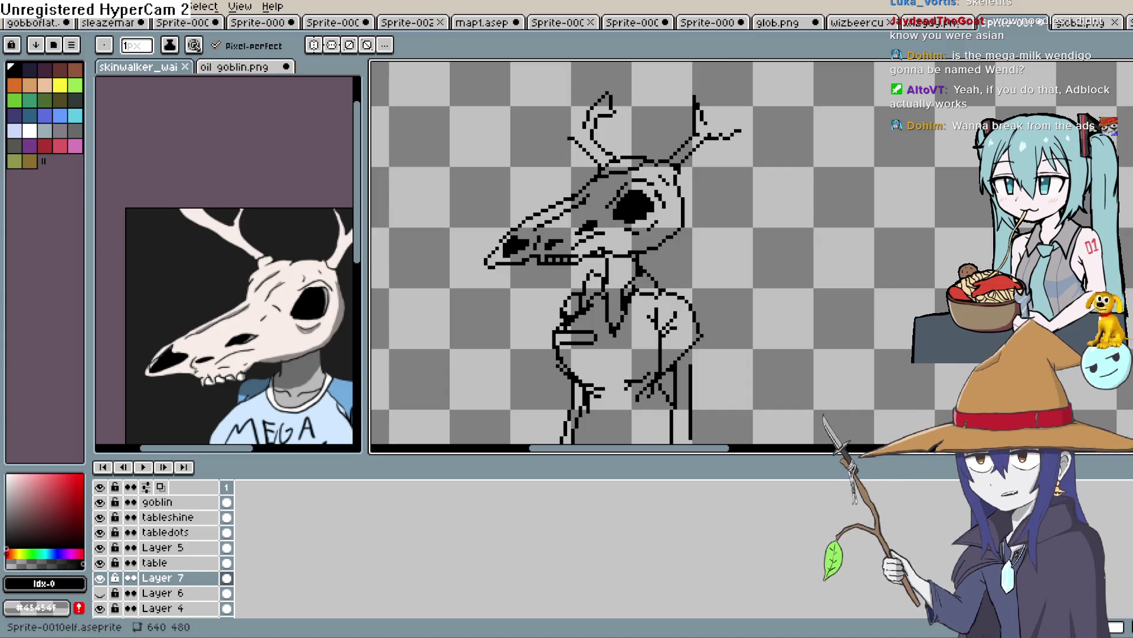
key("i")
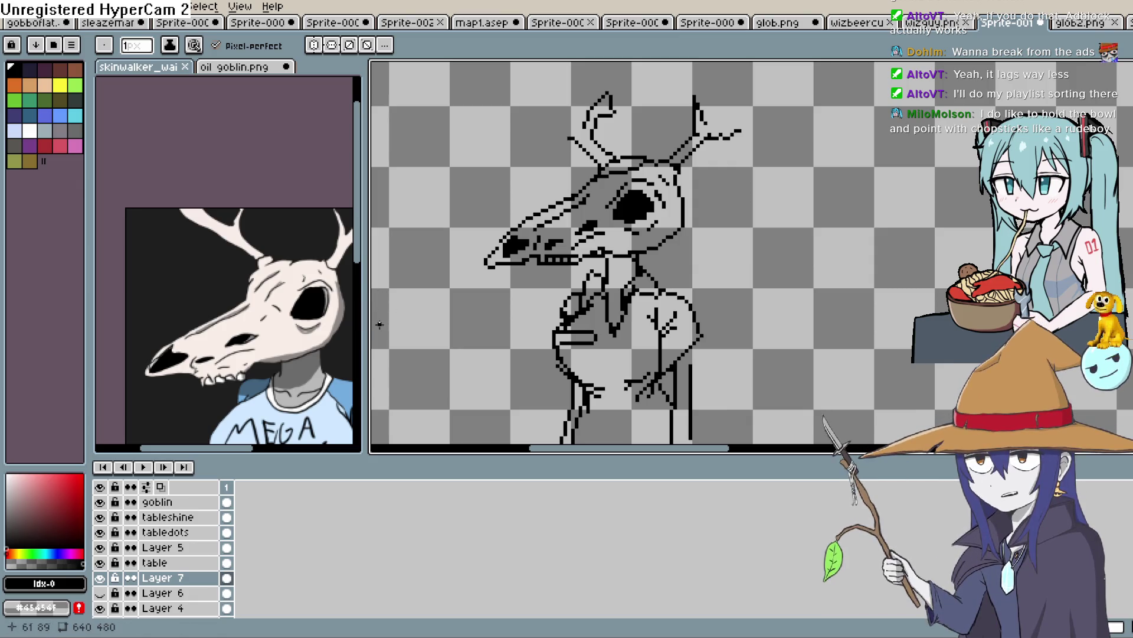
Widen the skinwalker reference pane, pan it, and resize the split to frame the whole picture.
left_click_drag(365, 337, 468, 337)
left_click(379, 257)
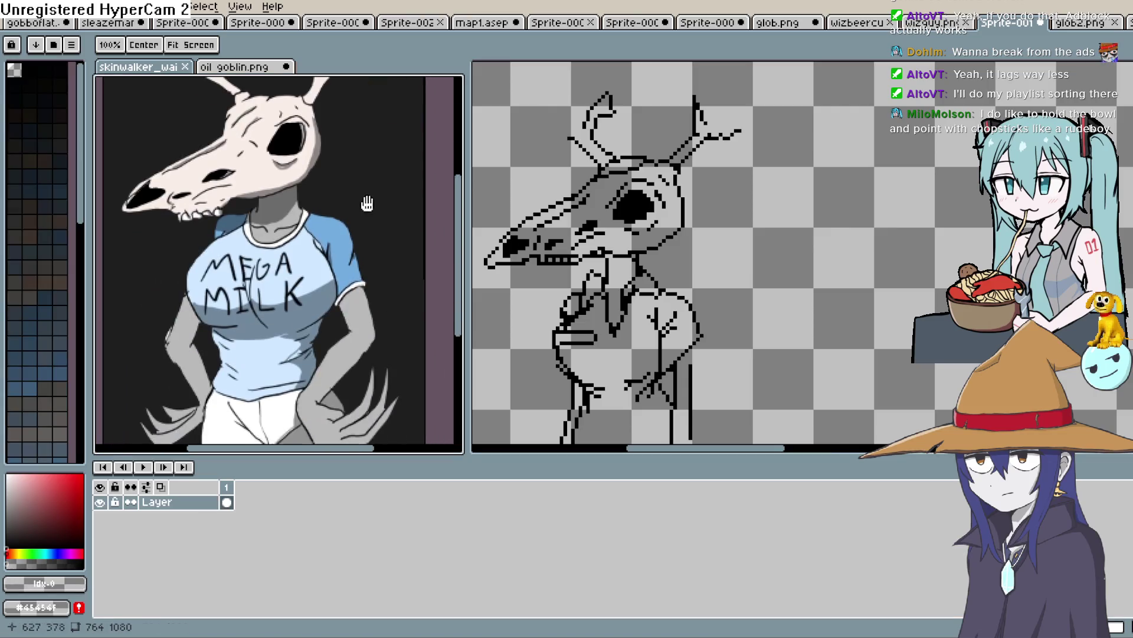
scroll(378, 256, "down", 2)
key("space")
mouse_move(388, 280)
left_mouse_down()
mouse_move(377, 265)
mouse_move(381, 276)
mouse_move(351, 282)
left_mouse_up()
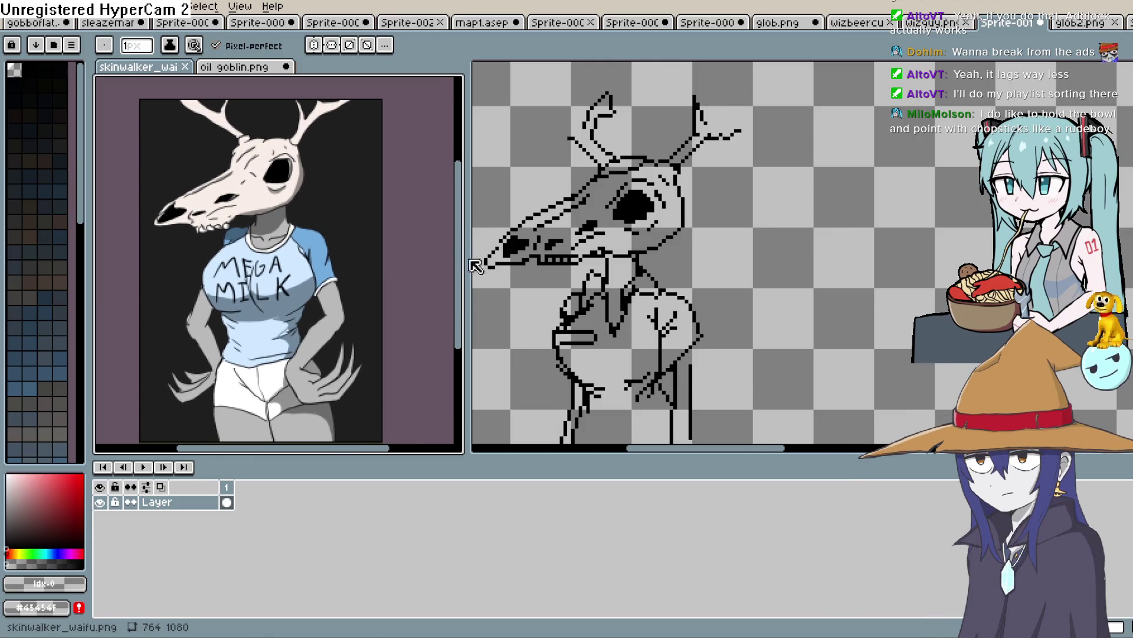
left_click_drag(470, 263, 407, 262)
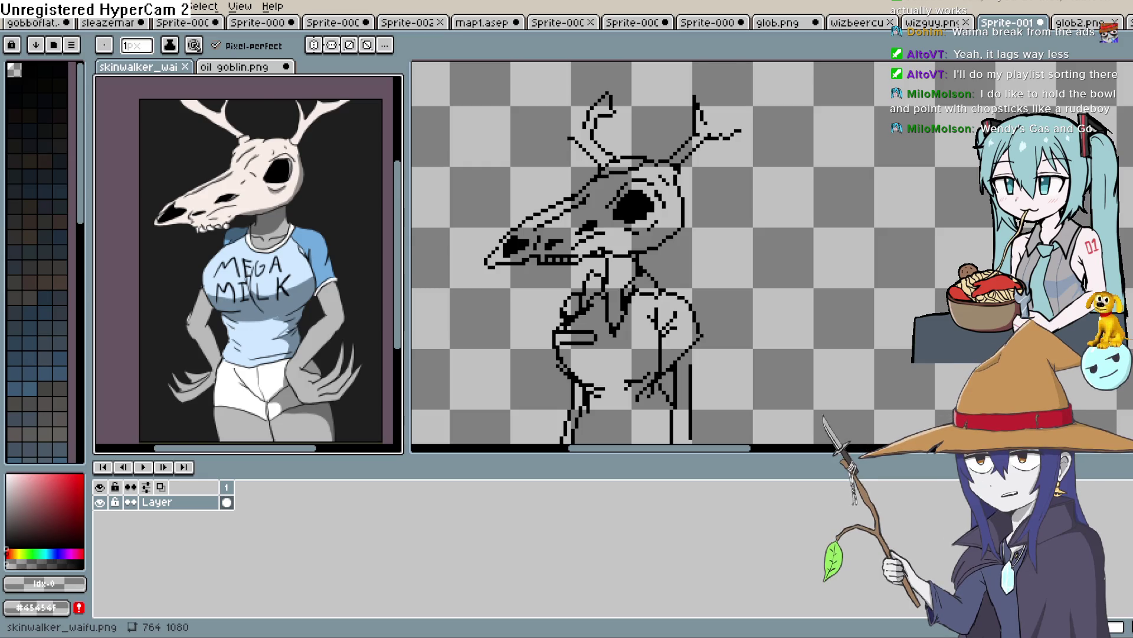
mouse_move(734, 232)
left_mouse_down()
mouse_move(719, 177)
mouse_move(698, 237)
mouse_move(705, 231)
left_mouse_up()
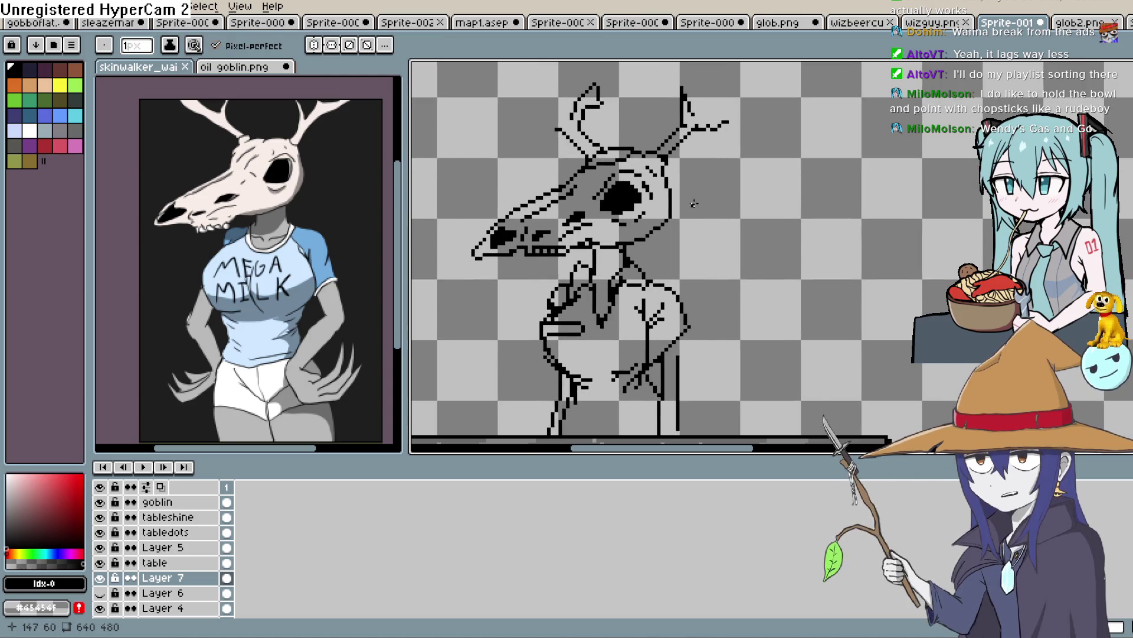
mouse_move(697, 203)
left_mouse_down()
mouse_move(706, 193)
mouse_move(709, 207)
left_mouse_up()
key("b")
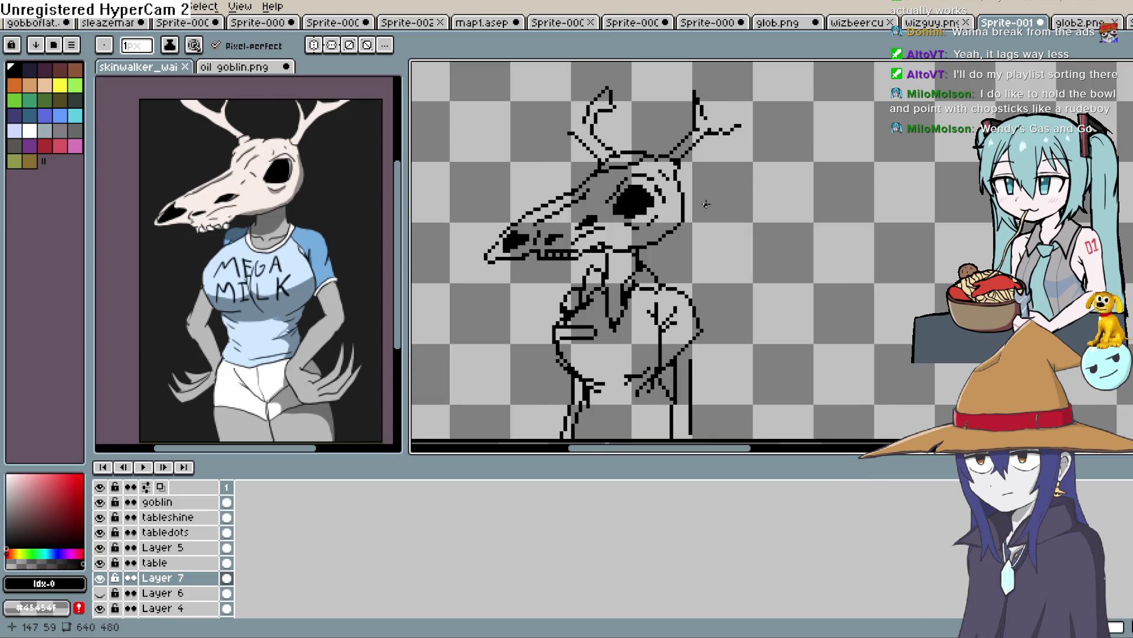
left_click_drag(703, 206, 737, 175)
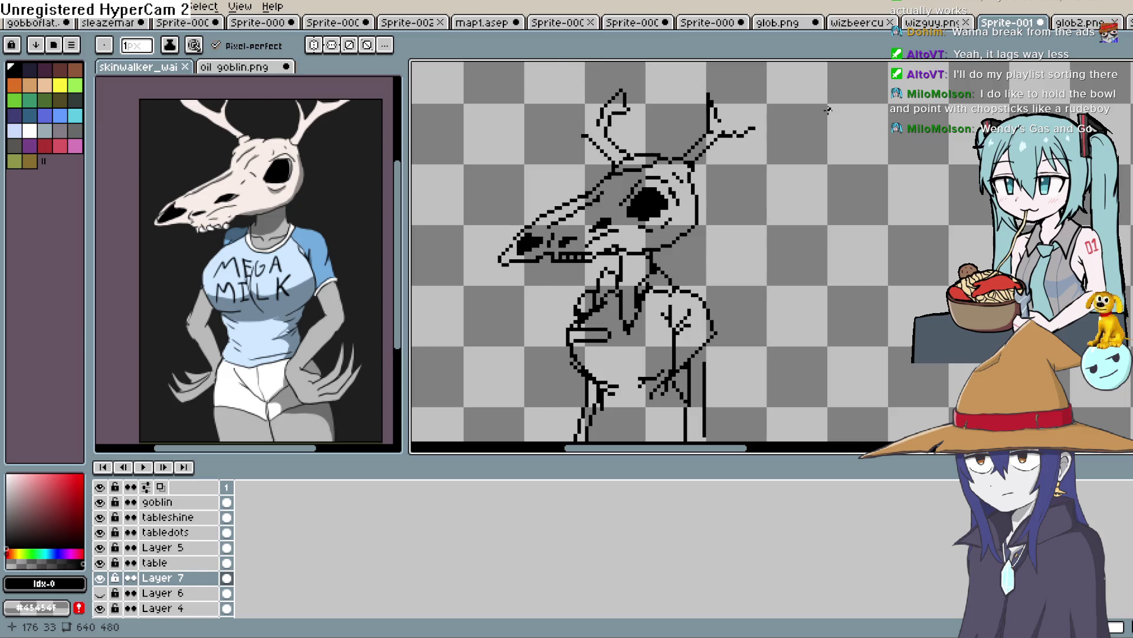
mouse_move(719, 248)
left_mouse_down()
mouse_move(734, 205)
mouse_move(711, 242)
left_mouse_up()
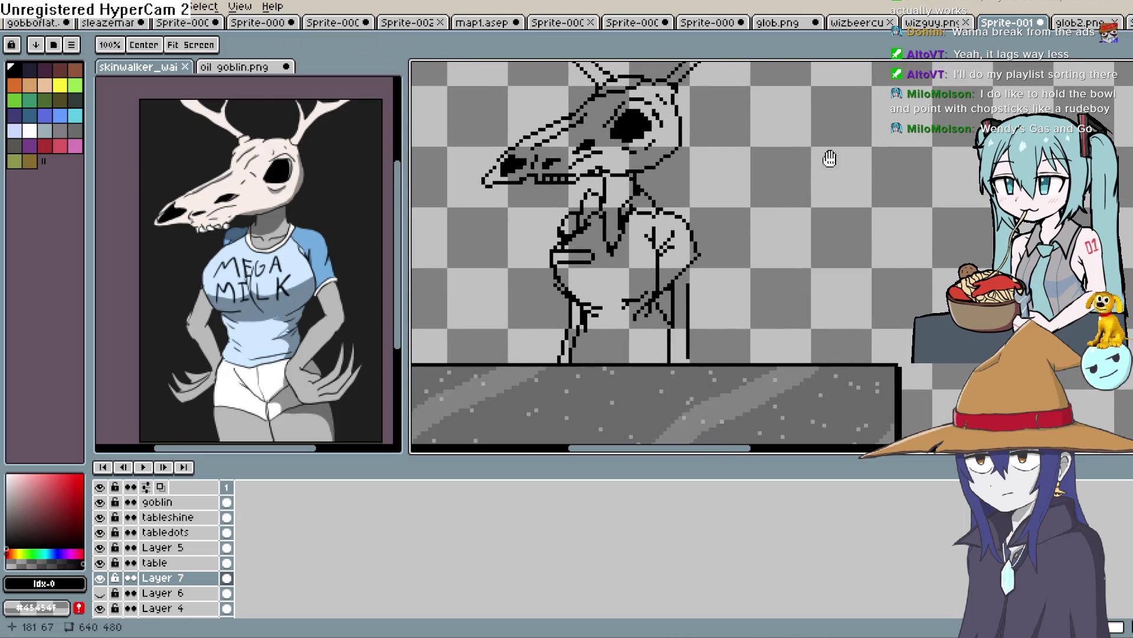
left_click_drag(709, 167, 708, 208)
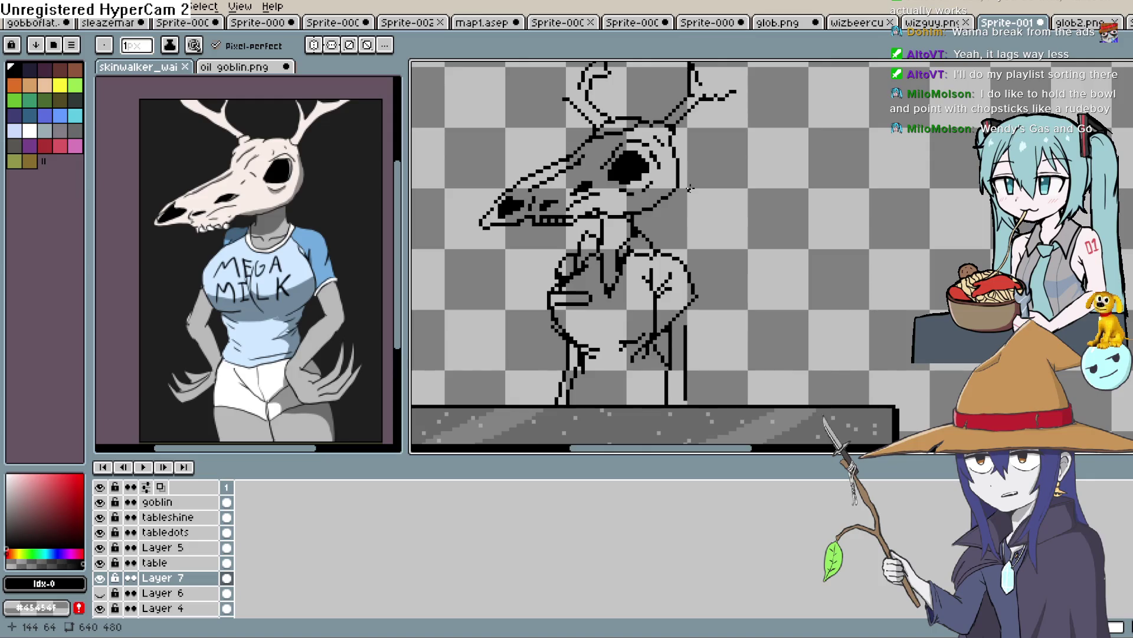
mouse_move(536, 266)
left_mouse_down()
mouse_move(577, 260)
mouse_move(577, 329)
mouse_move(571, 321)
left_mouse_up()
scroll(572, 321, "up", 1)
mouse_move(722, 296)
left_mouse_down()
mouse_move(676, 233)
mouse_move(741, 180)
left_mouse_up()
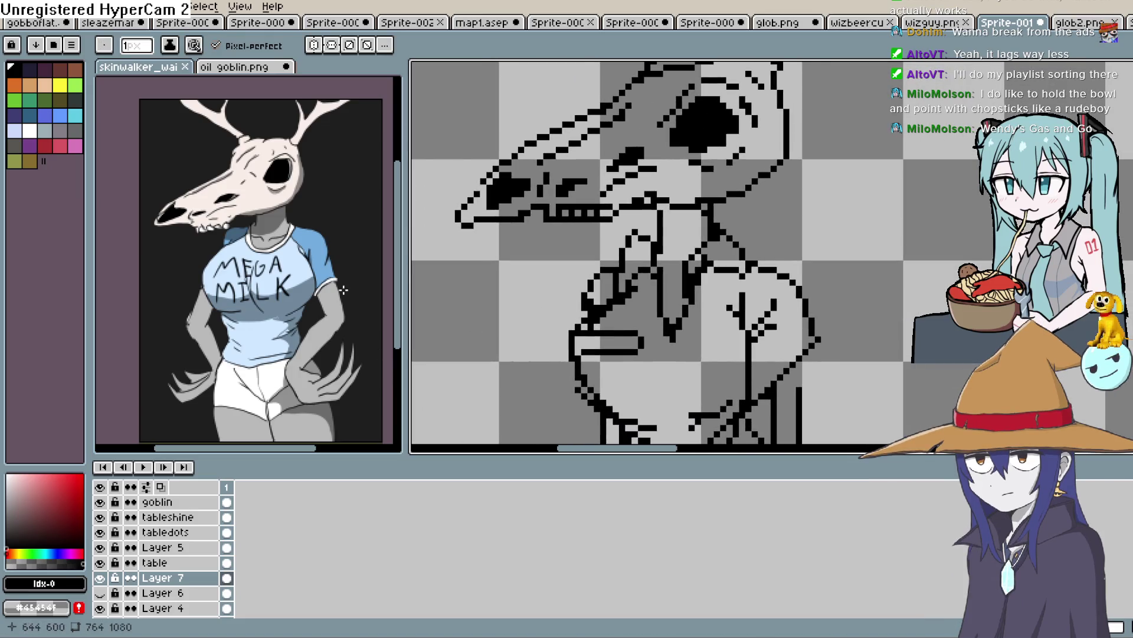
Sample the pale skull colour from the reference and centre the drawing's skull and antlers.
left_click(248, 165)
key("g")
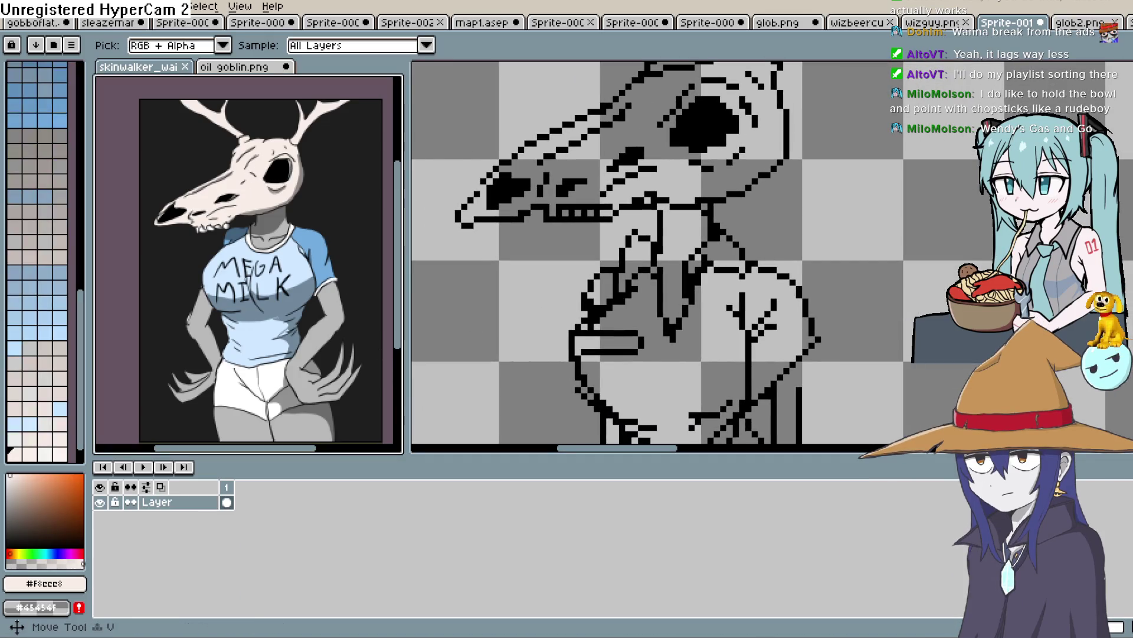
left_click(847, 170)
key("ctrl+z")
left_click_drag(858, 136, 784, 248)
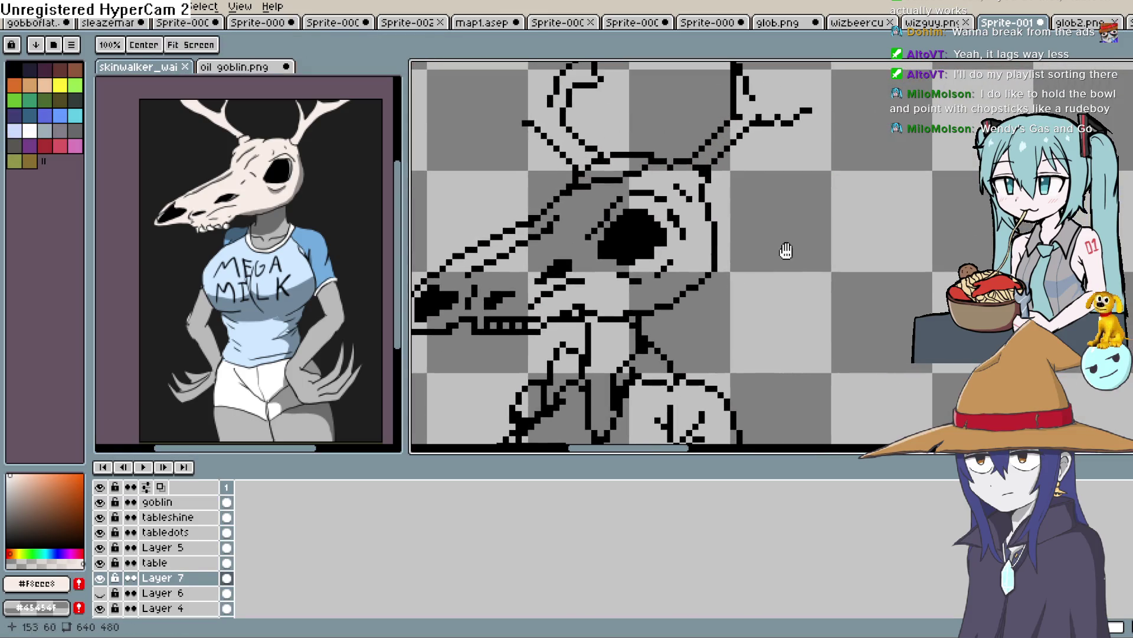
left_click_drag(614, 315, 653, 285)
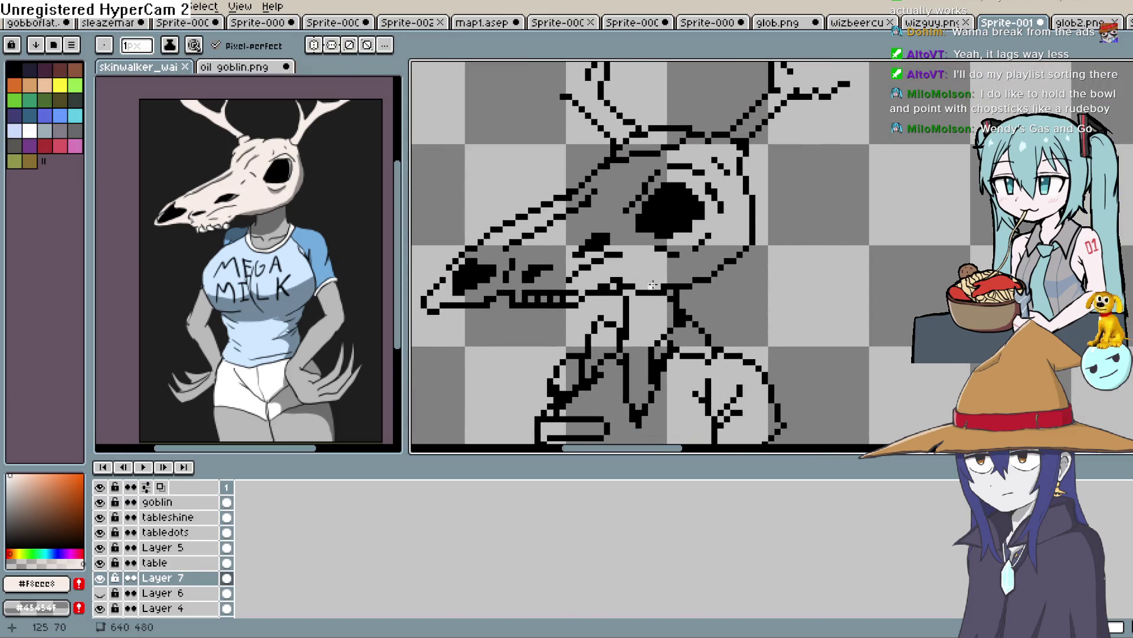
scroll(459, 324, "up", 1)
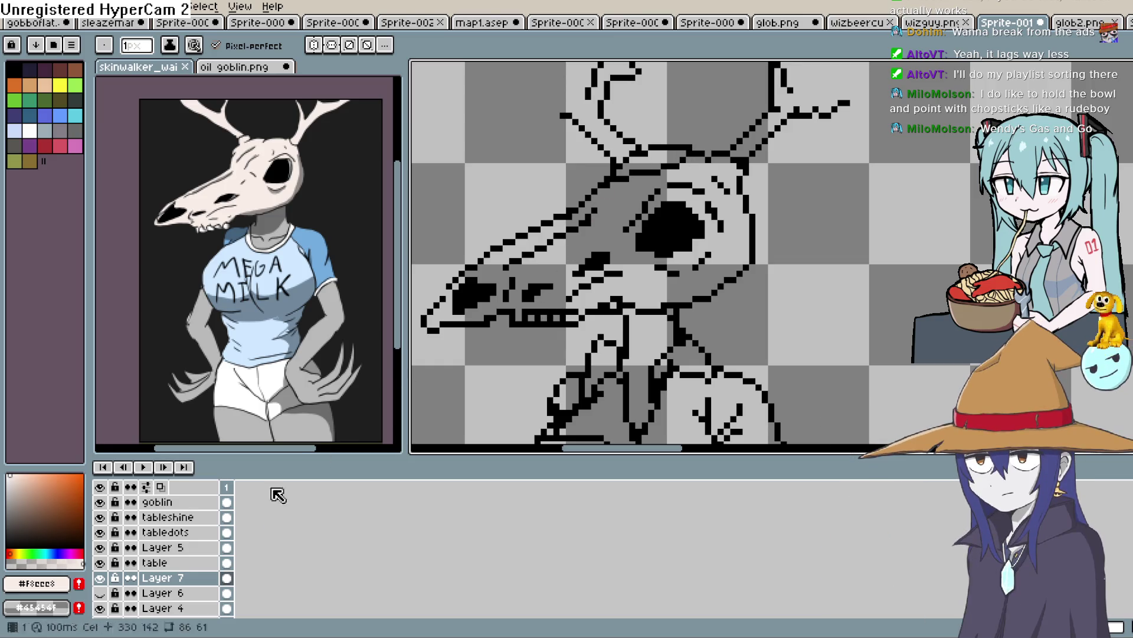
Toggle Layer 7's visibility, try a Paint Bucket fill with the pale colour, and undo it.
left_click(99, 577)
left_click(101, 578)
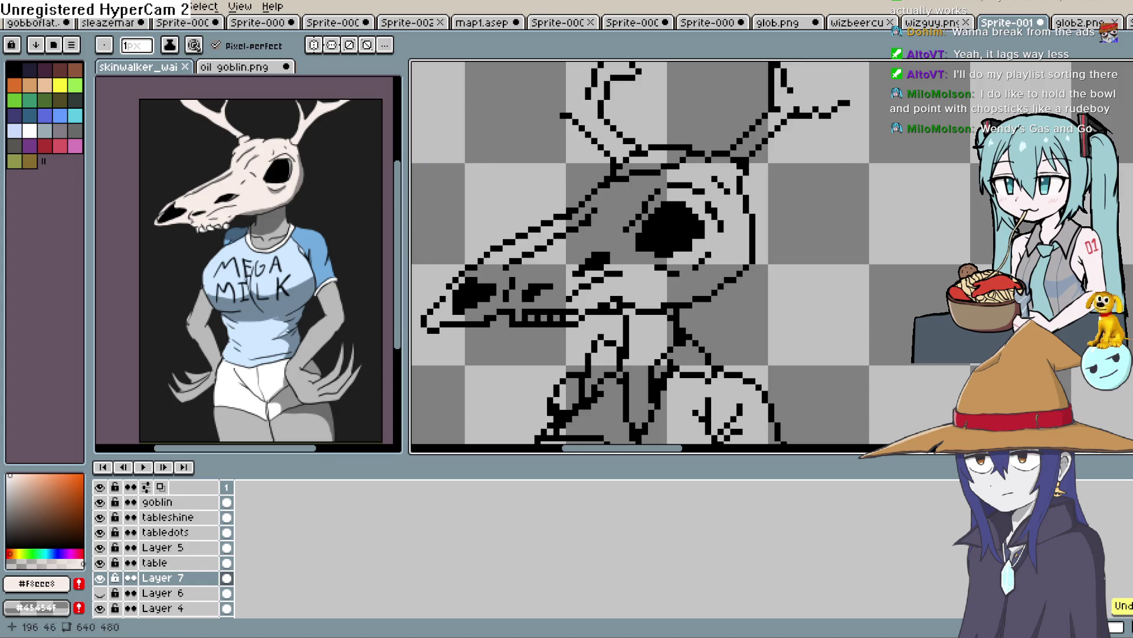
key("g")
left_click(711, 275)
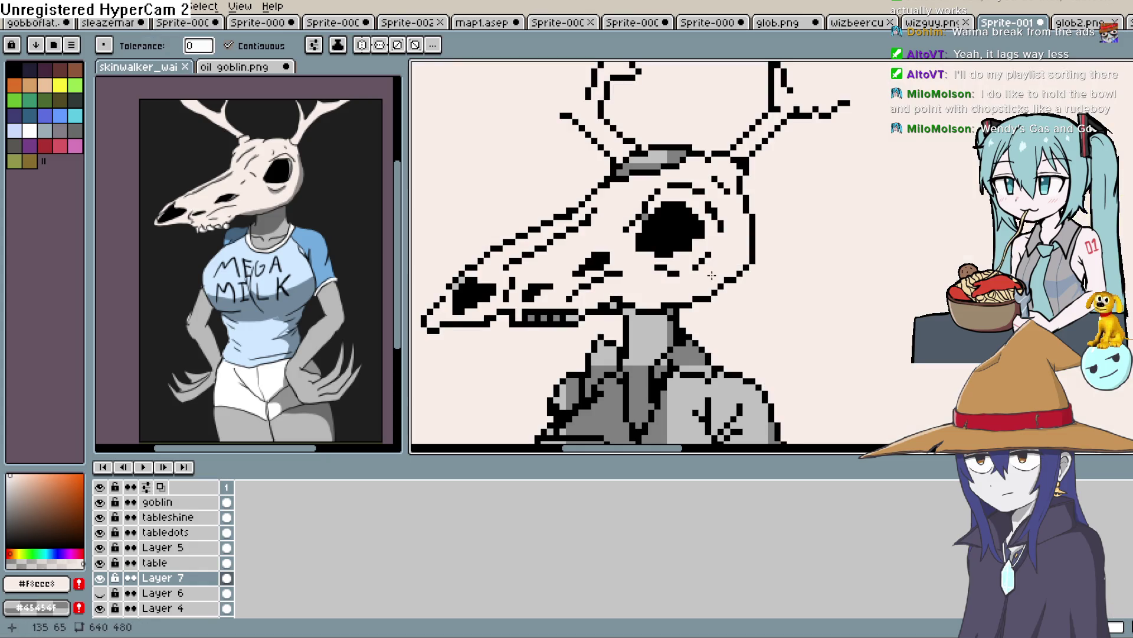
key("ctrl+z")
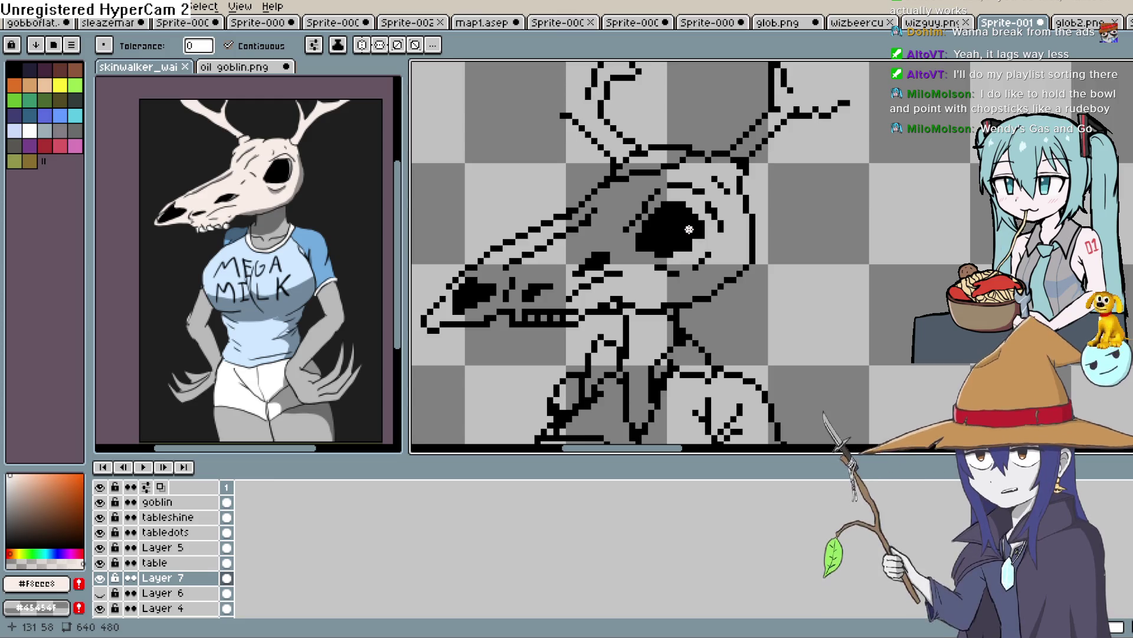
Fill the skull with the pale off-white #f8eee8 using the Paint Bucket.
key("h")
mouse_move(689, 229)
left_mouse_down()
mouse_move(685, 195)
mouse_move(917, 151)
left_mouse_up()
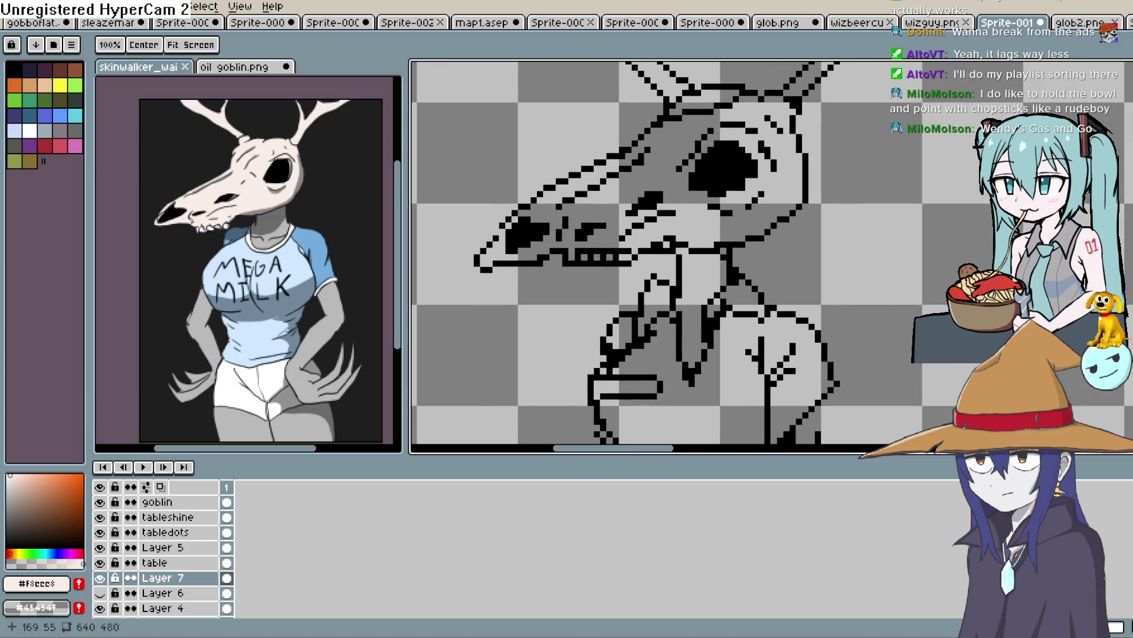
left_click(1109, 127)
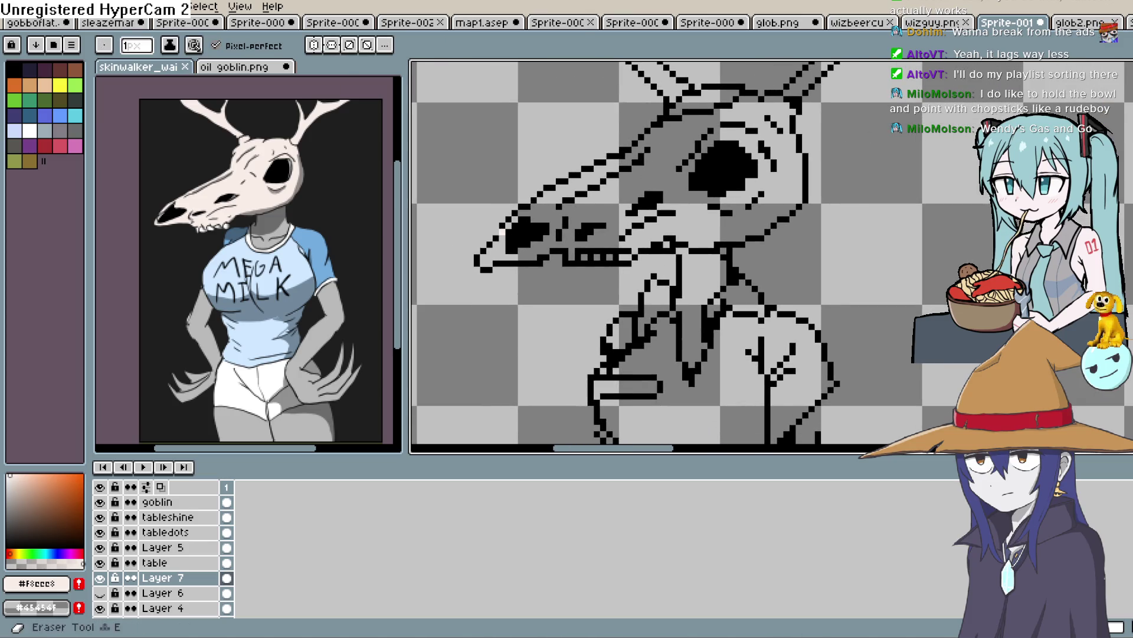
left_click(1109, 260)
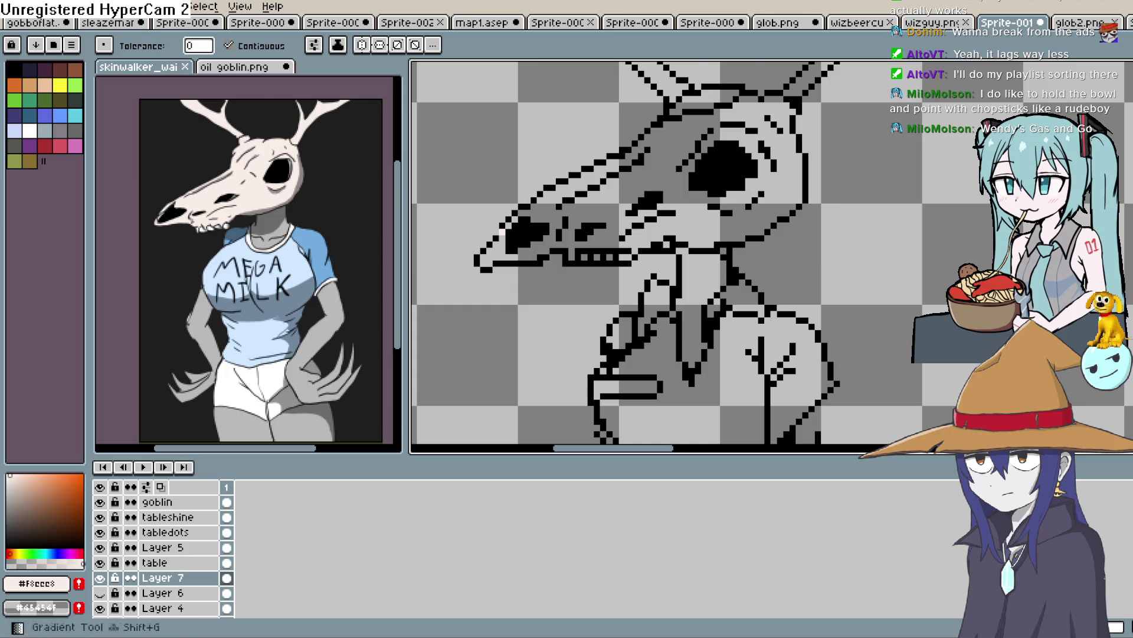
left_click(730, 224)
key("h")
left_click_drag(719, 107, 651, 203)
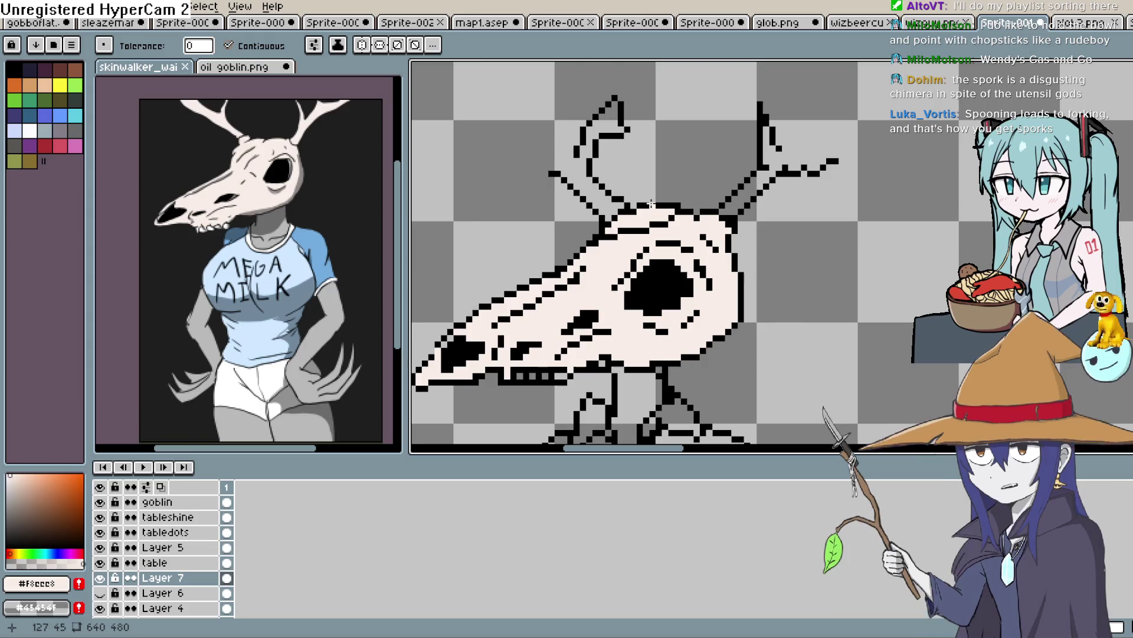
Frame the whole figure and counter, then sample the grey #b9b9b9 from the reference.
key("h")
mouse_move(667, 336)
left_mouse_down()
mouse_move(671, 167)
mouse_move(697, 168)
left_mouse_up()
key("w")
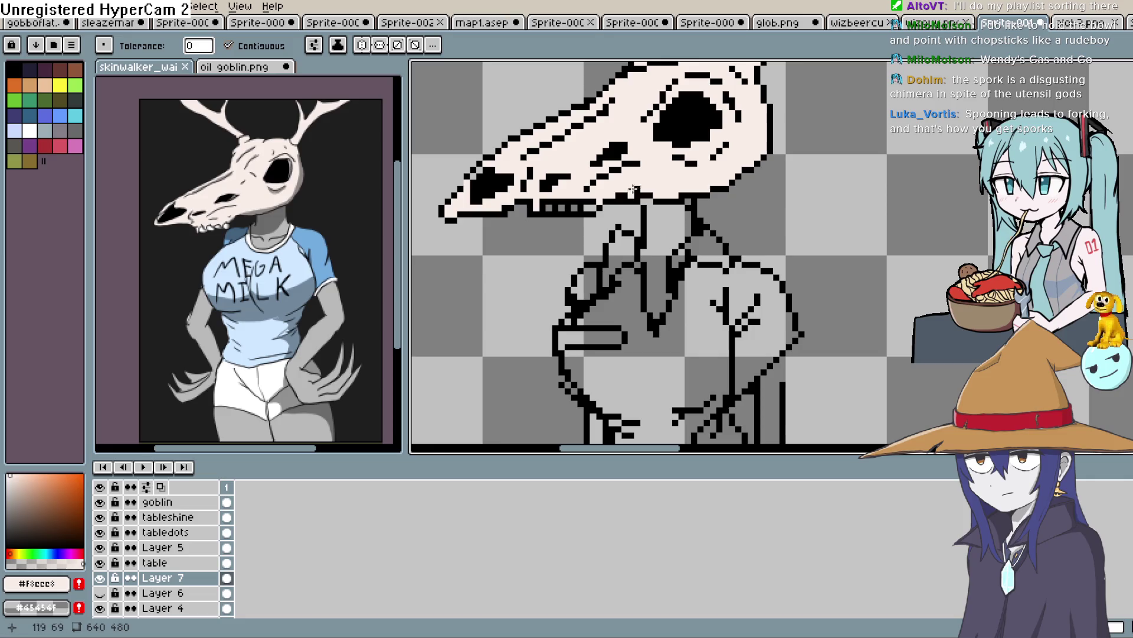
scroll(606, 213, "up", 1)
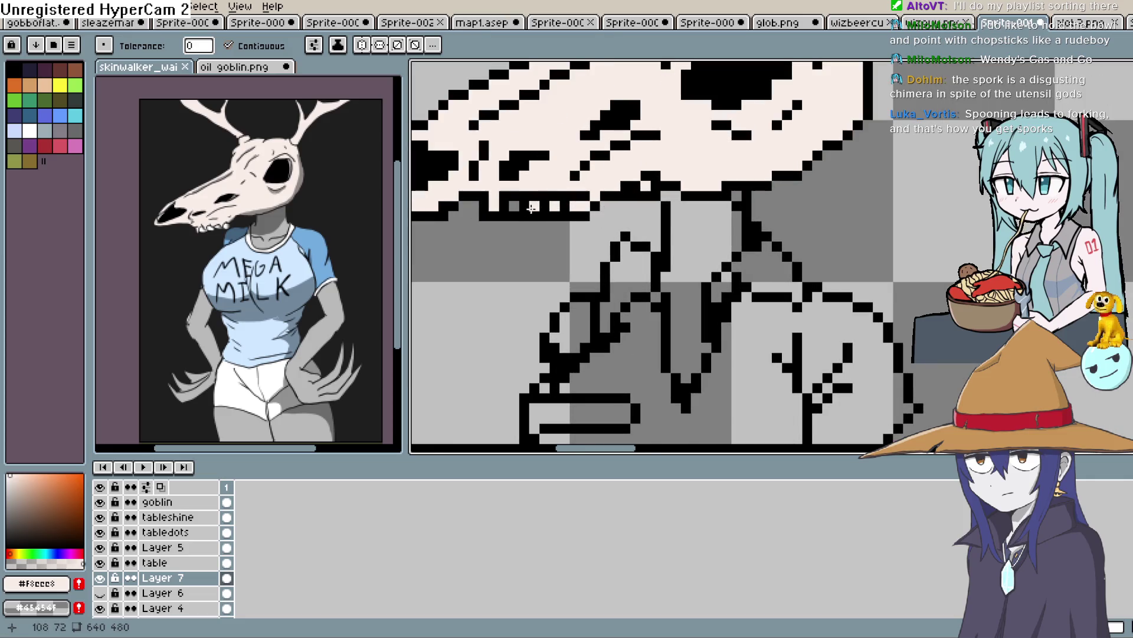
scroll(699, 190, "down", 1)
scroll(550, 196, "down", 4)
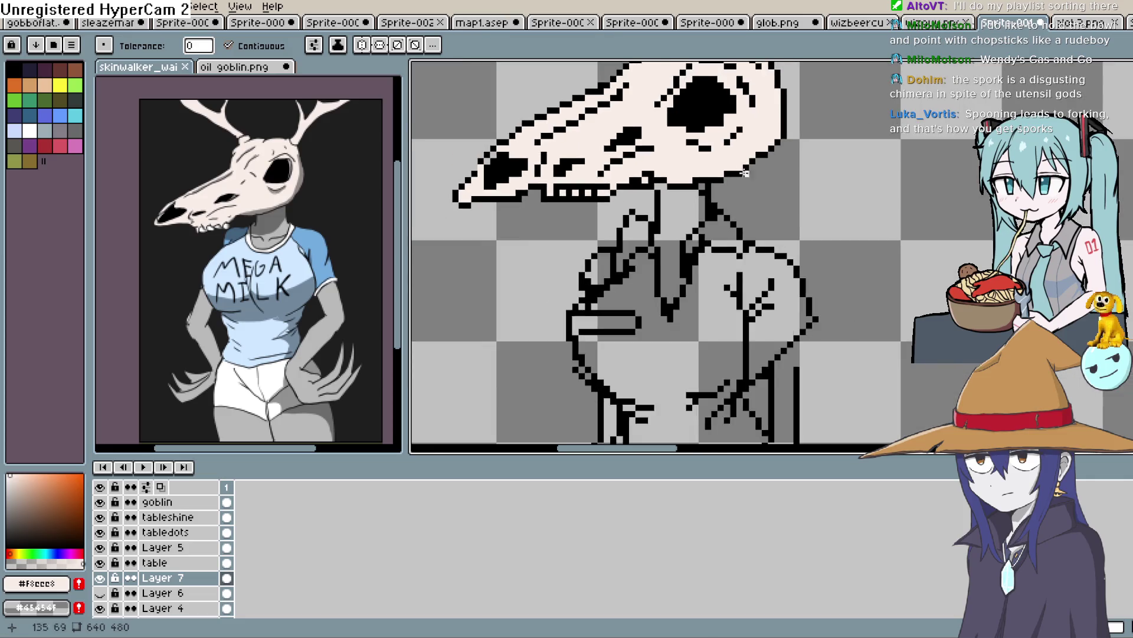
key("h")
mouse_move(813, 198)
left_mouse_down()
mouse_move(775, 219)
mouse_move(716, 215)
mouse_move(697, 174)
left_mouse_up()
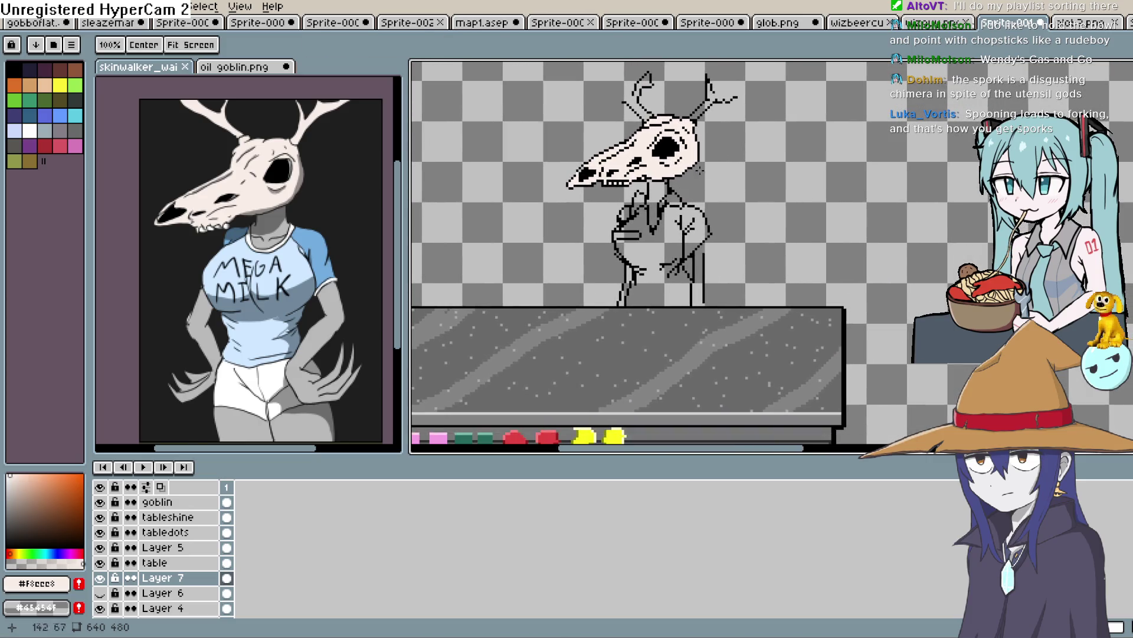
key("i")
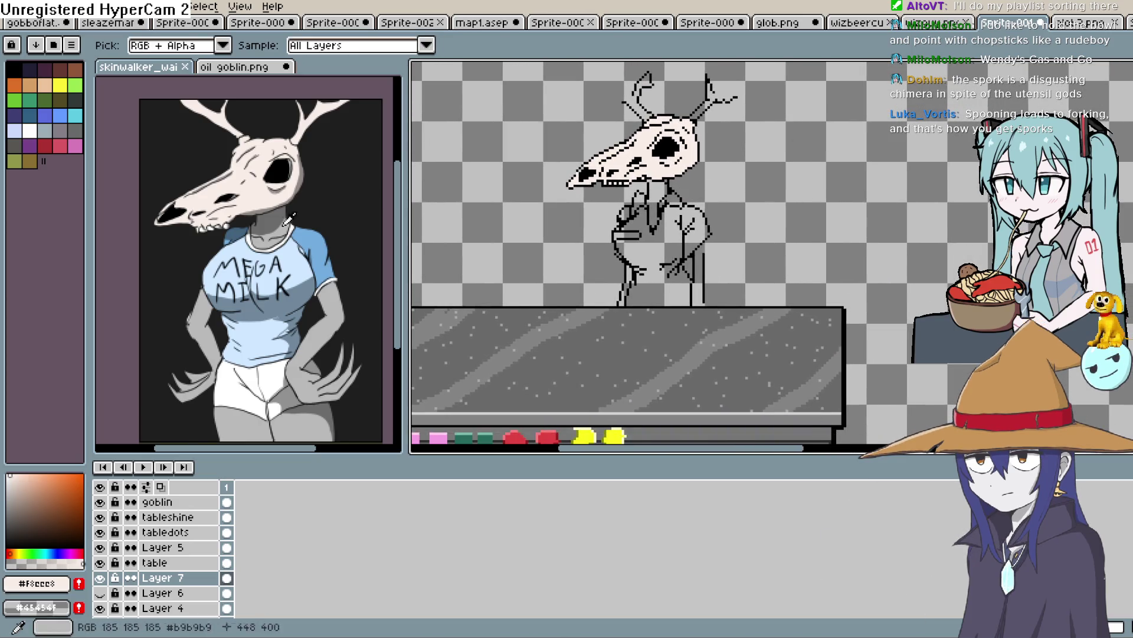
left_click(285, 229)
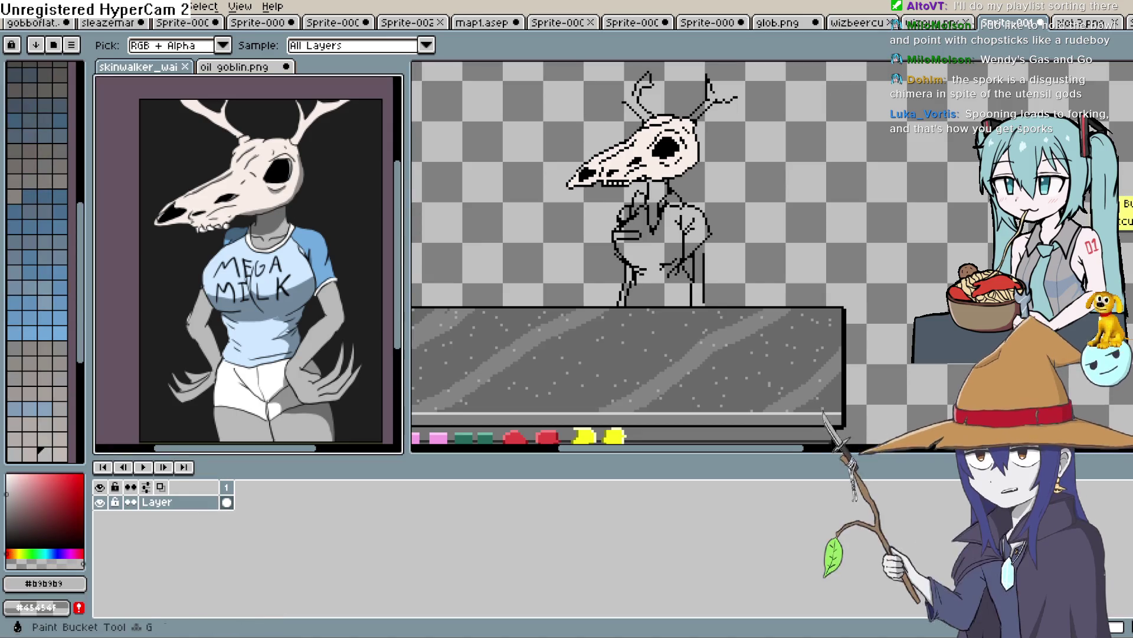
Return to the pixel scene, show more of the counter, and draw with black #000000 using the Pencil.
key("w")
scroll(655, 190, "up", 2)
left_click(656, 190)
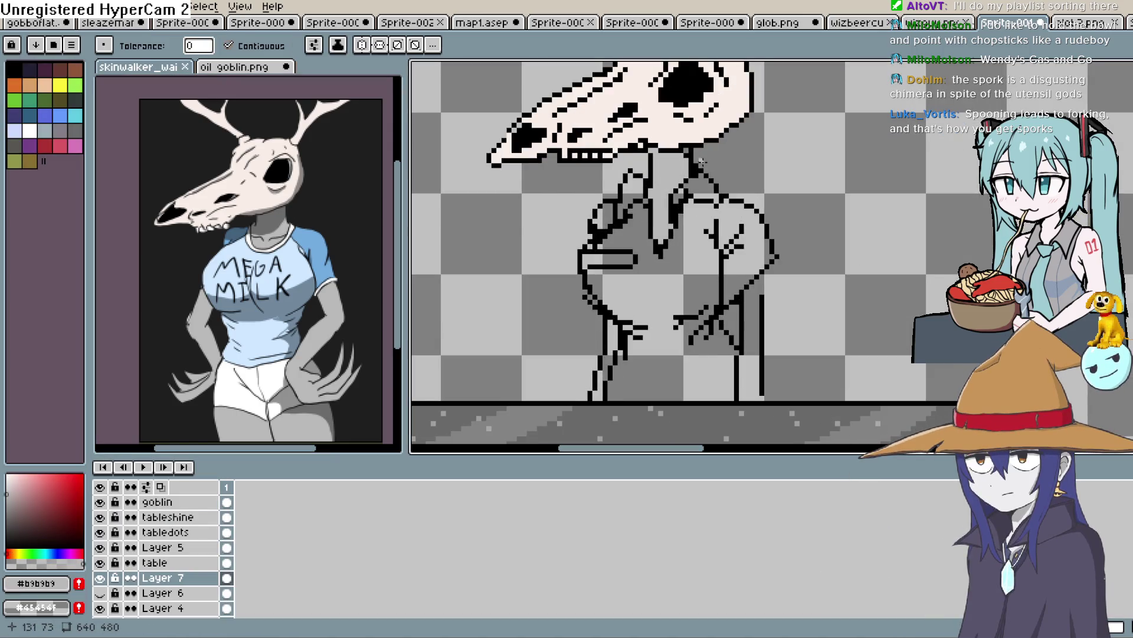
scroll(709, 166, "down", 1)
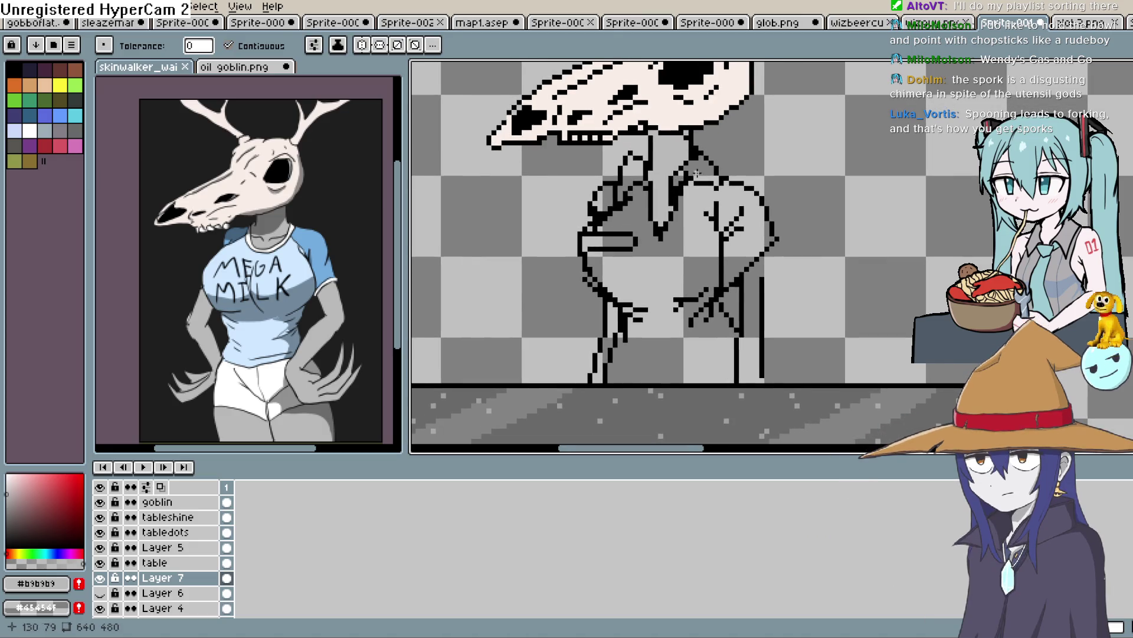
scroll(757, 201, "down", 1)
left_click_drag(757, 201, 733, 156)
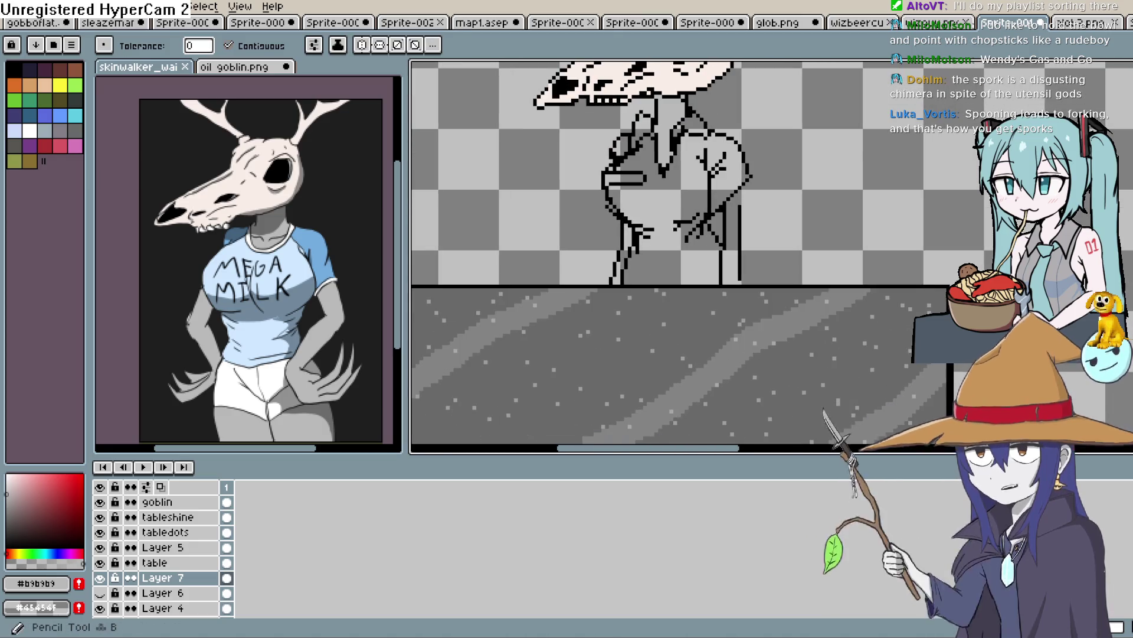
scroll(719, 193, "up", 2)
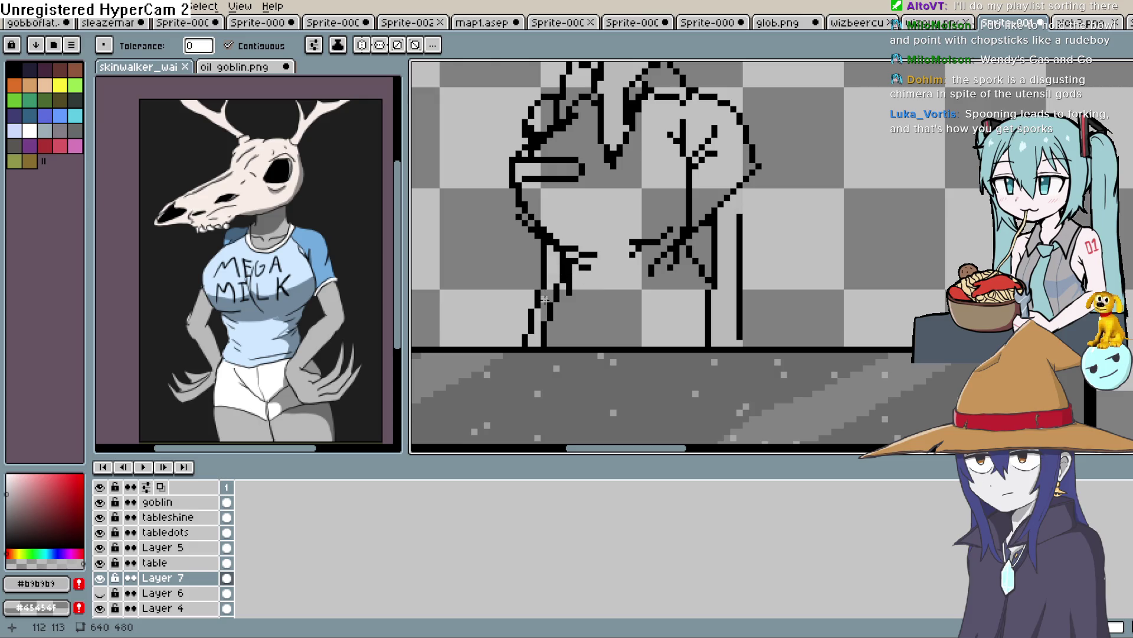
scroll(767, 253, "down", 3)
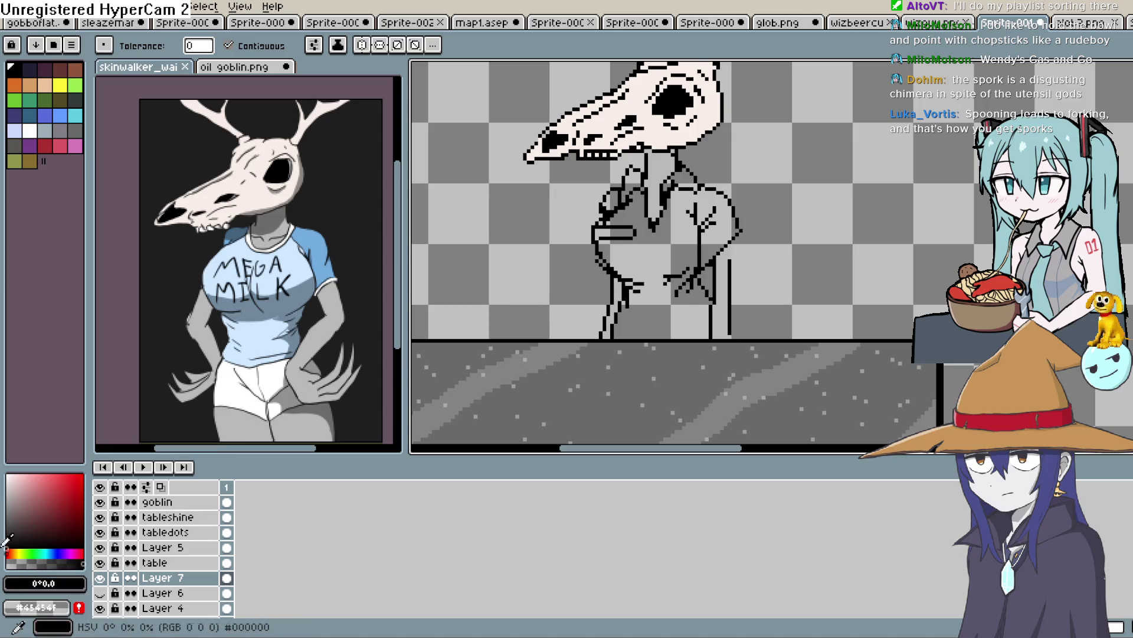
key("b")
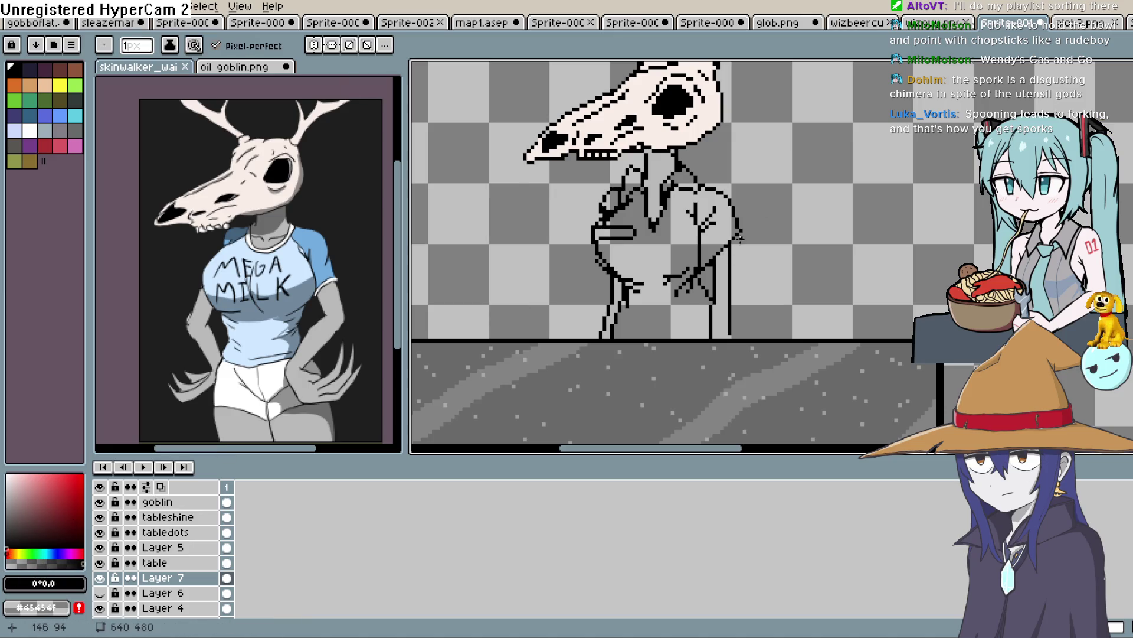
key("h")
mouse_move(777, 231)
left_mouse_down()
mouse_move(765, 289)
mouse_move(767, 253)
mouse_move(848, 210)
left_mouse_up()
key("i")
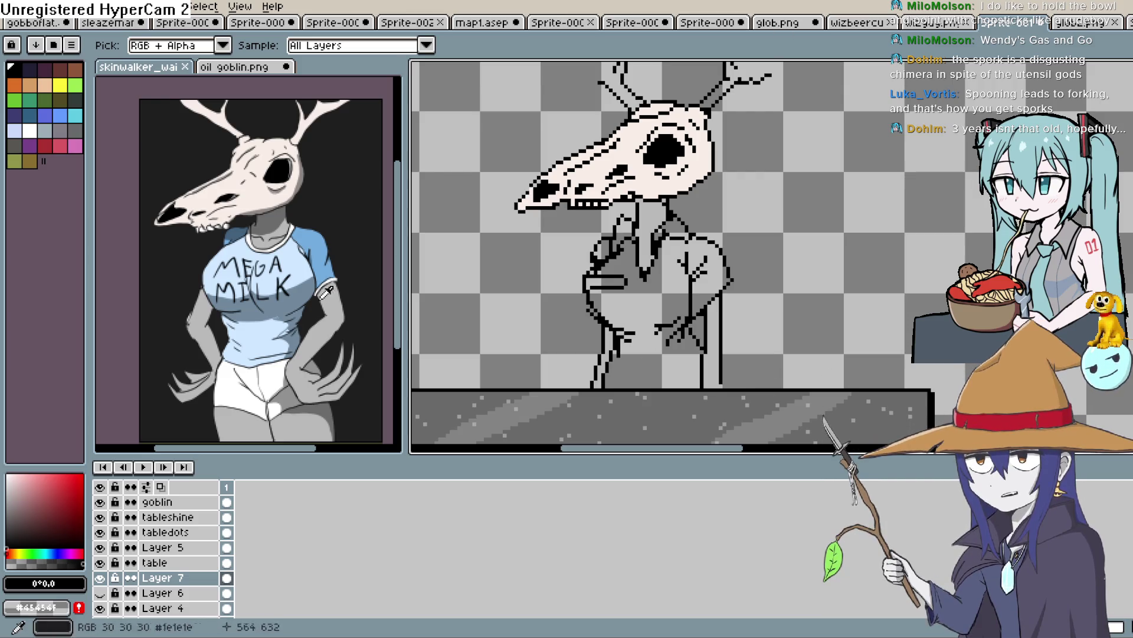
Pan from the goblin back to the counter and sample the shirt blue #cfe8ff from the reference.
scroll(503, 282, "down", 5)
scroll(610, 326, "up", 6)
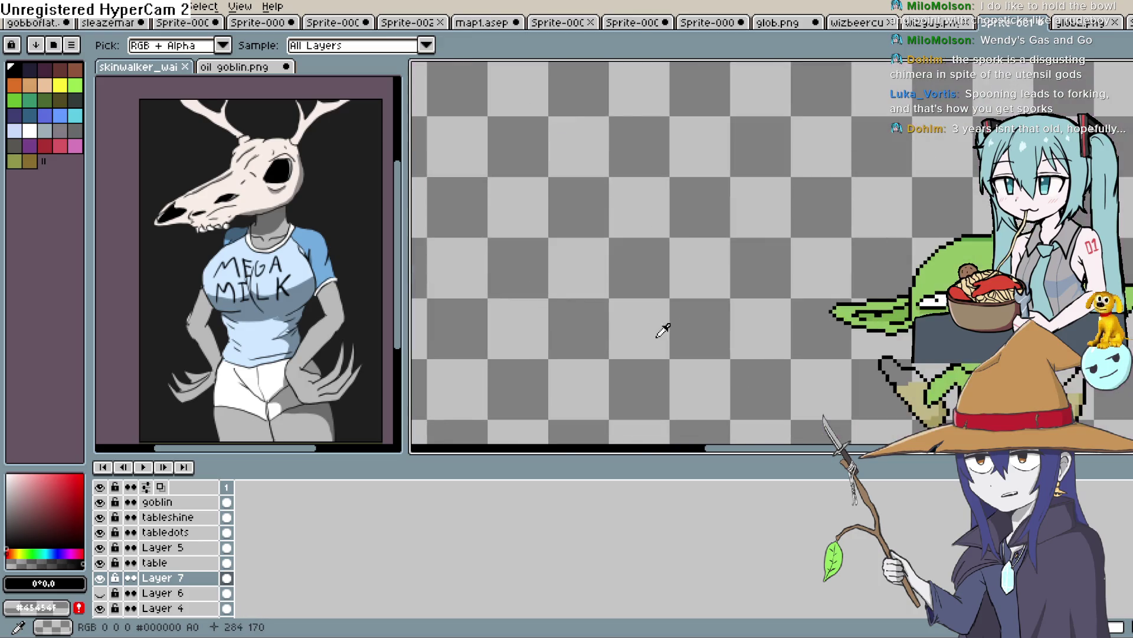
scroll(709, 282, "down", 1)
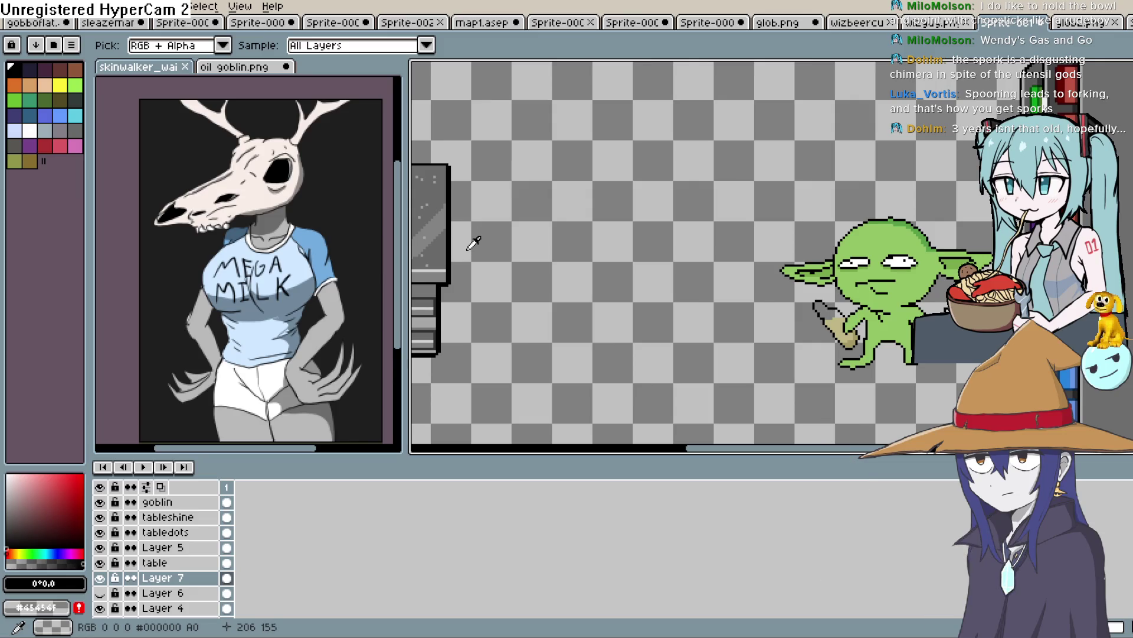
left_click_drag(498, 260, 957, 345)
mouse_move(812, 245)
left_mouse_down()
mouse_move(854, 272)
mouse_move(751, 254)
left_mouse_up()
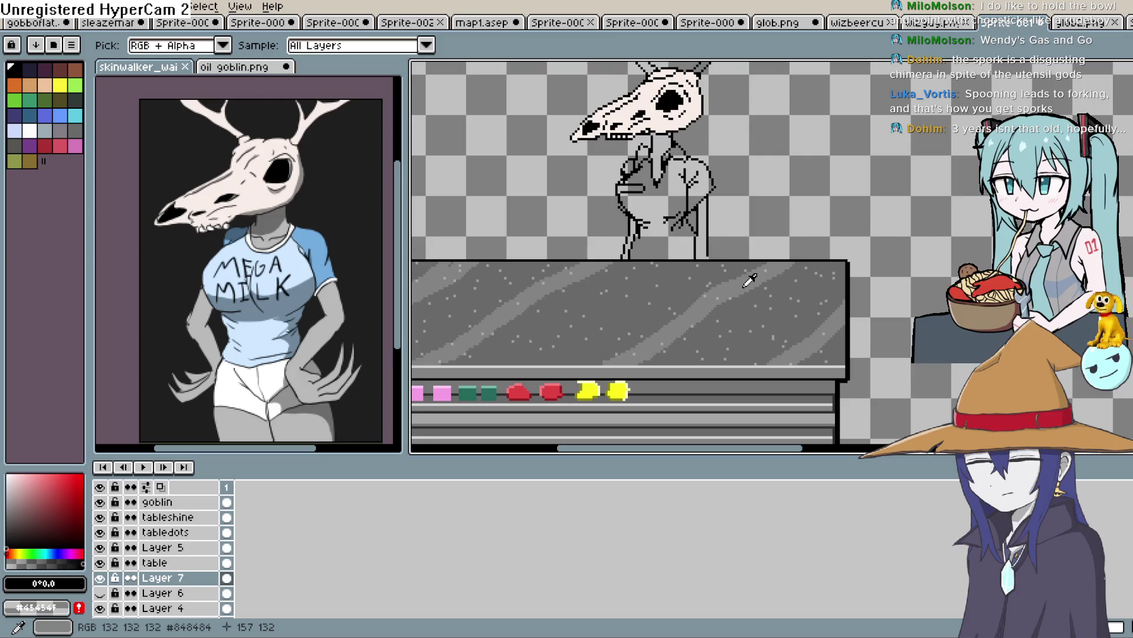
left_click(254, 295)
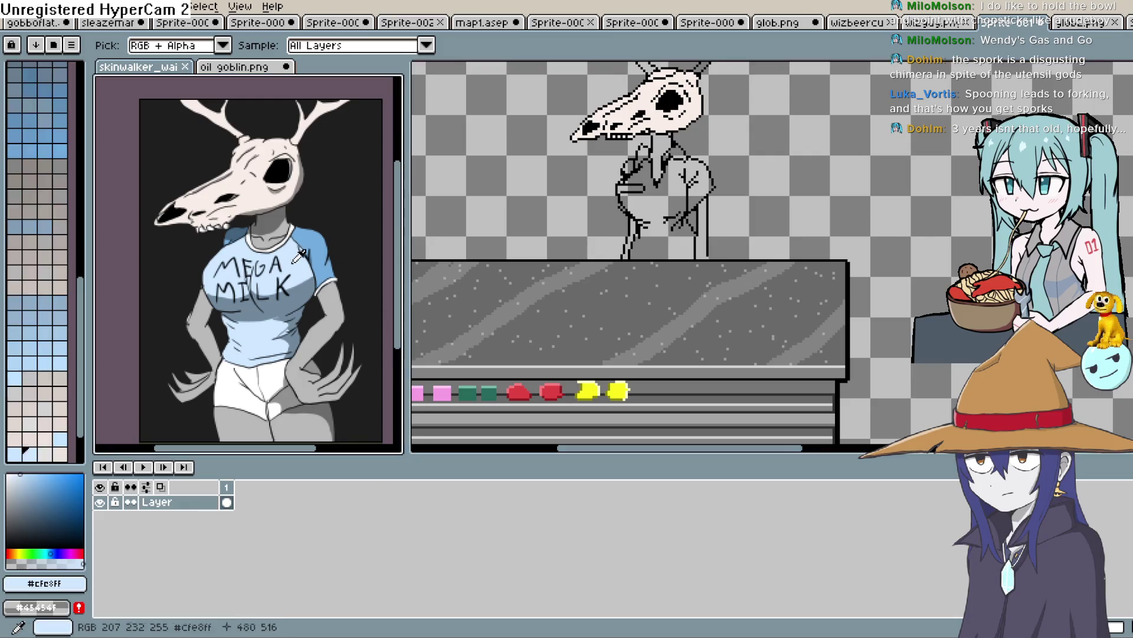
Fill the figure's shirt with the light blue #cfe8ff.
left_click(673, 201)
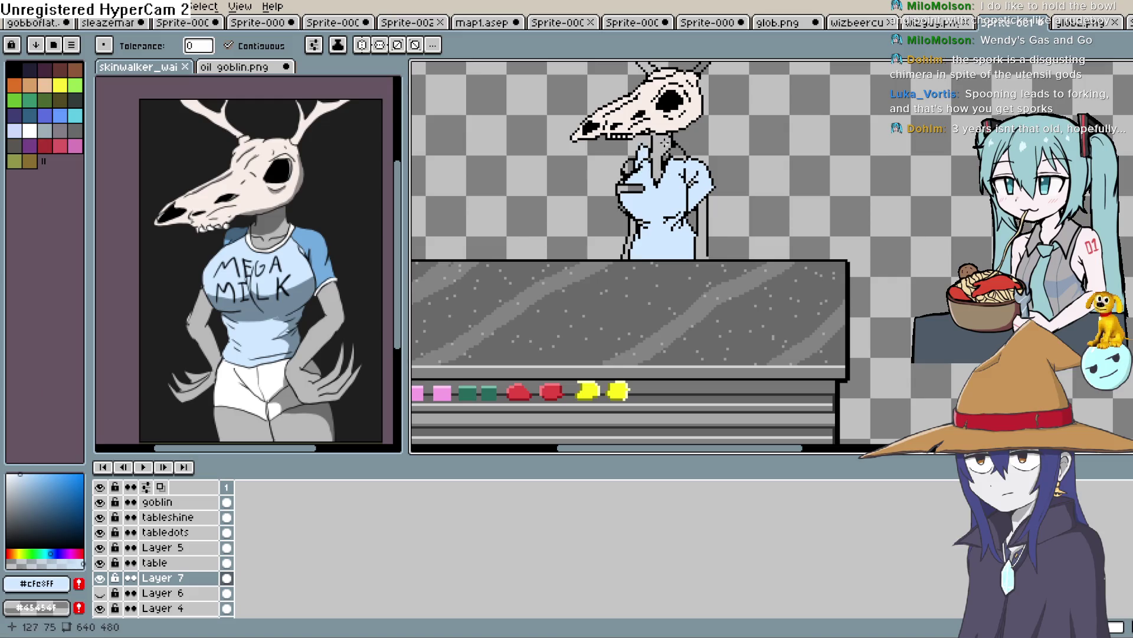
scroll(669, 155, "up", 4)
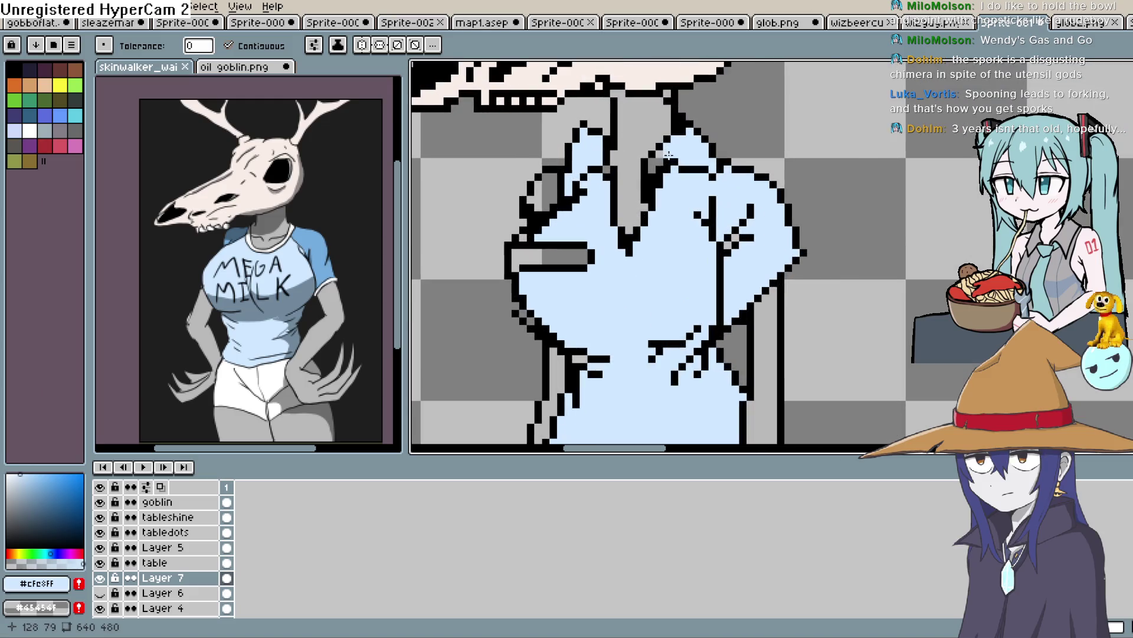
scroll(749, 254, "down", 4)
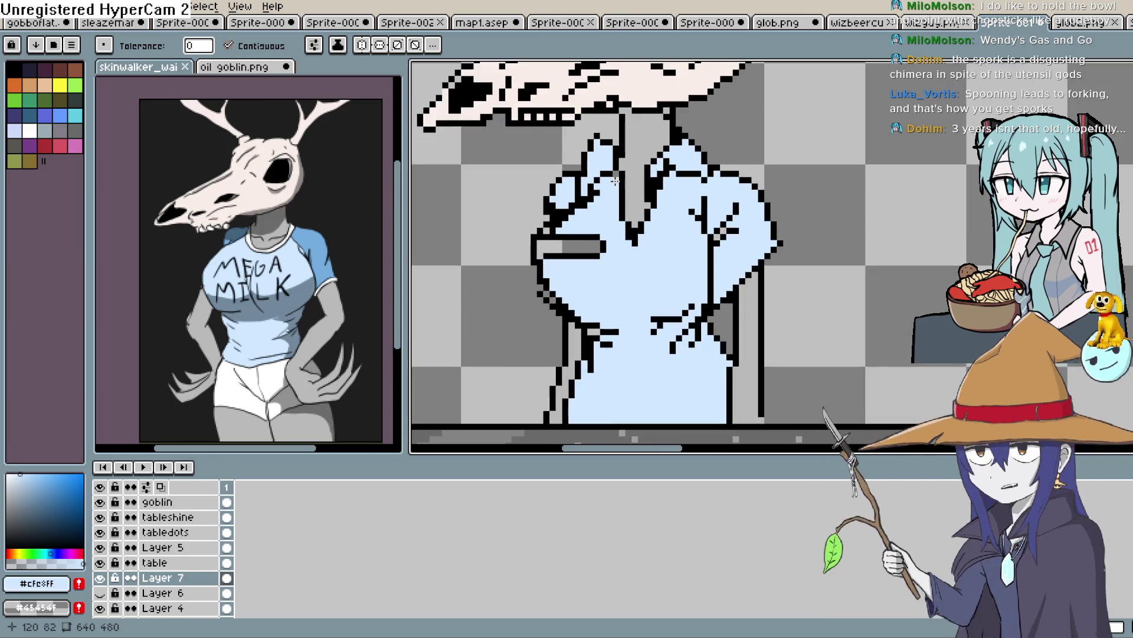
scroll(748, 254, "up", 2)
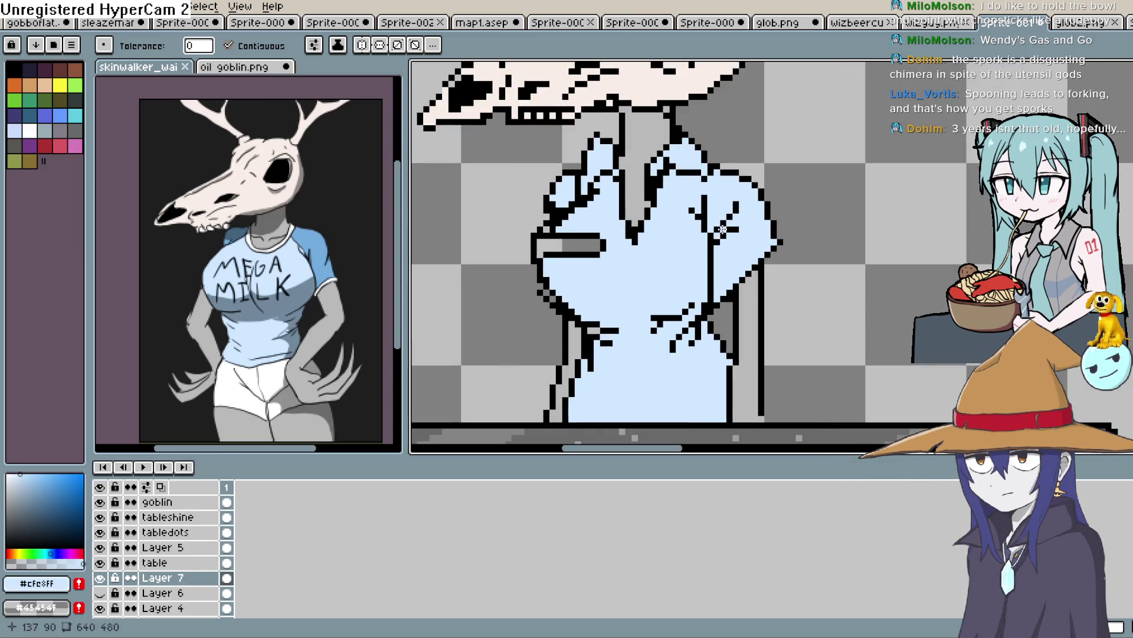
mouse_move(723, 227)
left_mouse_down()
mouse_move(710, 264)
mouse_move(699, 230)
left_mouse_up()
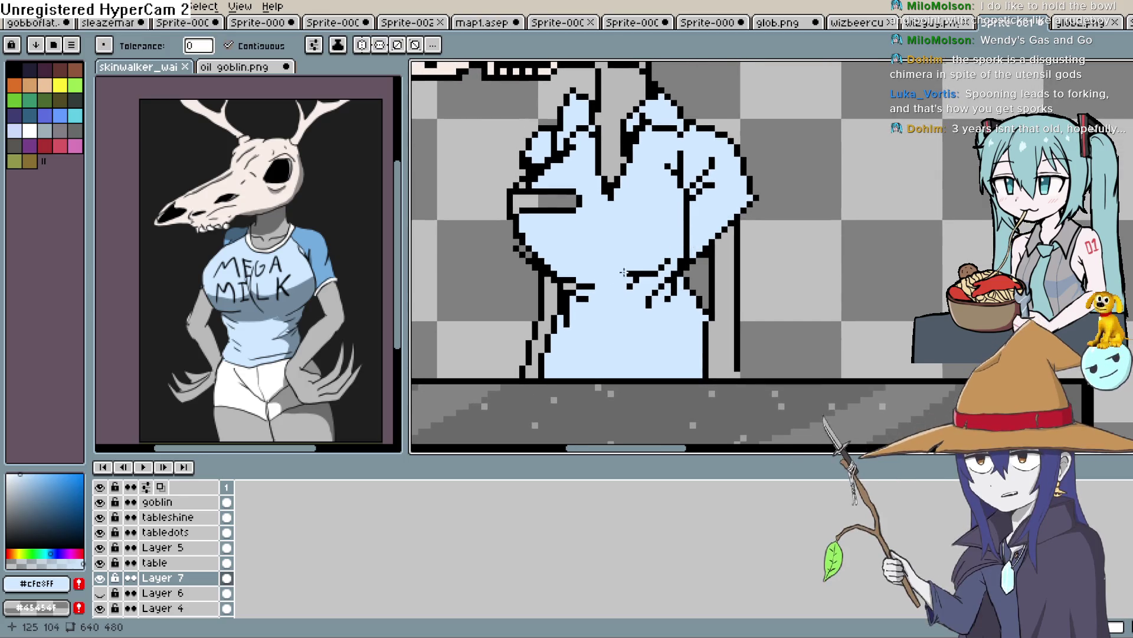
Zoom in close on the clasped hand with the Pencil tool ready.
key("b")
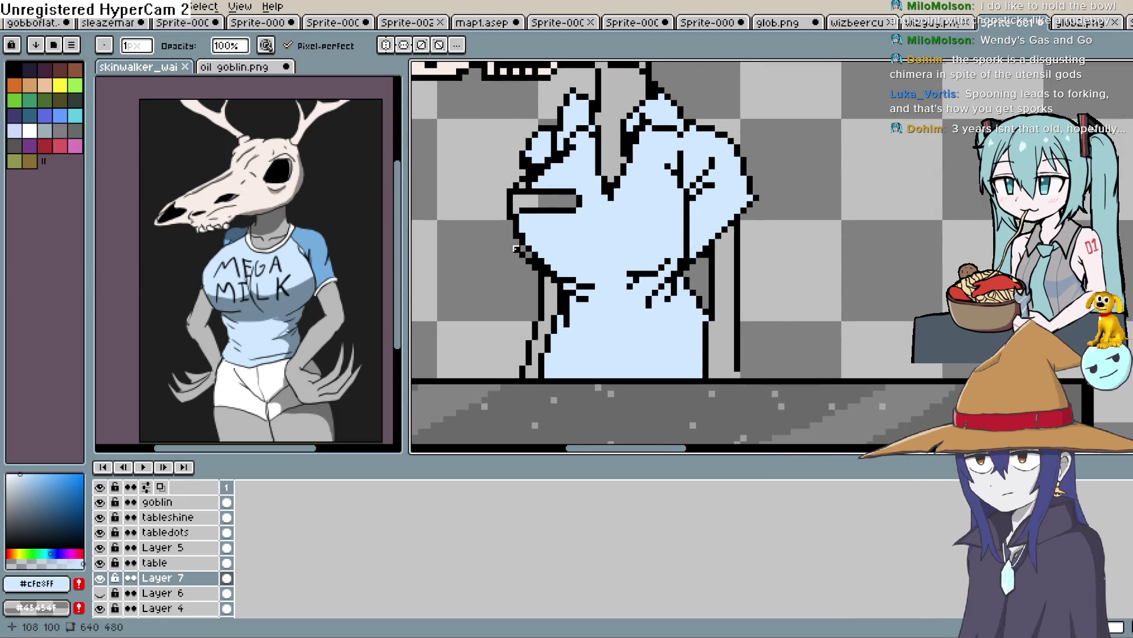
scroll(674, 185, "down", 2)
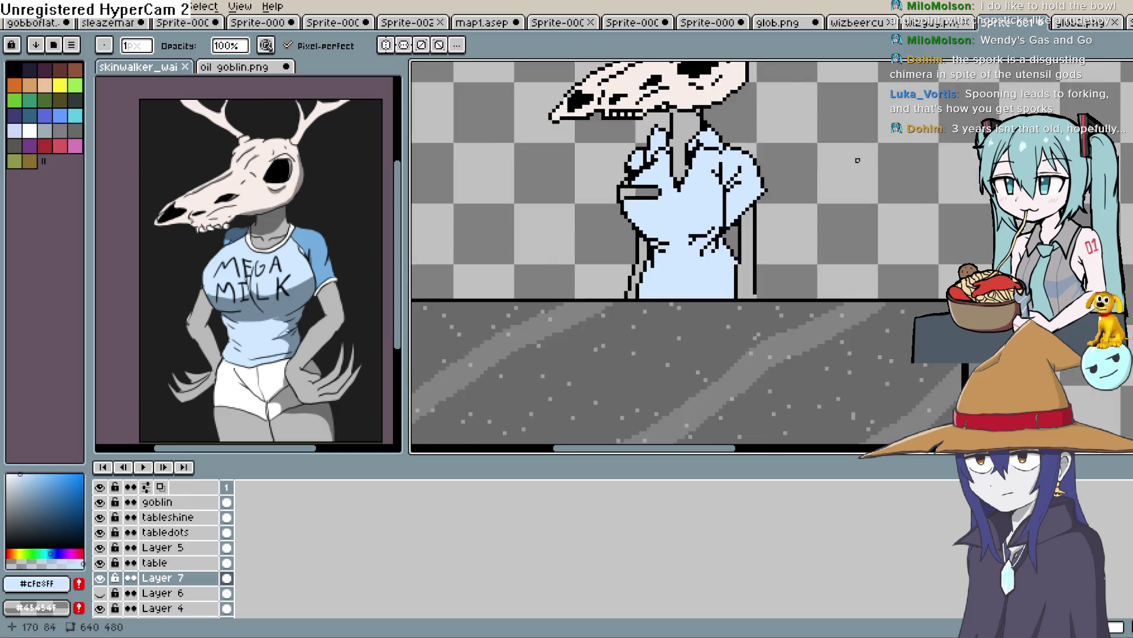
scroll(760, 223, "up", 1)
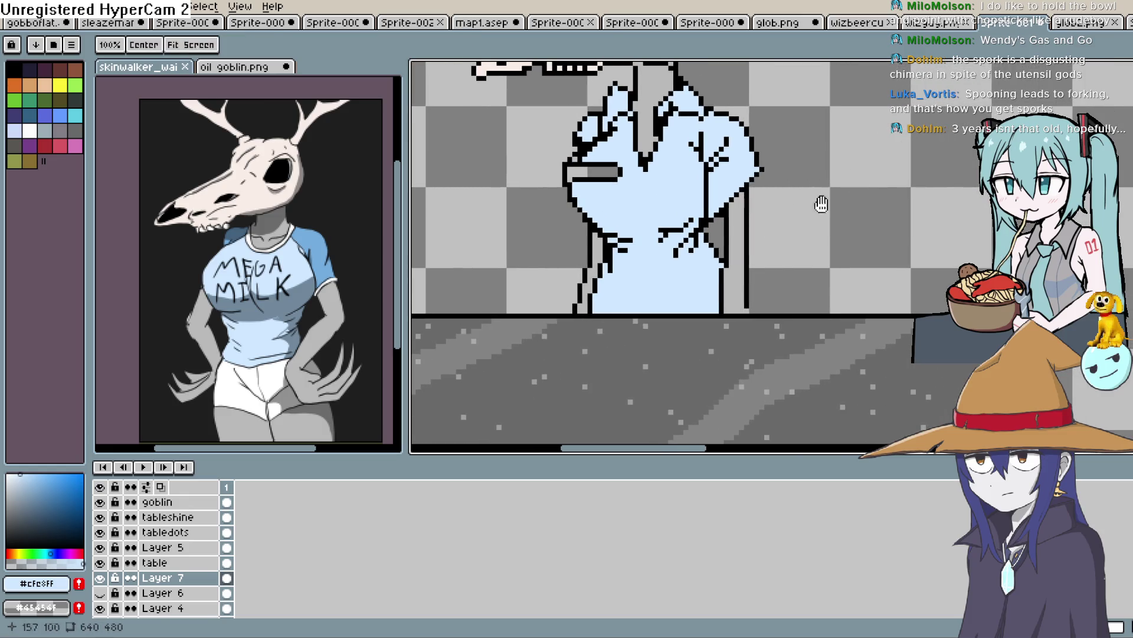
scroll(707, 276, "down", 3)
scroll(705, 278, "up", 5)
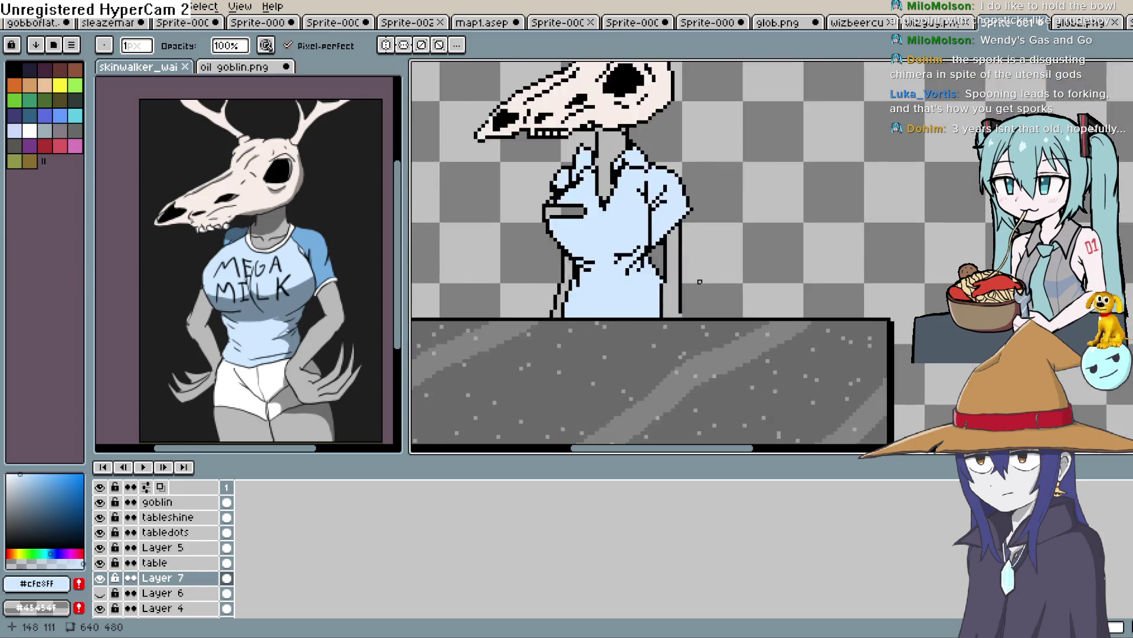
key("i")
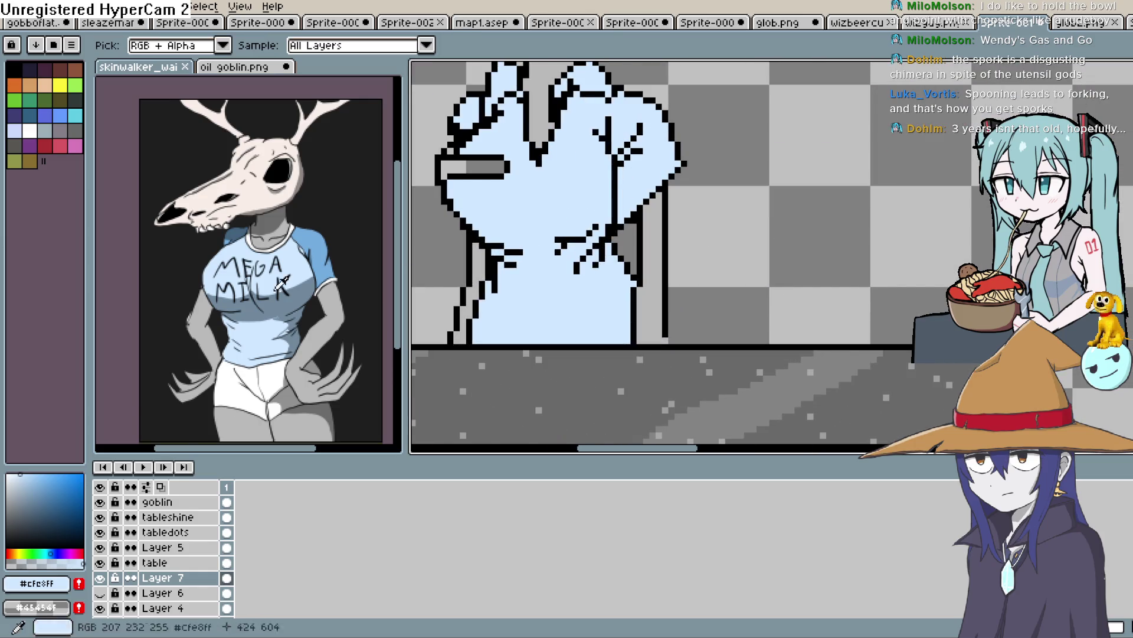
key("b")
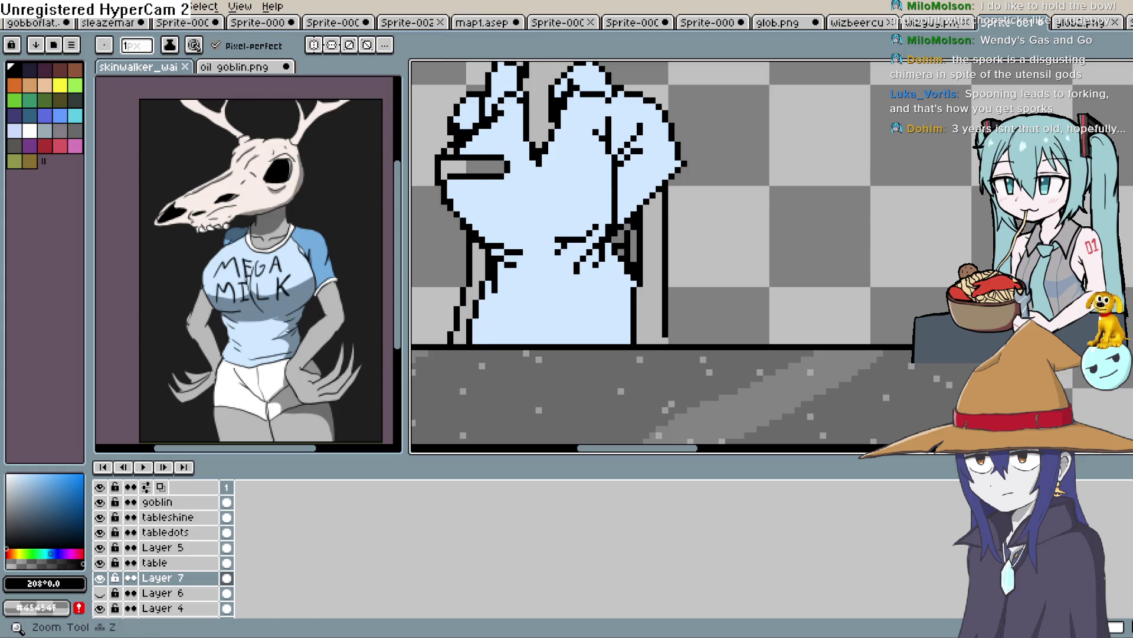
Sample the shirt's light blue #cfe8ff from the canvas as the drawing colour.
left_click(567, 189, "alt")
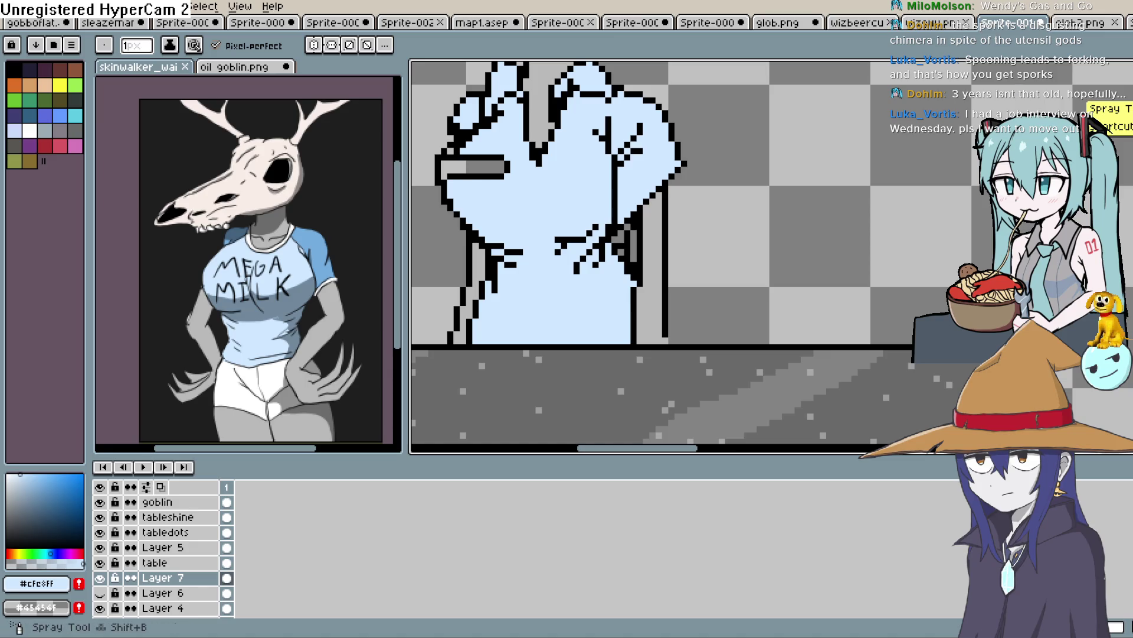
Sample black from the hand's outline and return to the Pencil.
left_click(1125, 142)
left_click(1125, 113)
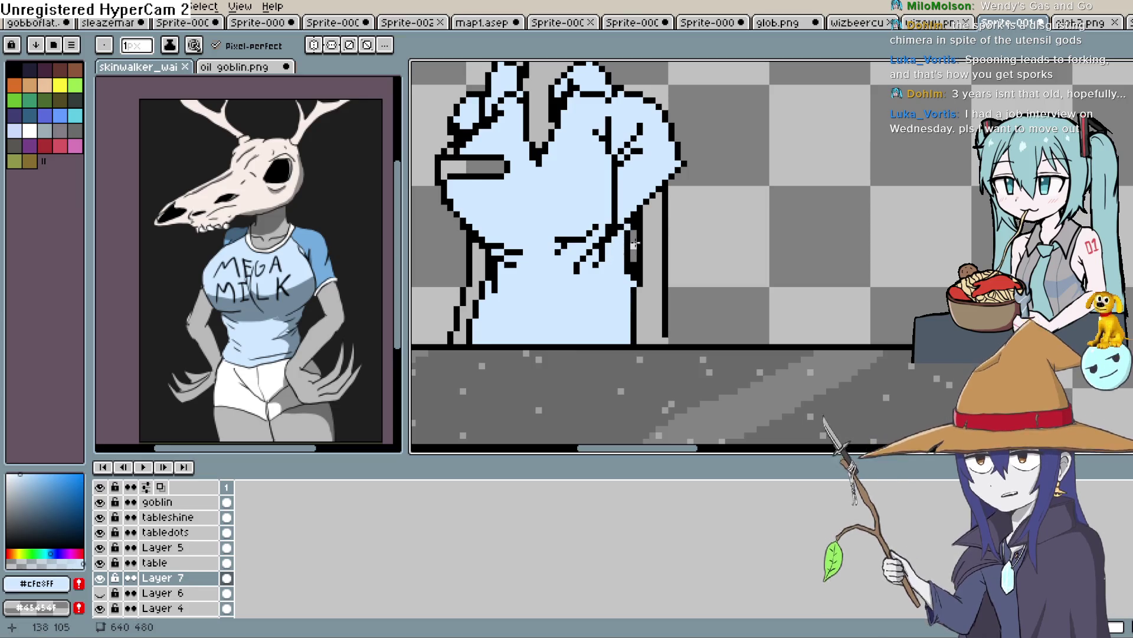
key("i")
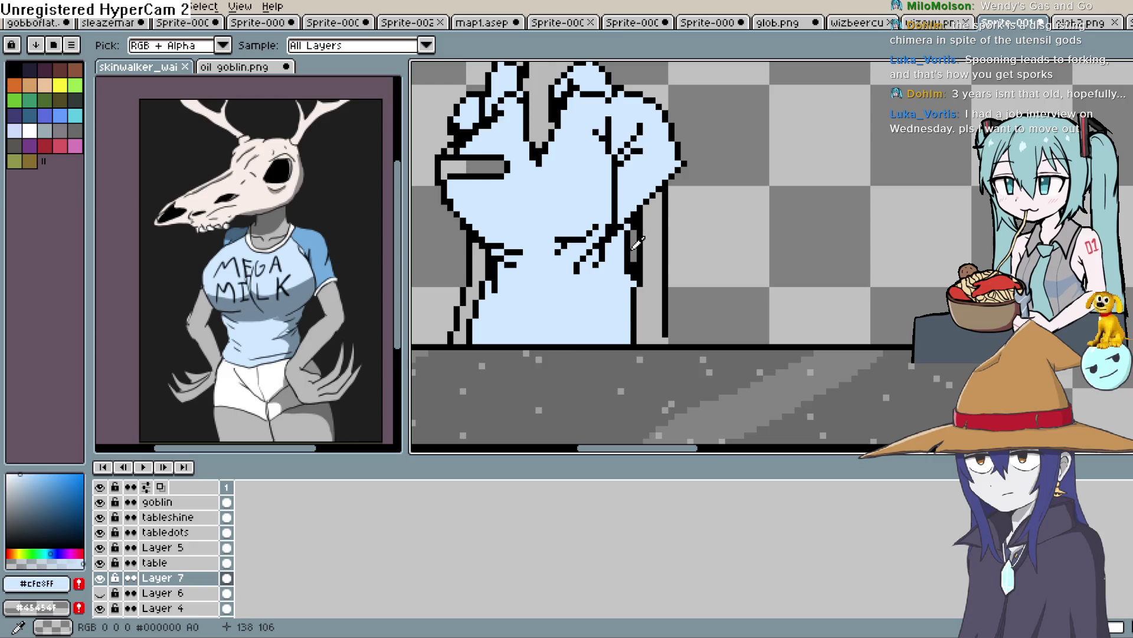
key("b")
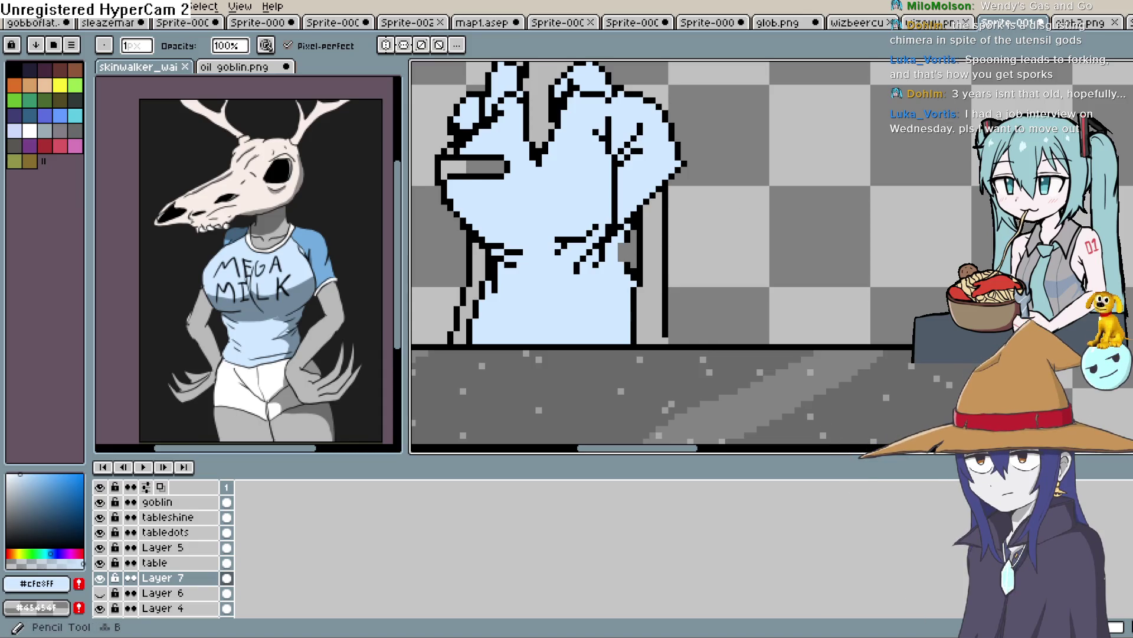
left_click(284, 314)
key("b")
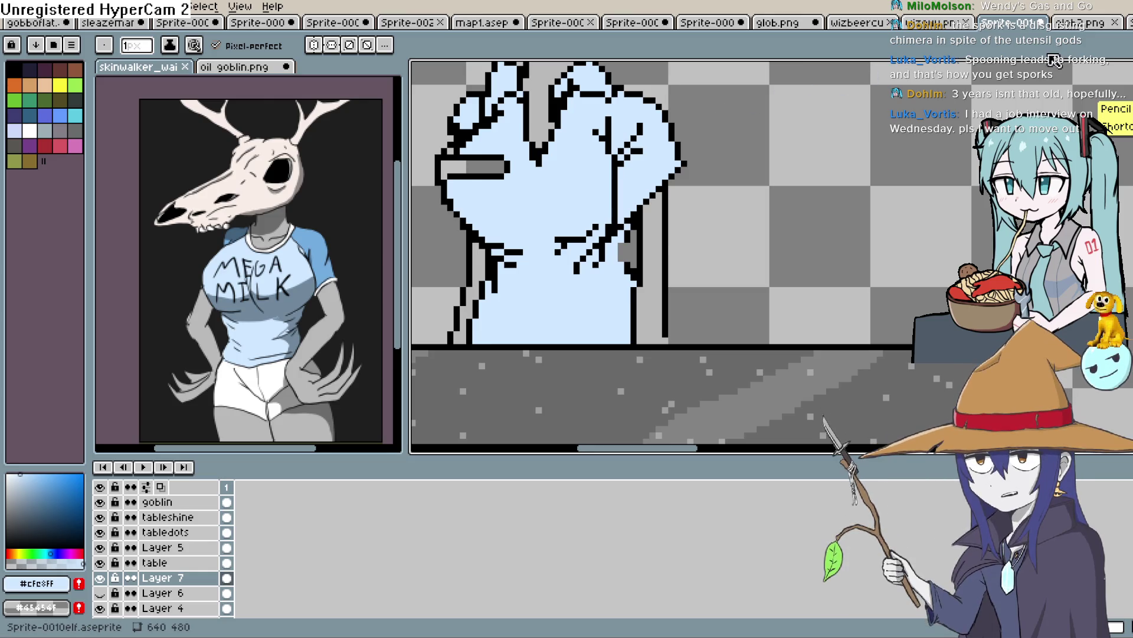
left_click(1124, 157)
left_click(637, 223)
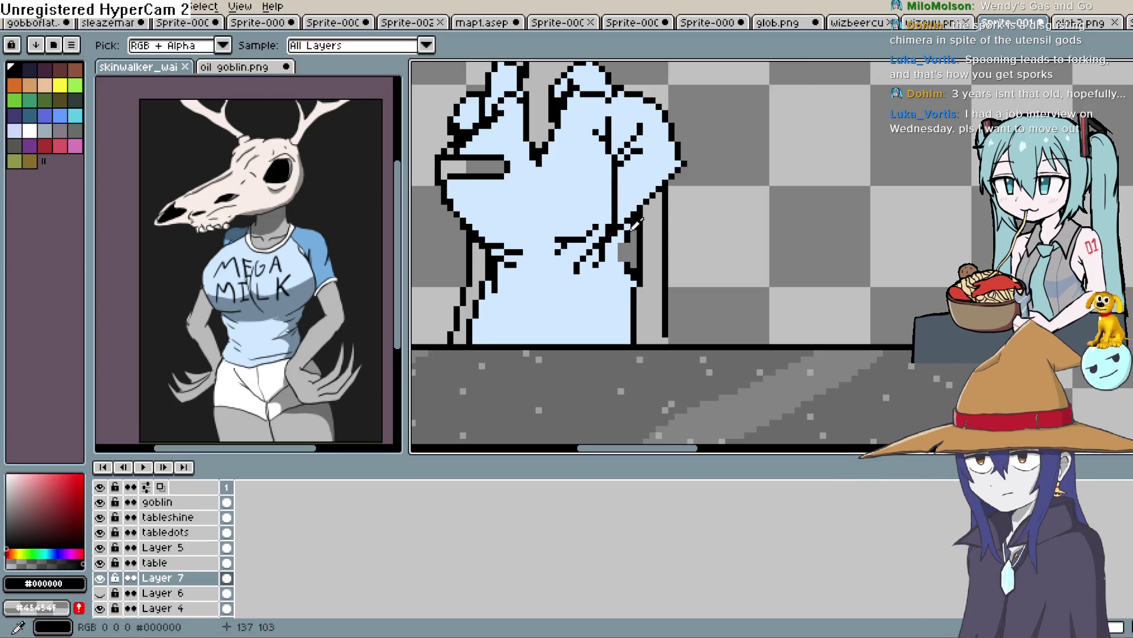
key("b")
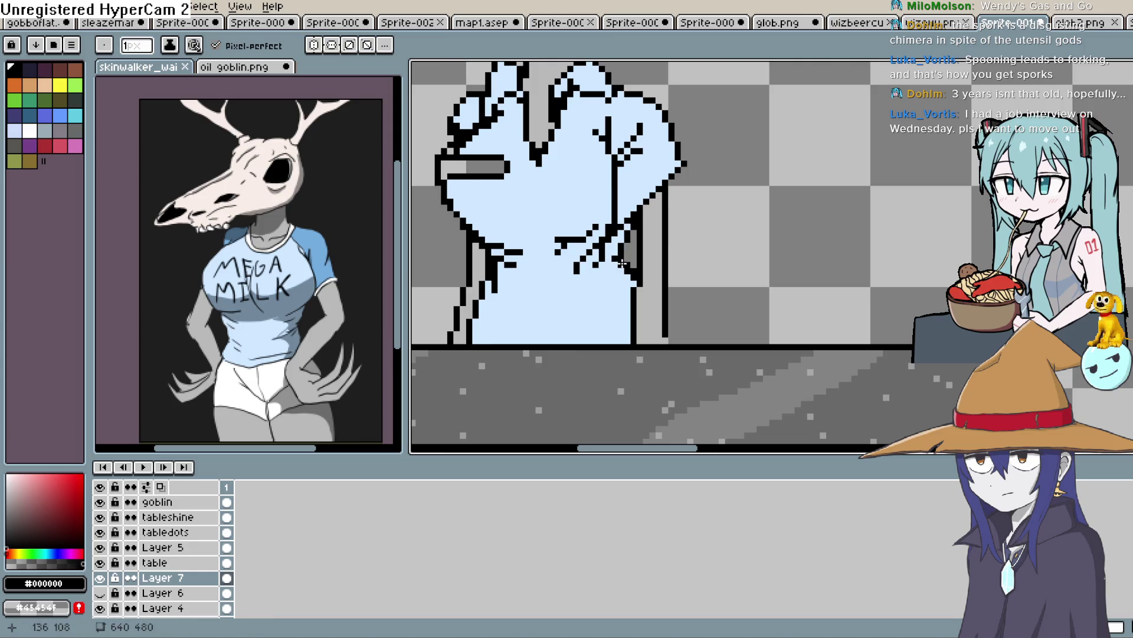
Reframe the view on the hand and draw black pixels along its upper-right outline.
scroll(709, 244, "down", 2)
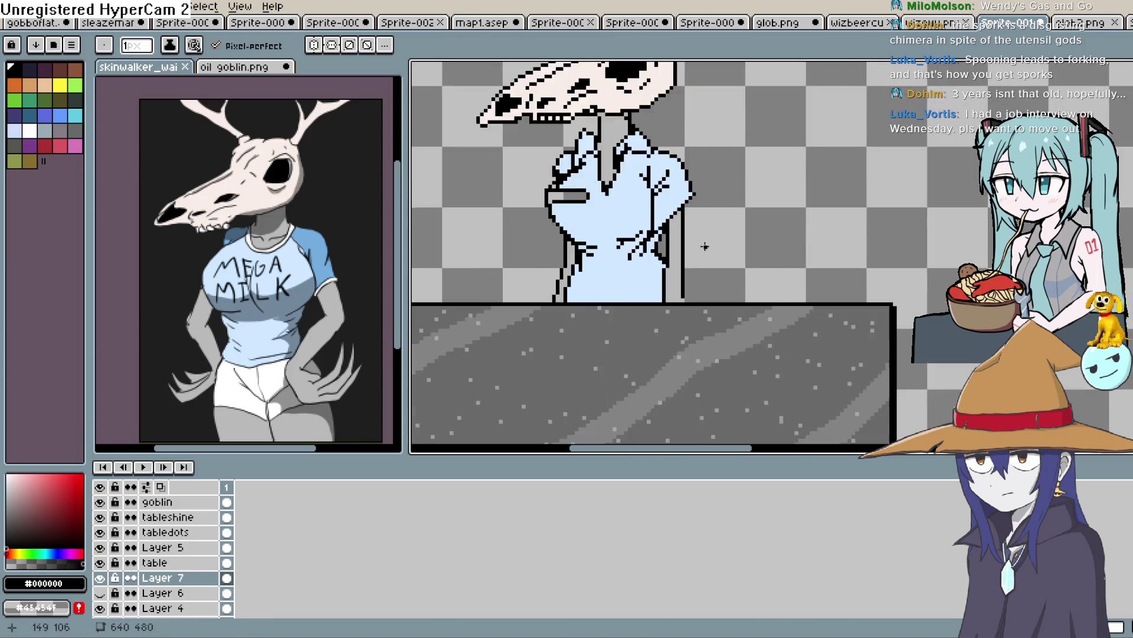
scroll(679, 246, "up", 2)
left_click_drag(669, 265, 672, 312)
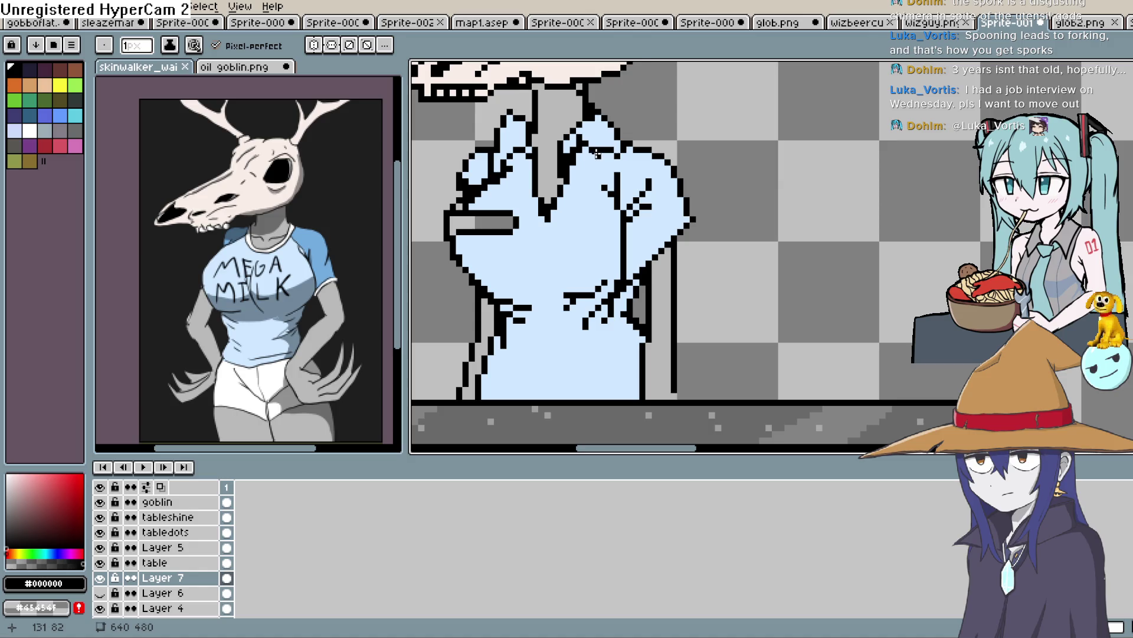
scroll(562, 195, "down", 4)
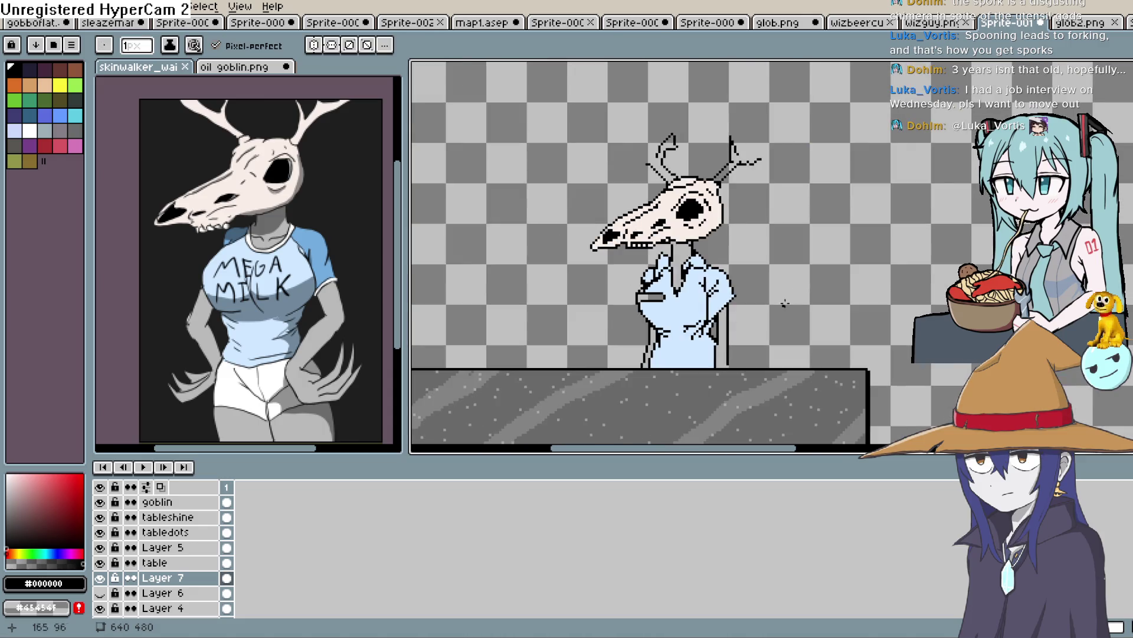
scroll(785, 304, "down", 4)
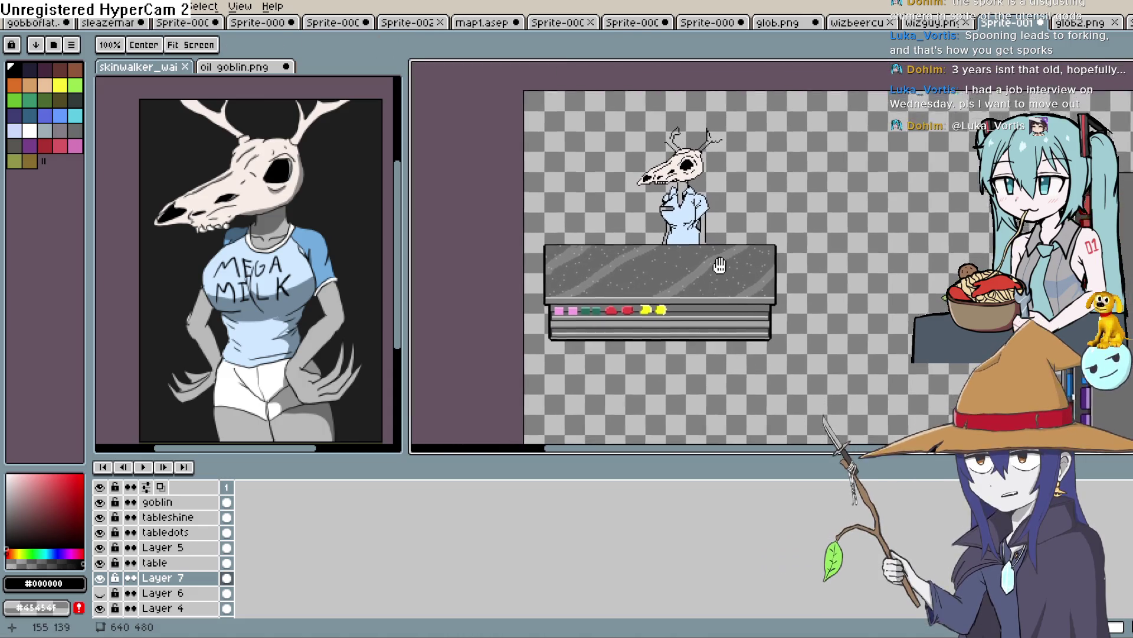
mouse_move(720, 265)
left_mouse_down()
mouse_move(673, 237)
mouse_move(685, 250)
left_mouse_up()
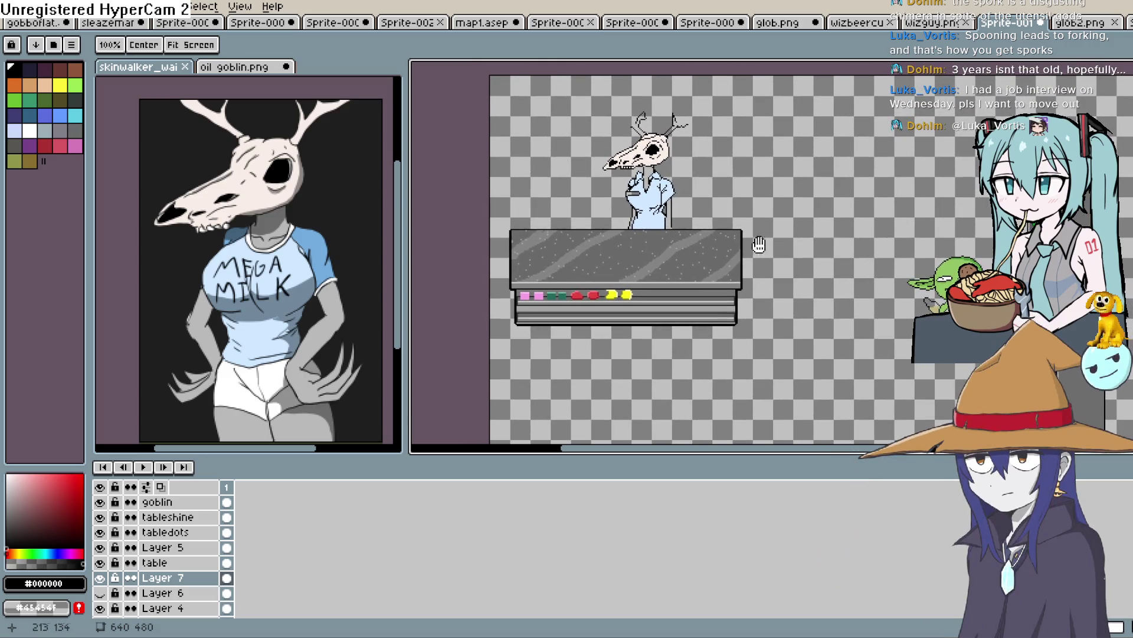
left_click_drag(758, 244, 771, 245)
scroll(733, 232, "up", 2)
key("b")
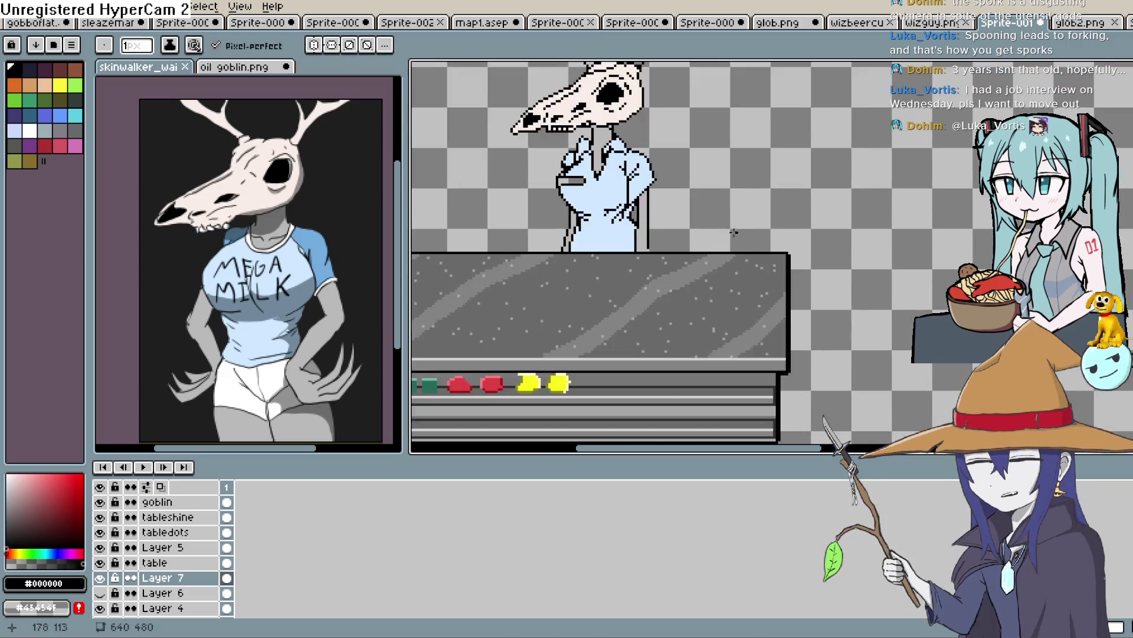
scroll(734, 232, "up", 1)
key("h")
mouse_move(650, 218)
left_mouse_down()
mouse_move(696, 283)
mouse_move(701, 251)
left_mouse_up()
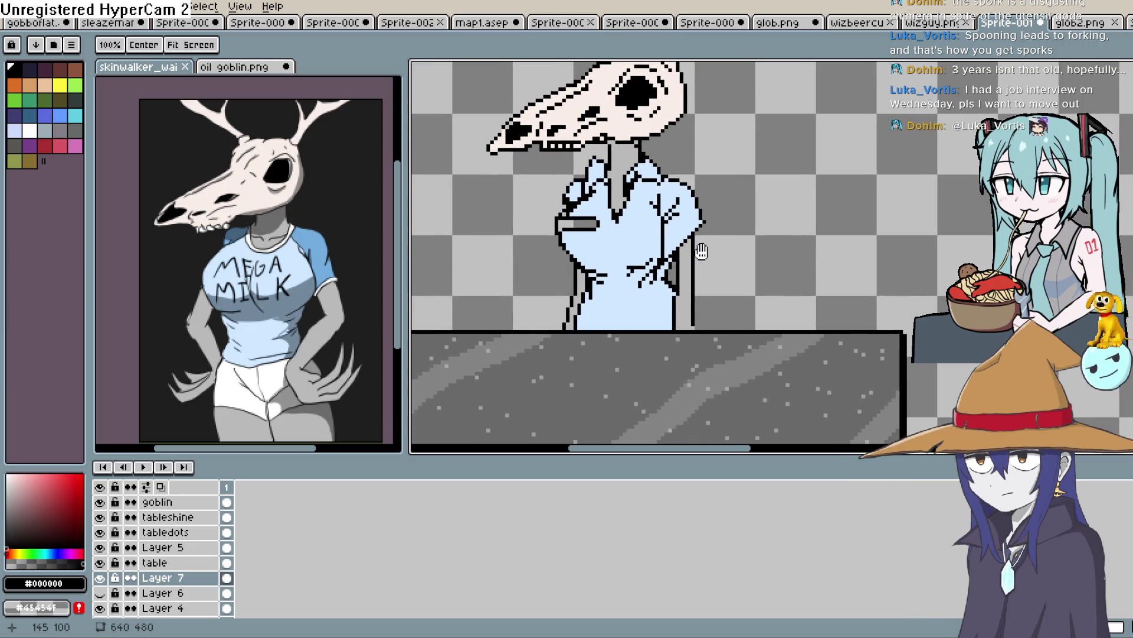
scroll(677, 177, "up", 1)
key("b")
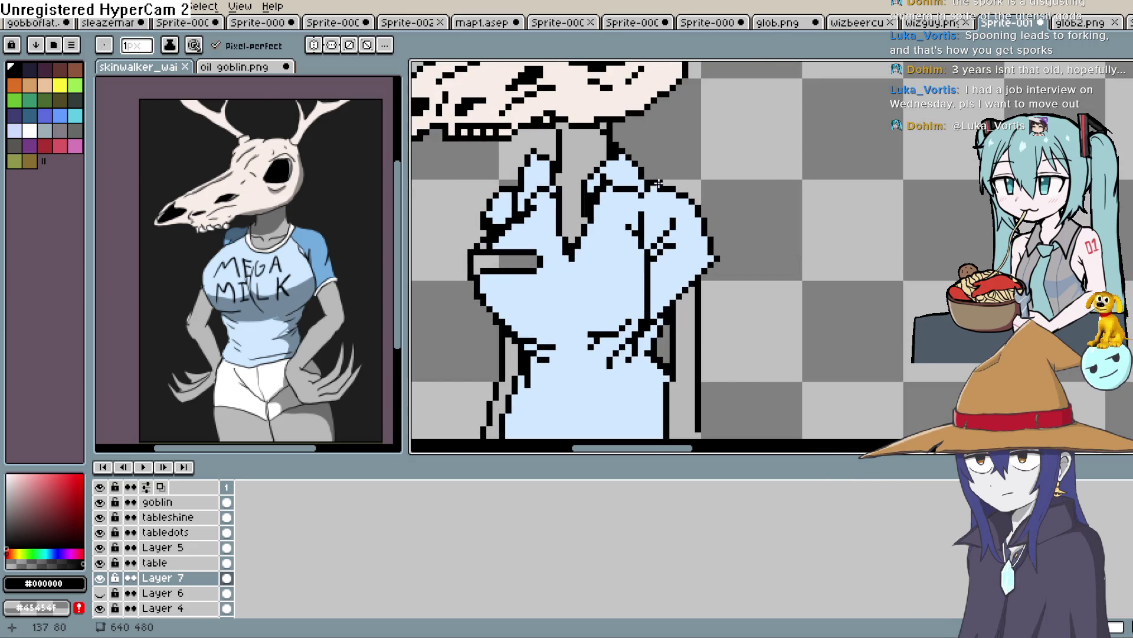
left_click_drag(685, 185, 697, 209)
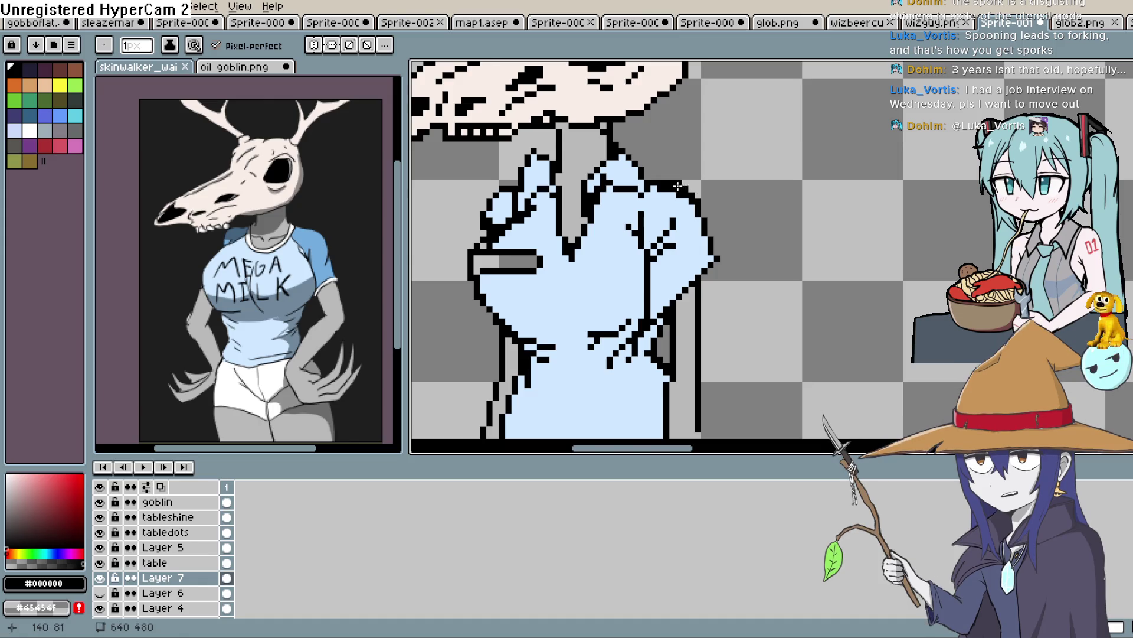
Pick the shirt's light blue again and bring the antlers and skull into view.
left_click(679, 206, "alt")
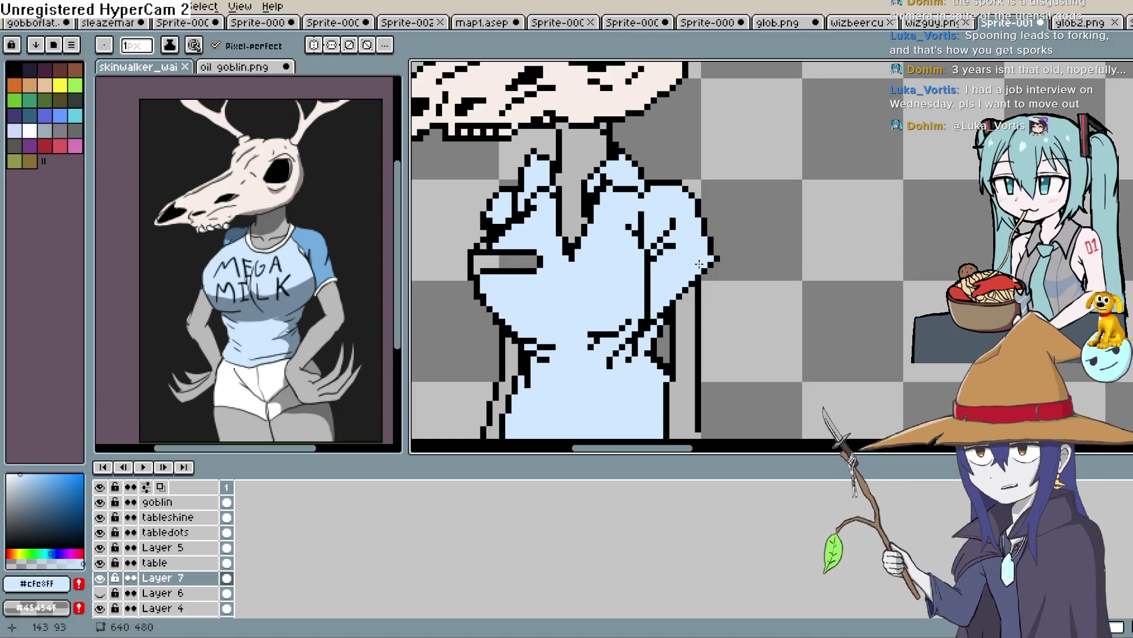
scroll(752, 243, "down", 2)
mouse_move(753, 243)
left_mouse_down()
mouse_move(716, 329)
mouse_move(706, 273)
left_mouse_up()
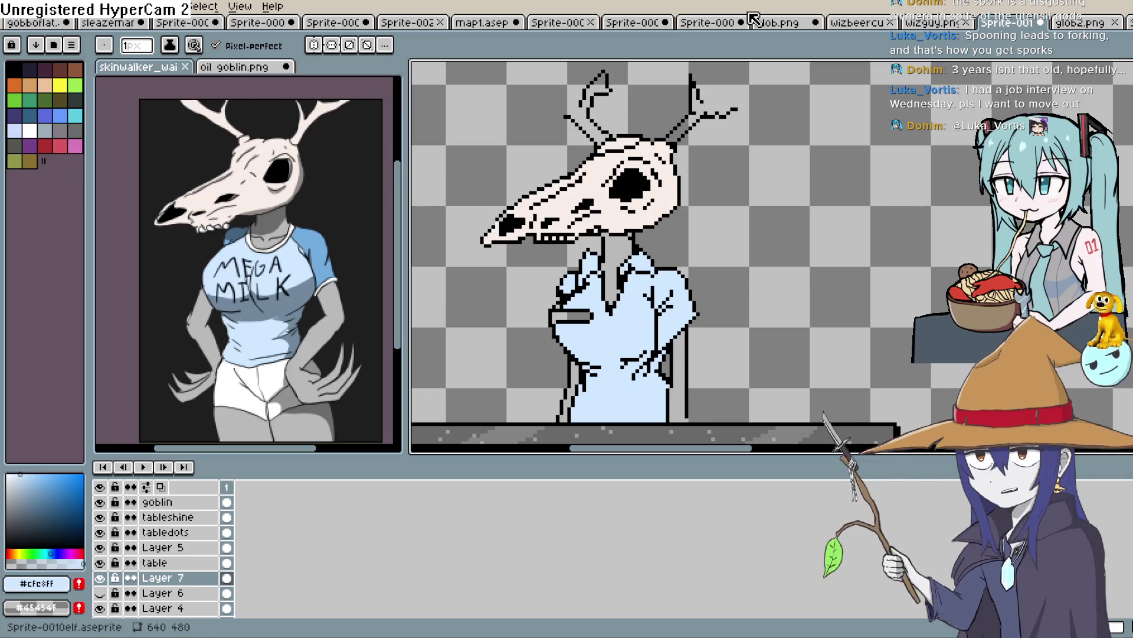
Reposition the view on the skull and add black detail pixels to it.
scroll(656, 267, "up", 3)
scroll(656, 268, "up", 2)
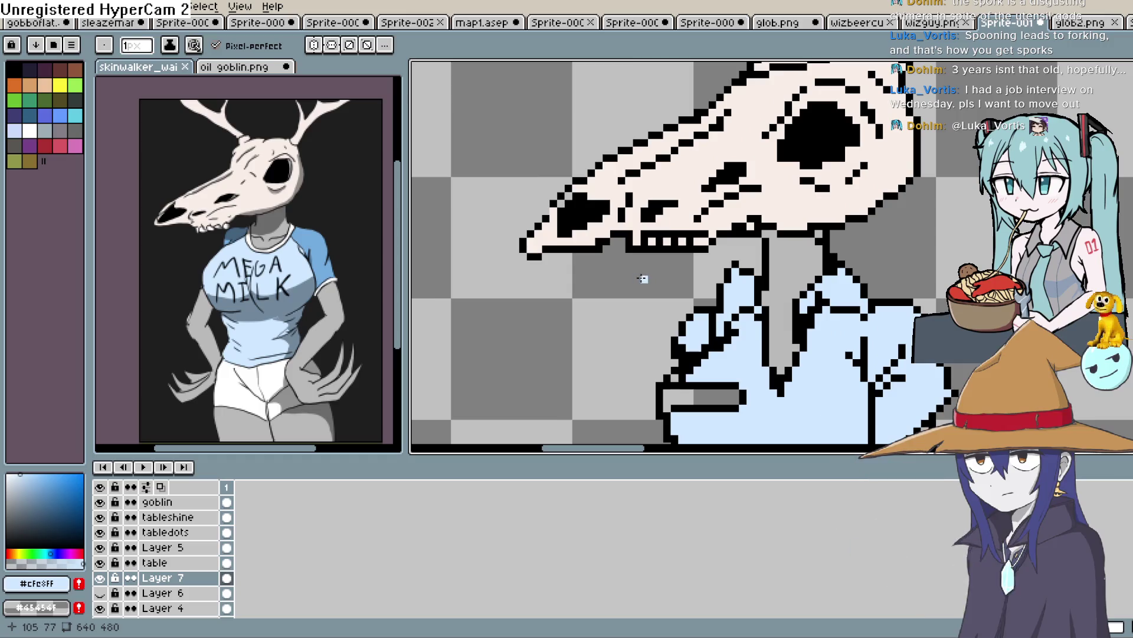
left_click_drag(624, 305, 616, 318)
mouse_move(618, 318)
left_mouse_down()
mouse_move(612, 299)
mouse_move(617, 311)
mouse_move(610, 301)
mouse_move(584, 331)
left_mouse_up()
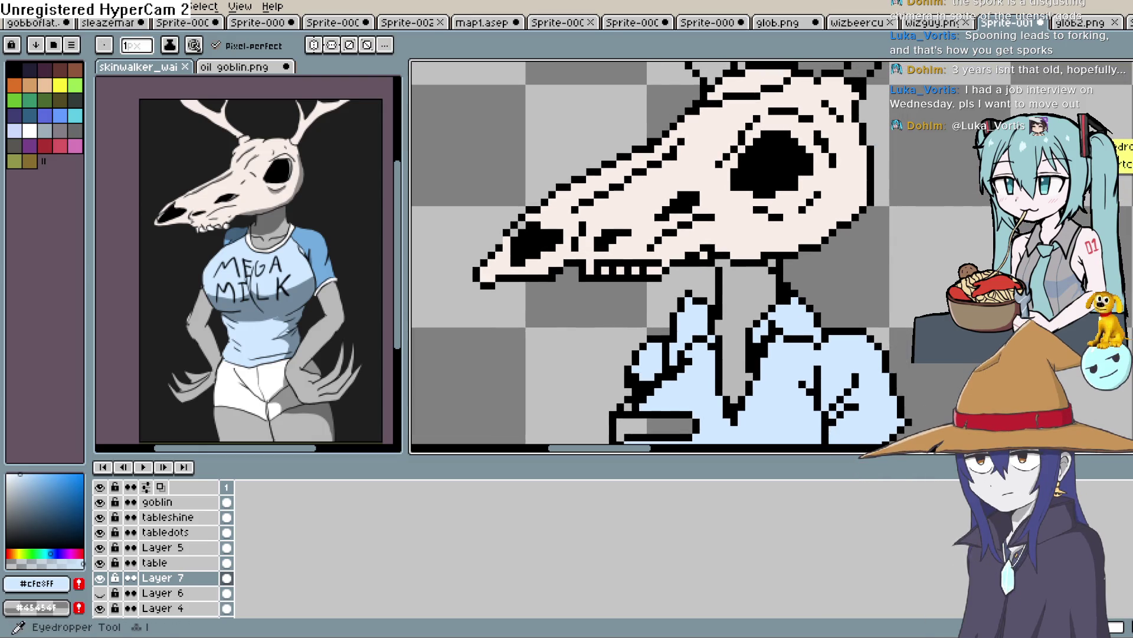
left_click(1112, 94, "alt")
left_click_drag(671, 202, 689, 188)
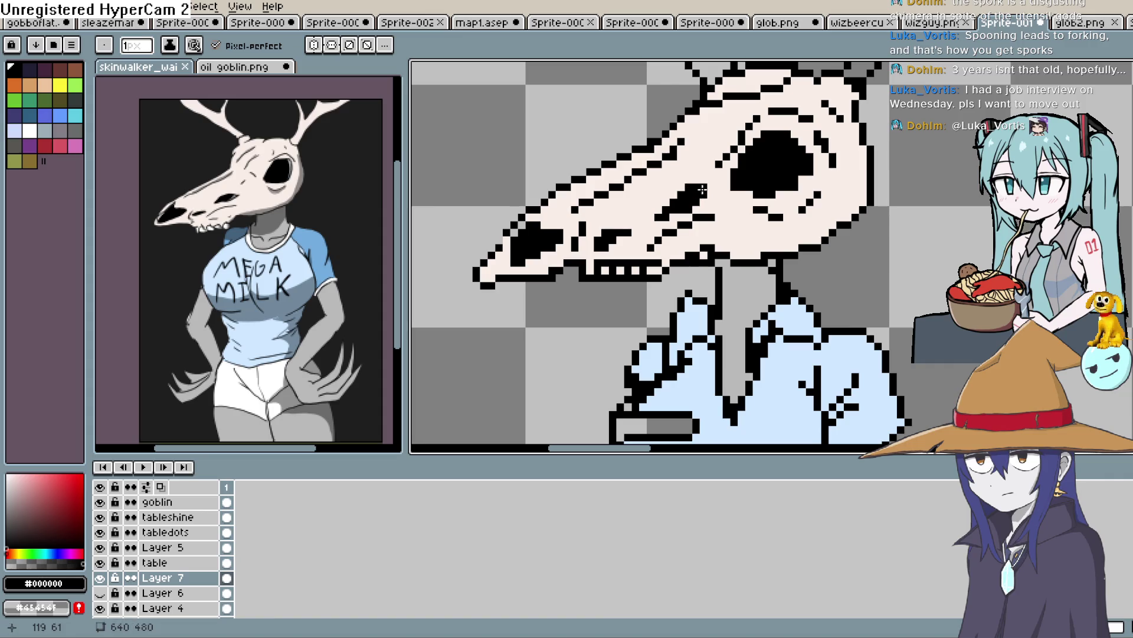
left_click(701, 203)
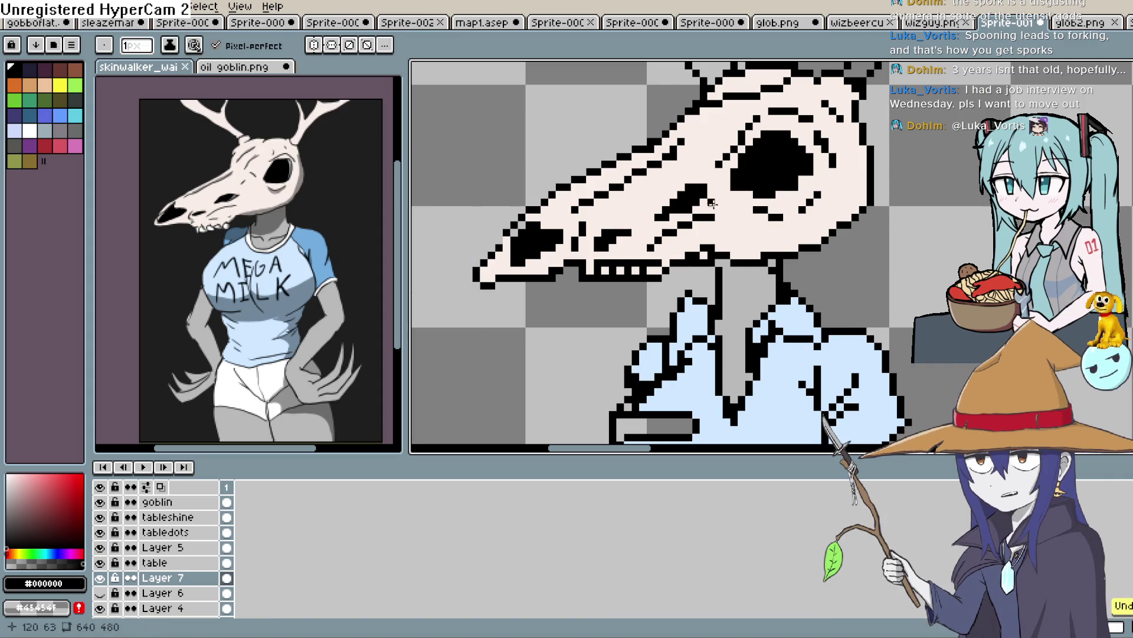
Pick a dark grey and shade the eye socket's upper-right edge.
key("alt")
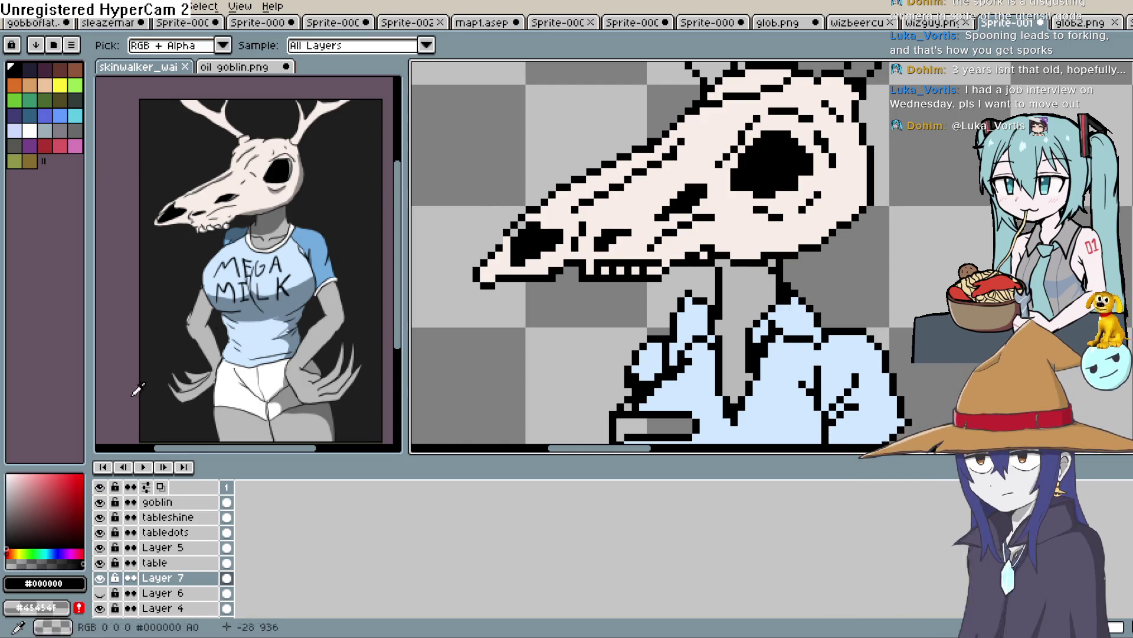
left_click(6, 525)
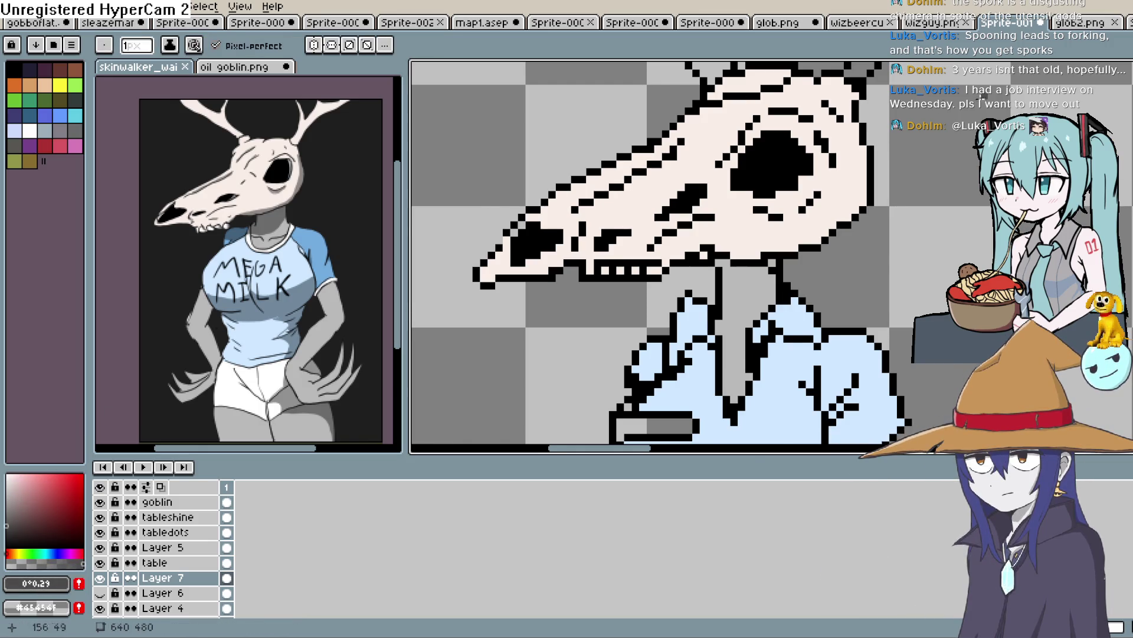
scroll(814, 134, "up", 2)
left_click_drag(763, 136, 807, 184)
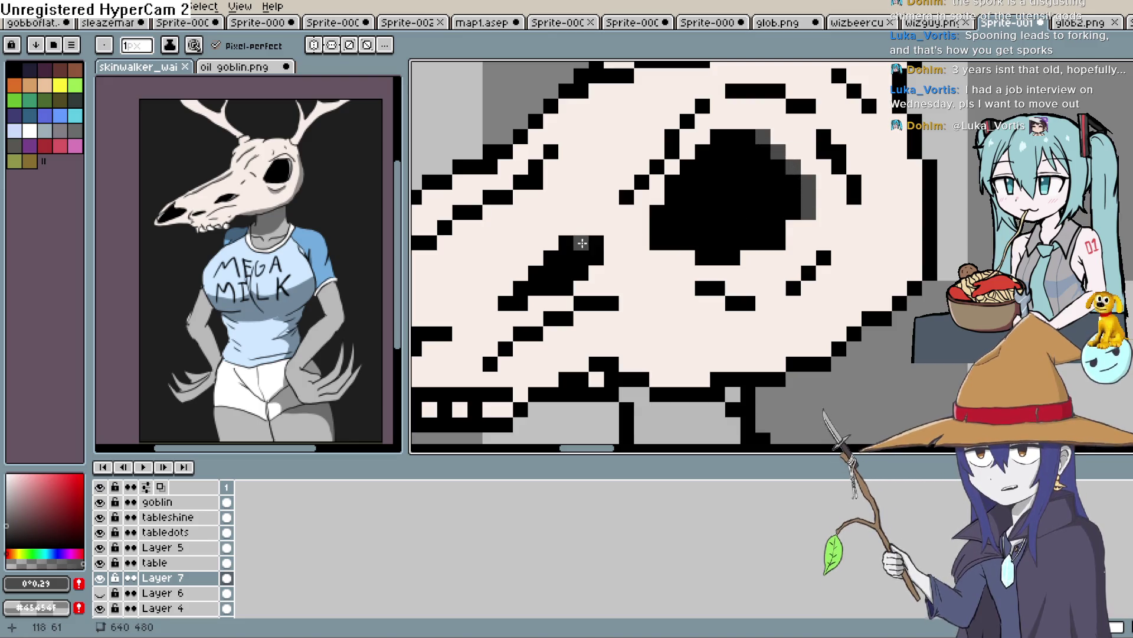
key("space")
mouse_move(593, 290)
left_mouse_down()
mouse_move(680, 230)
mouse_move(816, 166)
left_mouse_up()
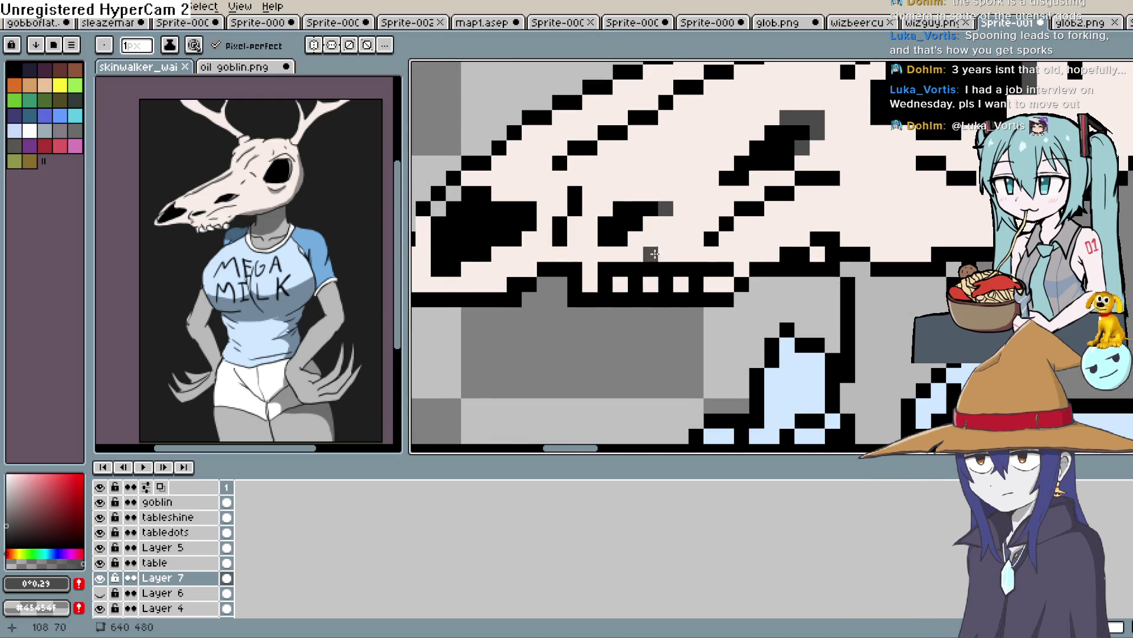
scroll(623, 237, "down", 3)
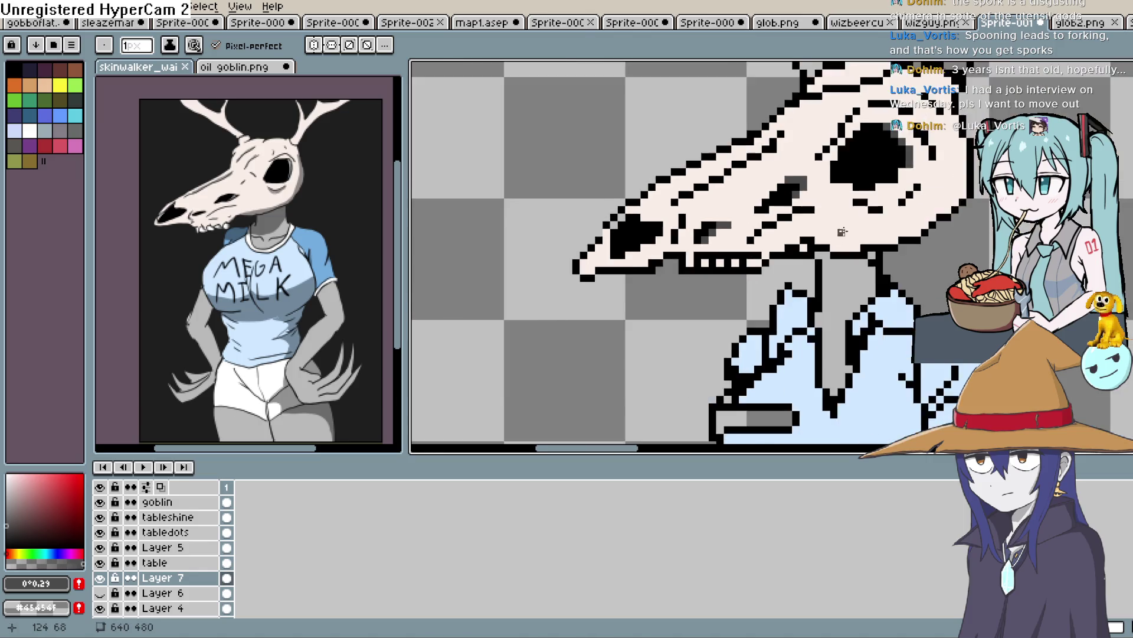
scroll(632, 245, "up", 1)
scroll(641, 256, "up", 3)
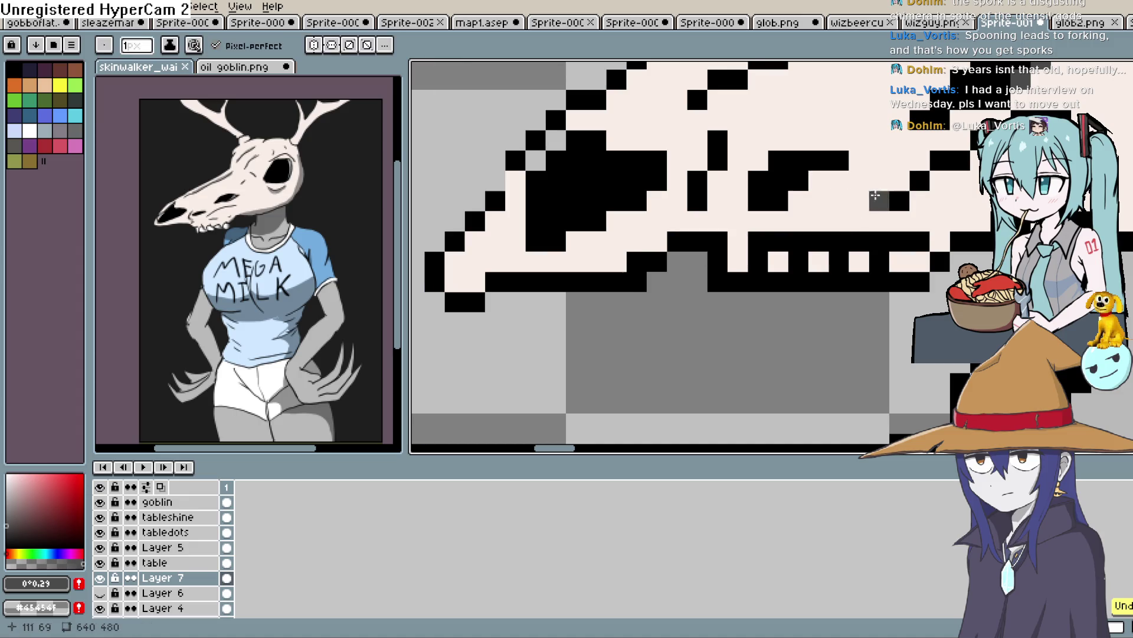
Undo a stray pixel and add dark grey shading along the top of the jaw.
key("space")
left_click_drag(941, 139, 544, 367)
left_click_drag(681, 308, 754, 230)
key("ctrl+z")
key("ctrl+z")
key("ctrl+z")
mouse_move(703, 240)
left_mouse_down()
mouse_move(799, 170)
mouse_move(653, 130)
left_mouse_up()
left_click(649, 124, "shift")
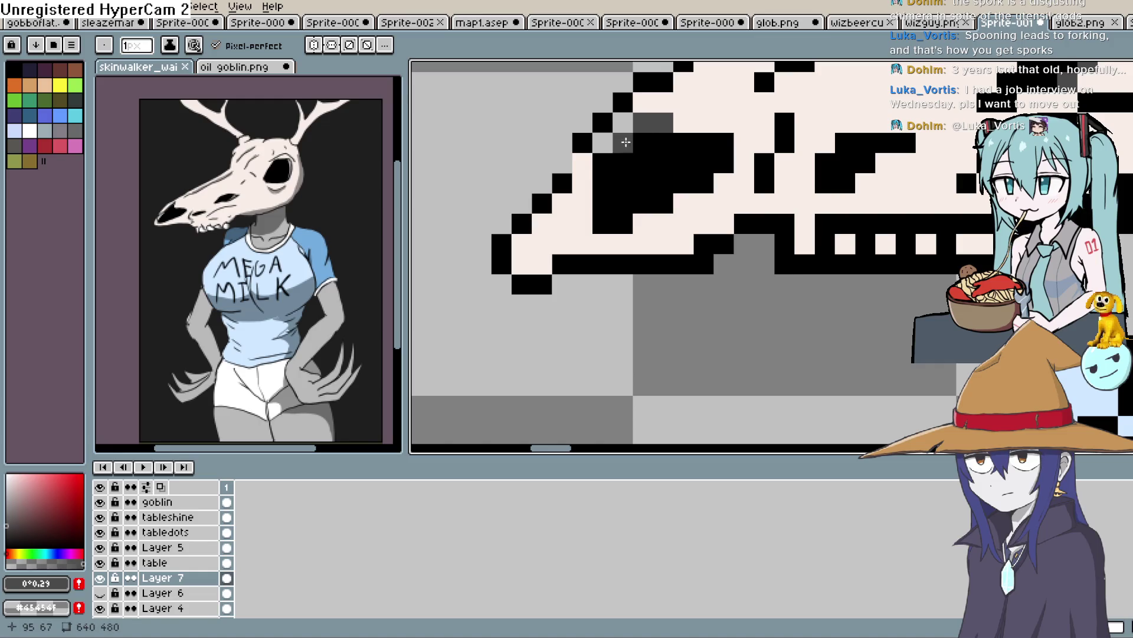
scroll(743, 177, "down", 5)
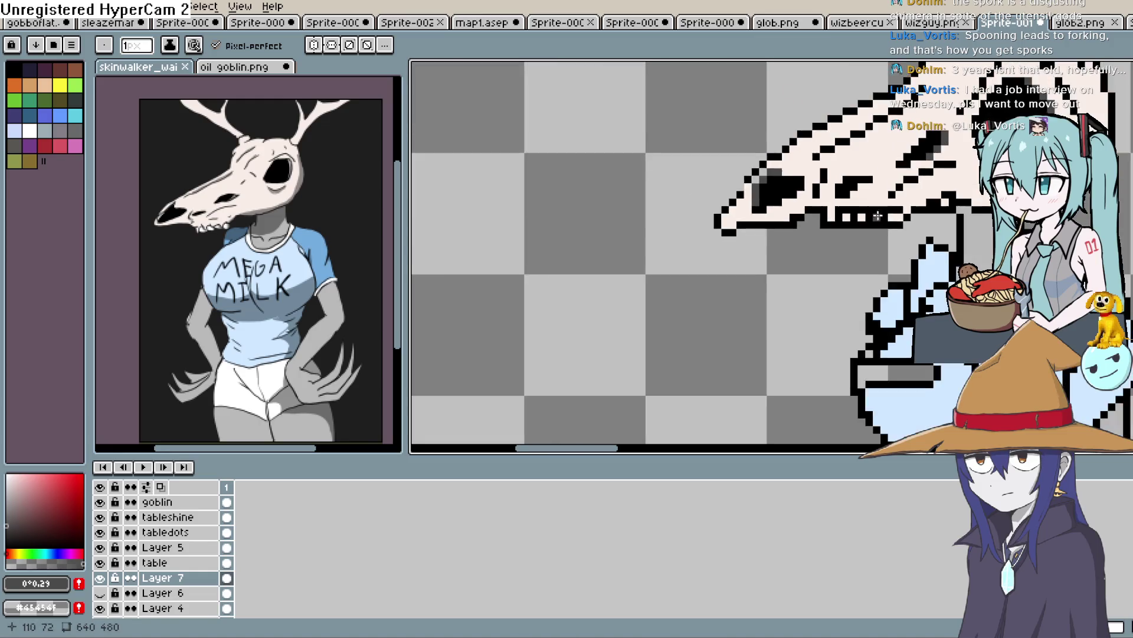
left_click_drag(864, 221, 740, 253)
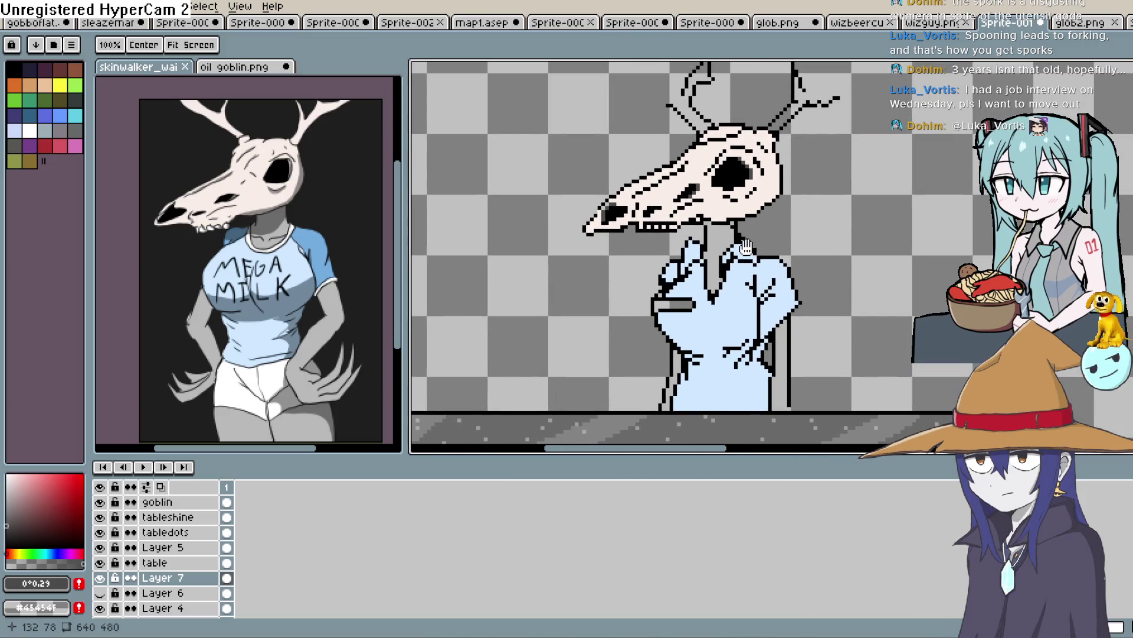
scroll(746, 247, "up", 5)
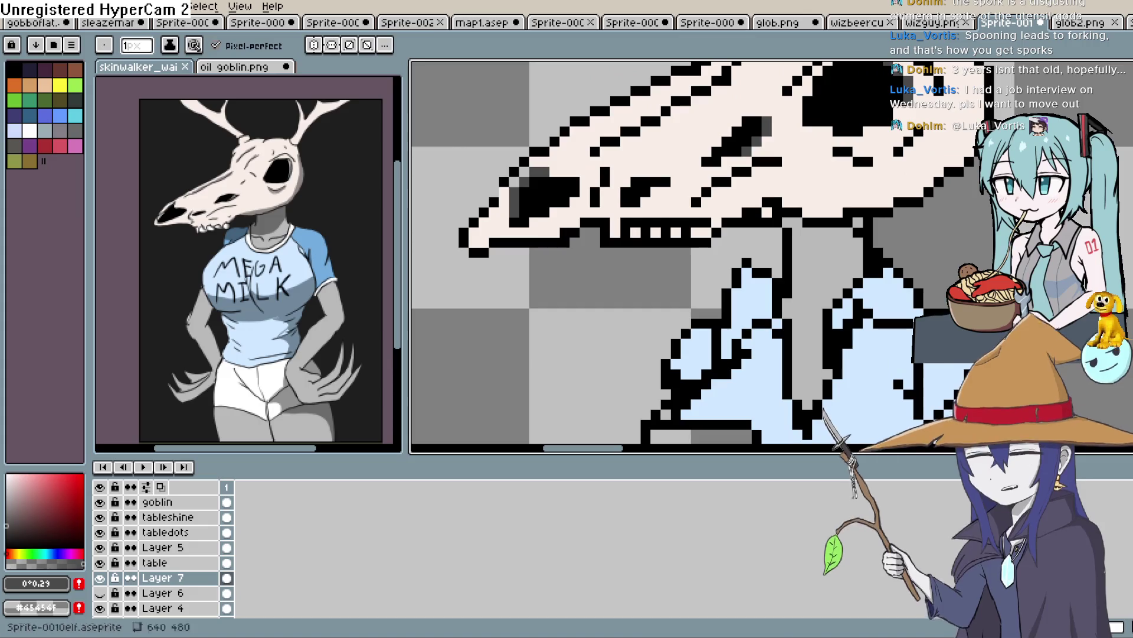
Eyedrop the skull's pale pink and shift the upper teeth gaps one pixel left and right.
left_click(884, 149, "alt")
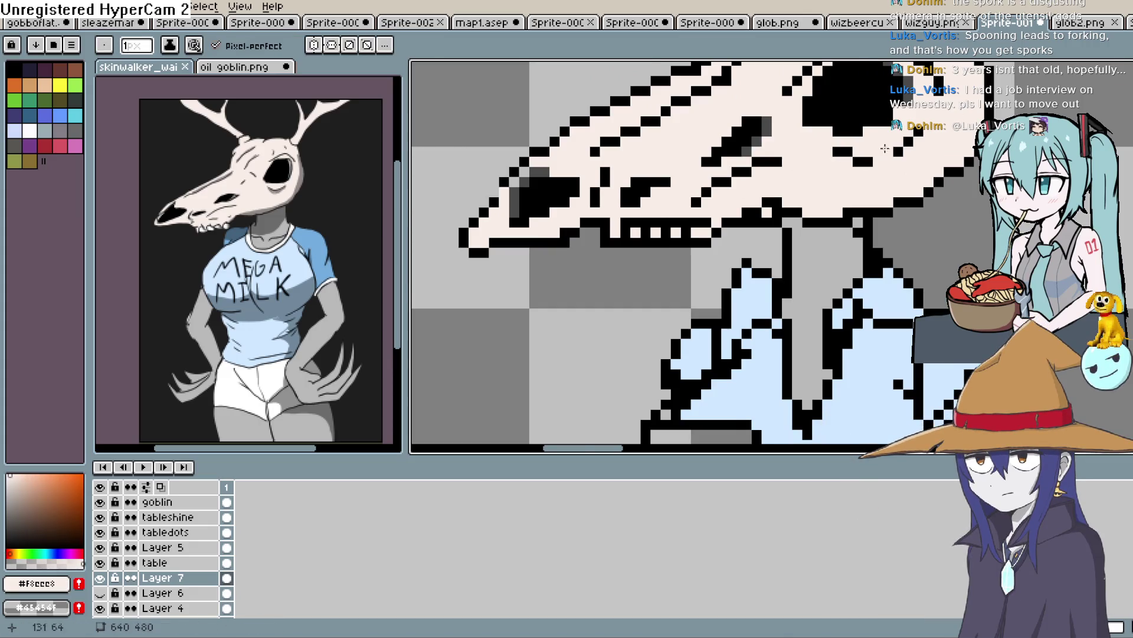
scroll(668, 229, "up", 2)
key("ctrl+z")
left_click(633, 237)
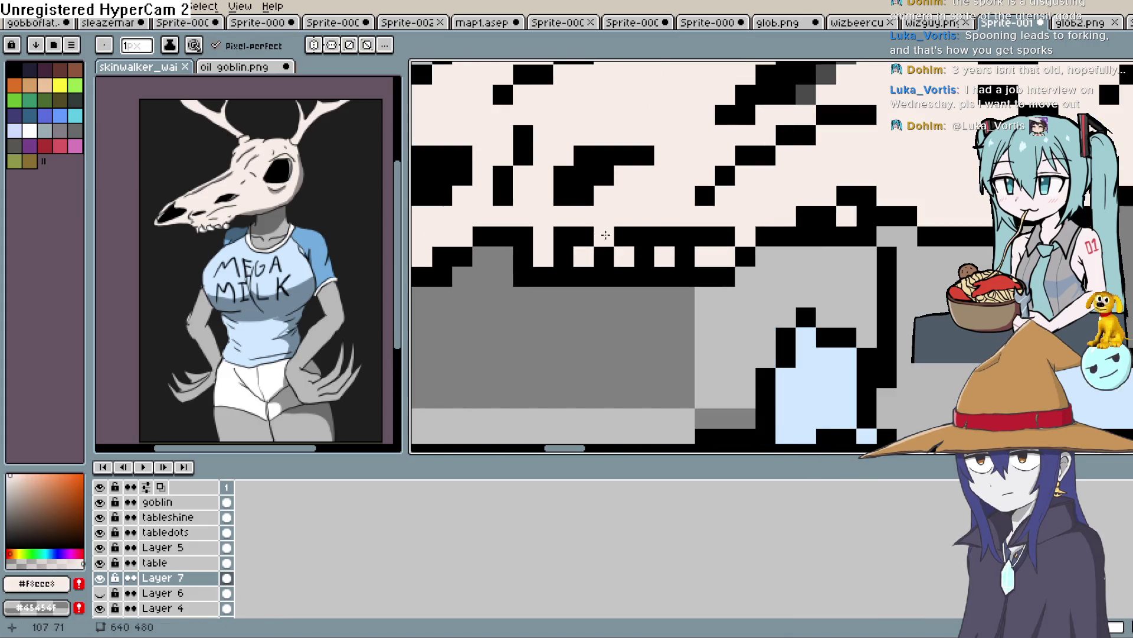
key("ctrl+z")
left_click(617, 229)
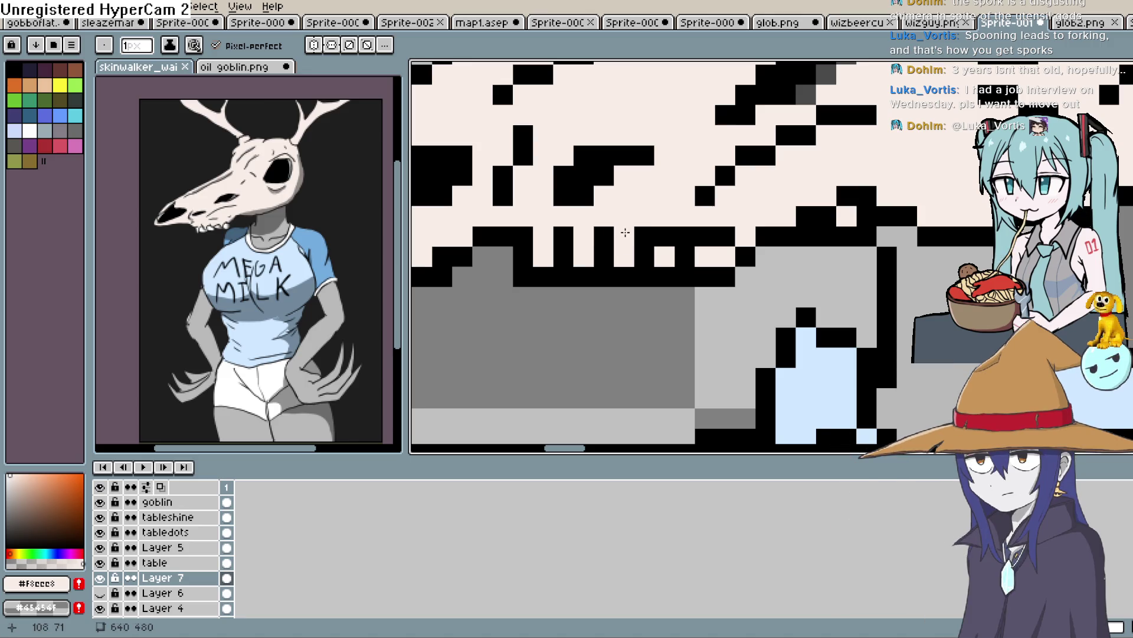
Try extending a teeth gap down to the grey area, then undo that pixel and inspect.
left_click(673, 276)
key("b")
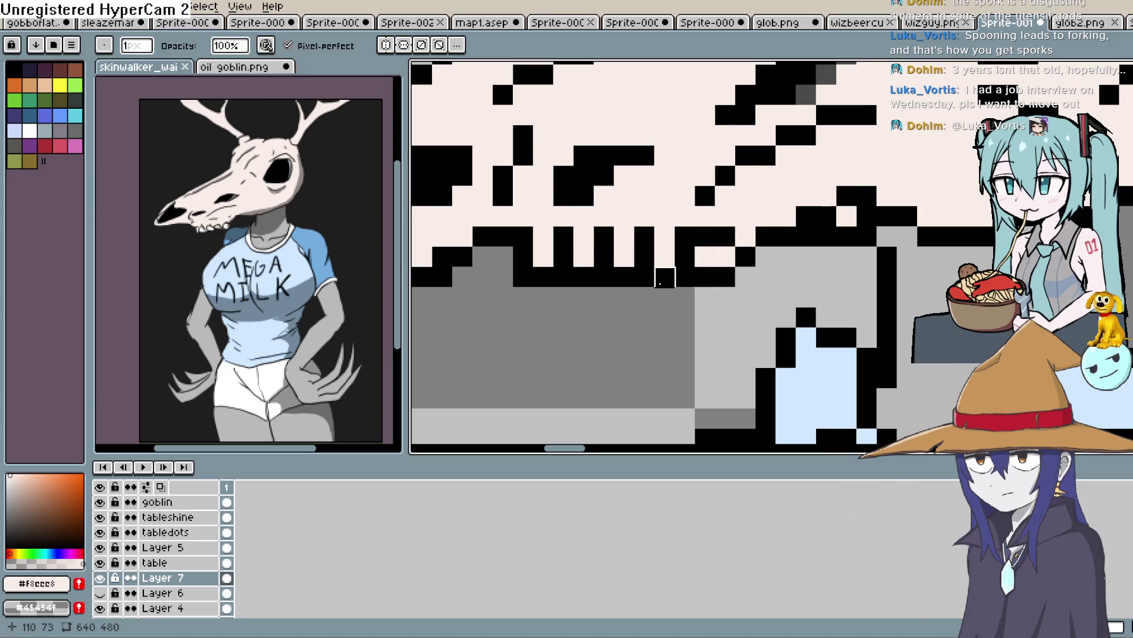
key("ctrl+z")
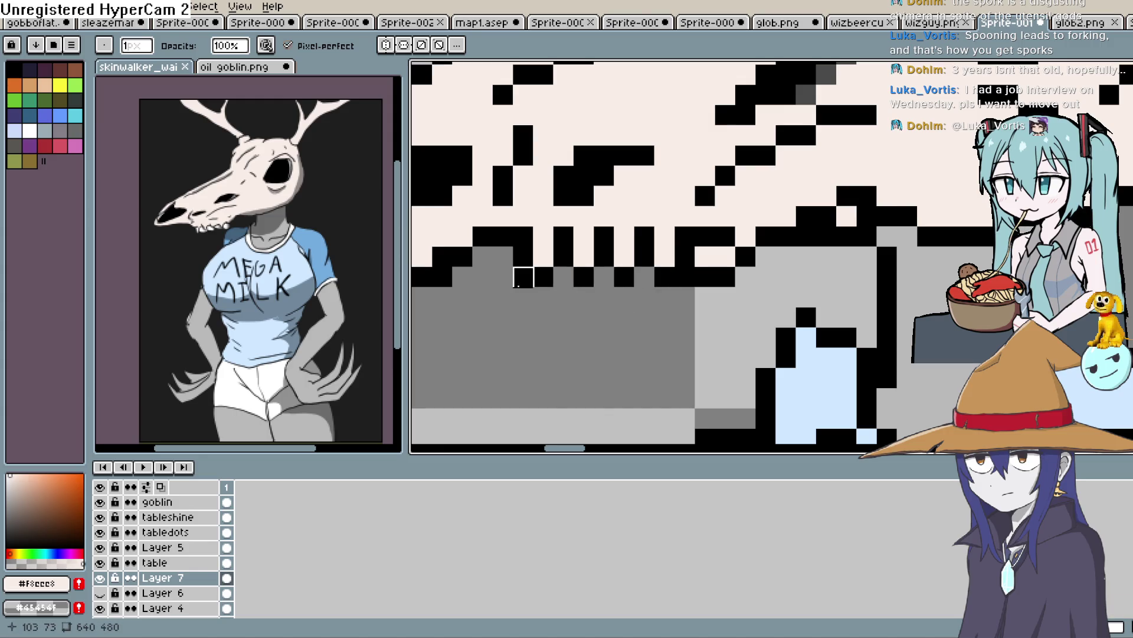
scroll(701, 273, "down", 6)
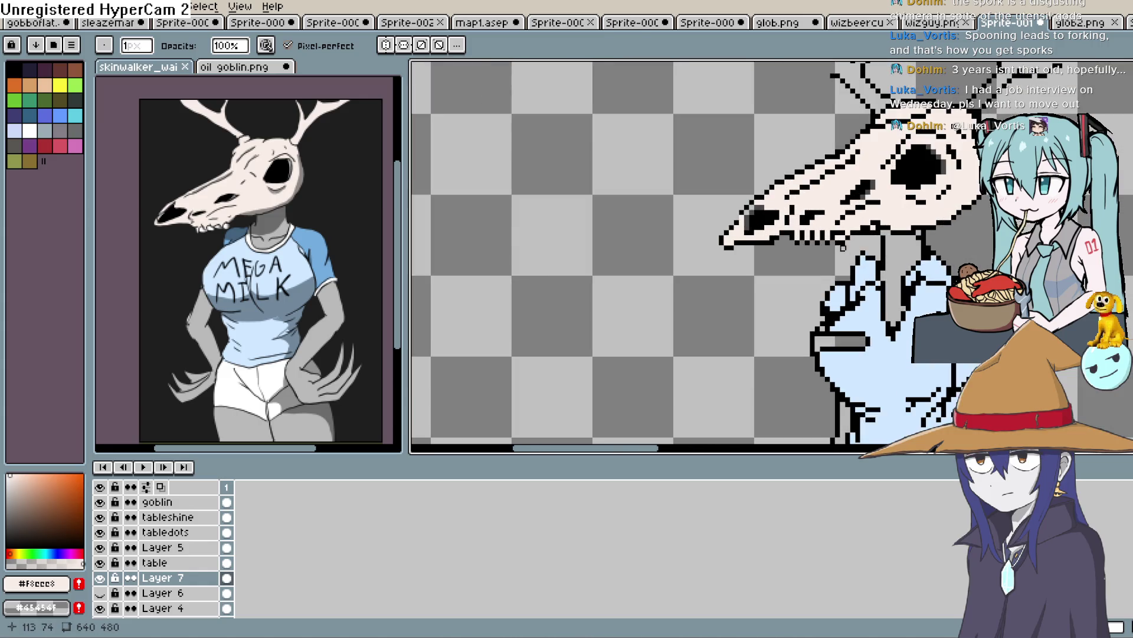
scroll(851, 248, "up", 6)
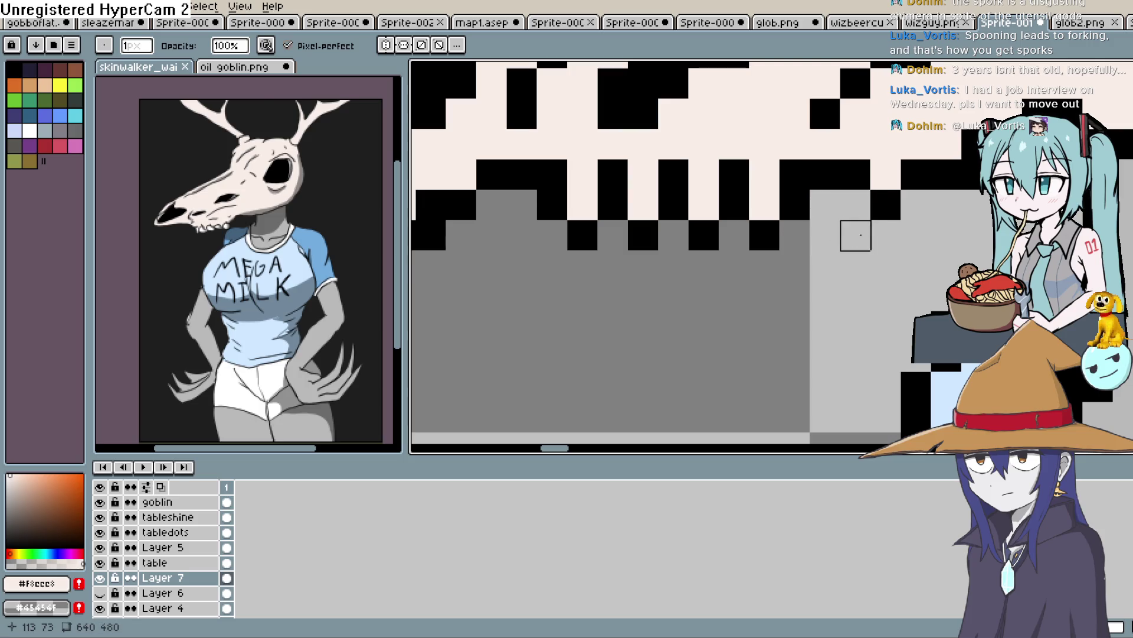
scroll(855, 235, "down", 5)
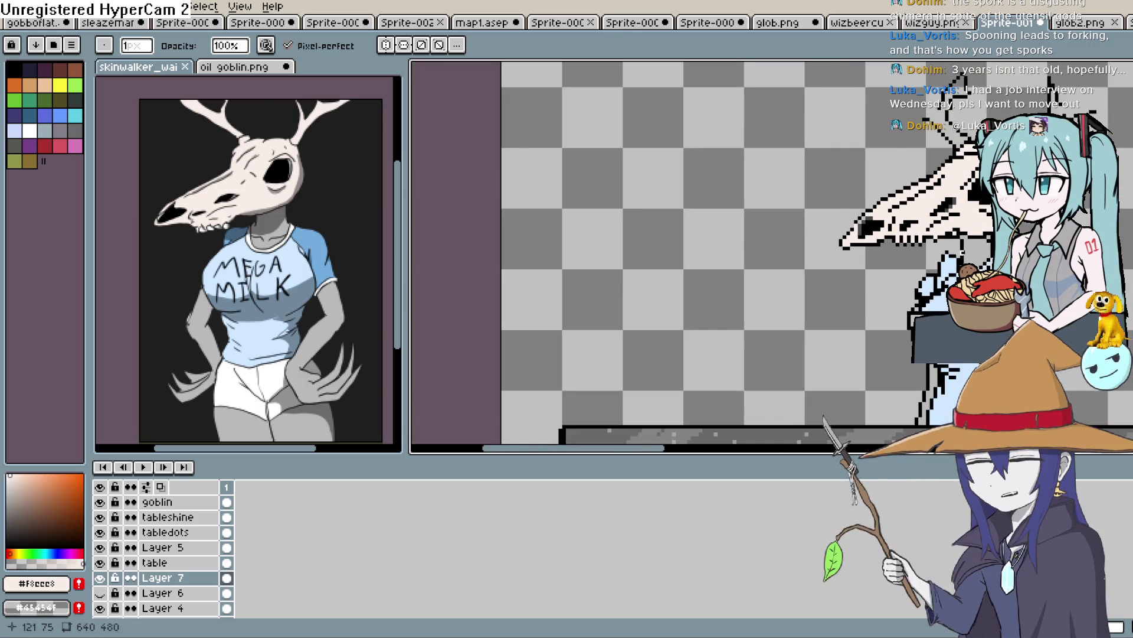
scroll(959, 245, "up", 2)
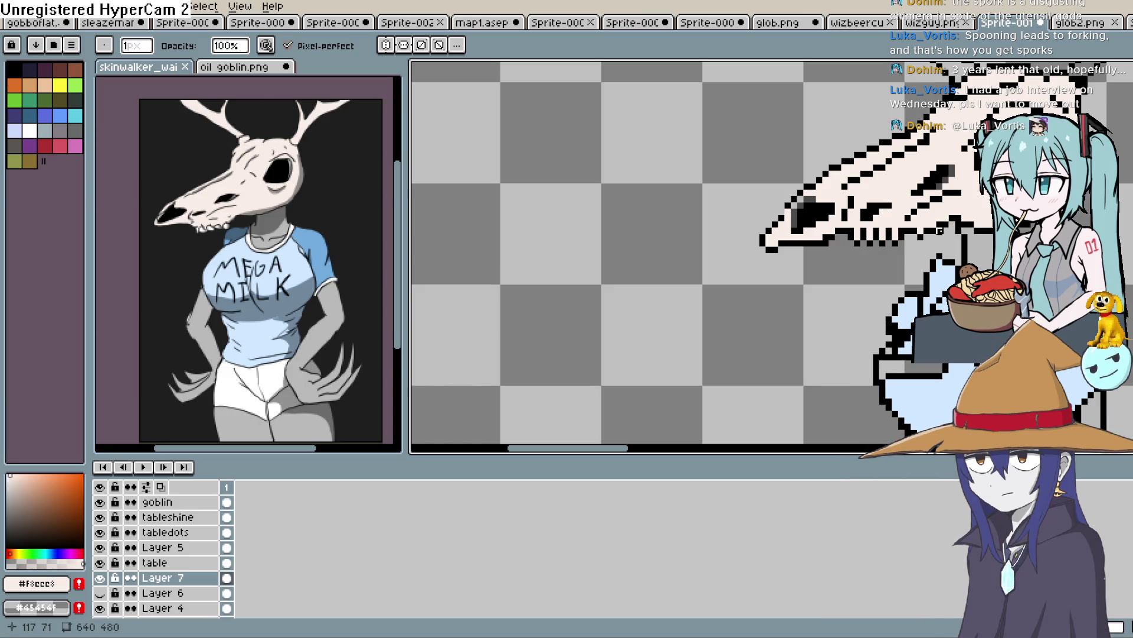
scroll(940, 231, "down", 4)
scroll(867, 274, "up", 2)
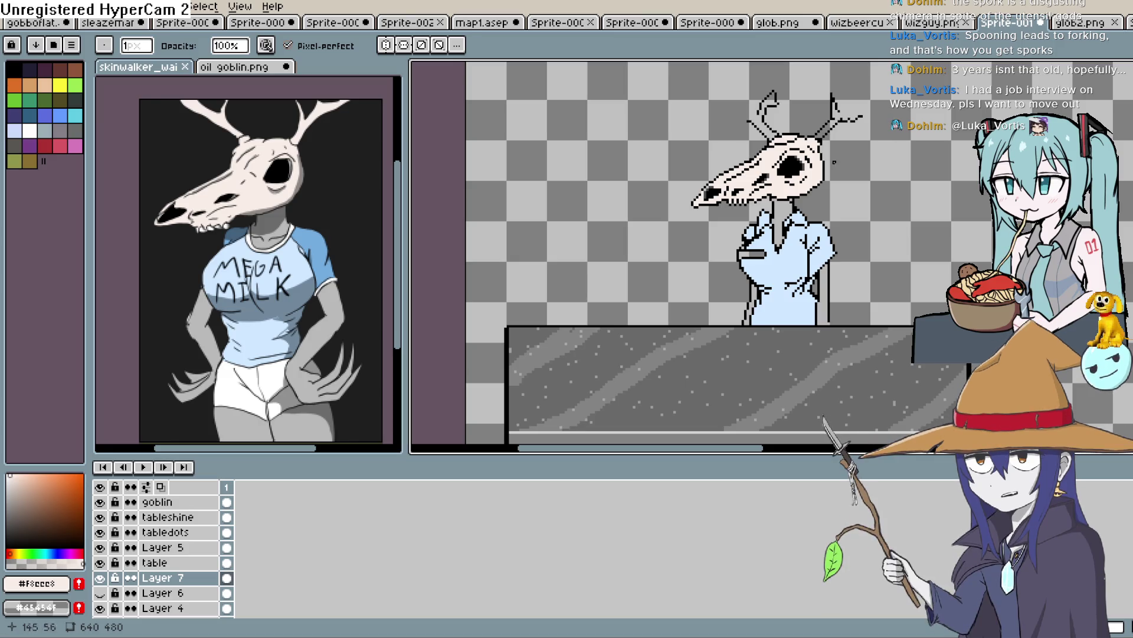
left_click_drag(868, 133, 857, 143)
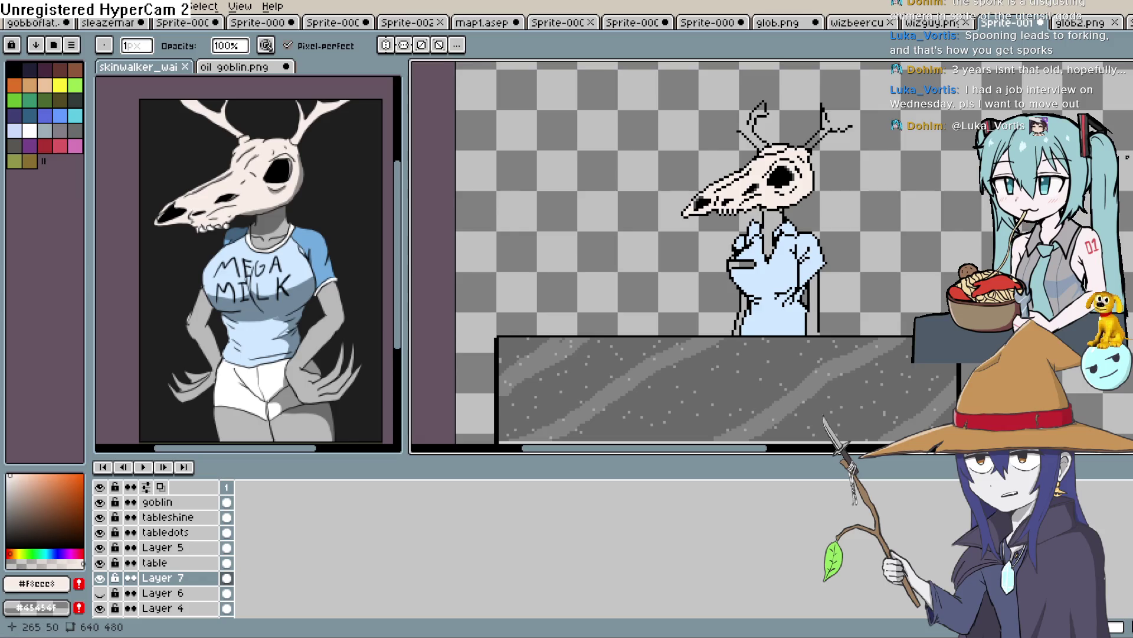
key("l")
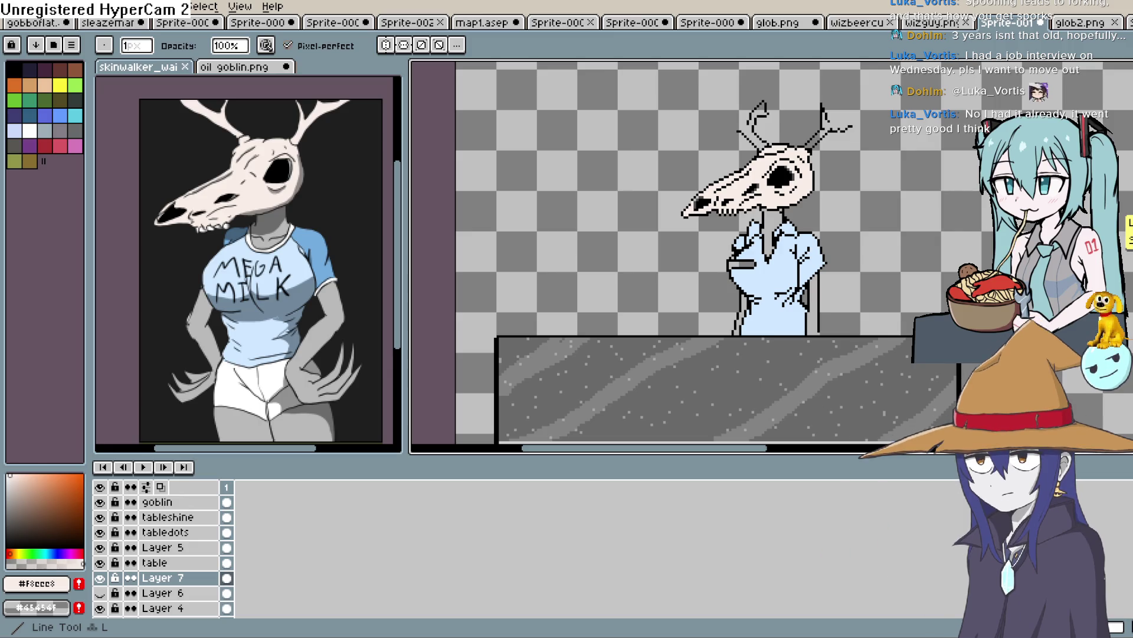
key("i")
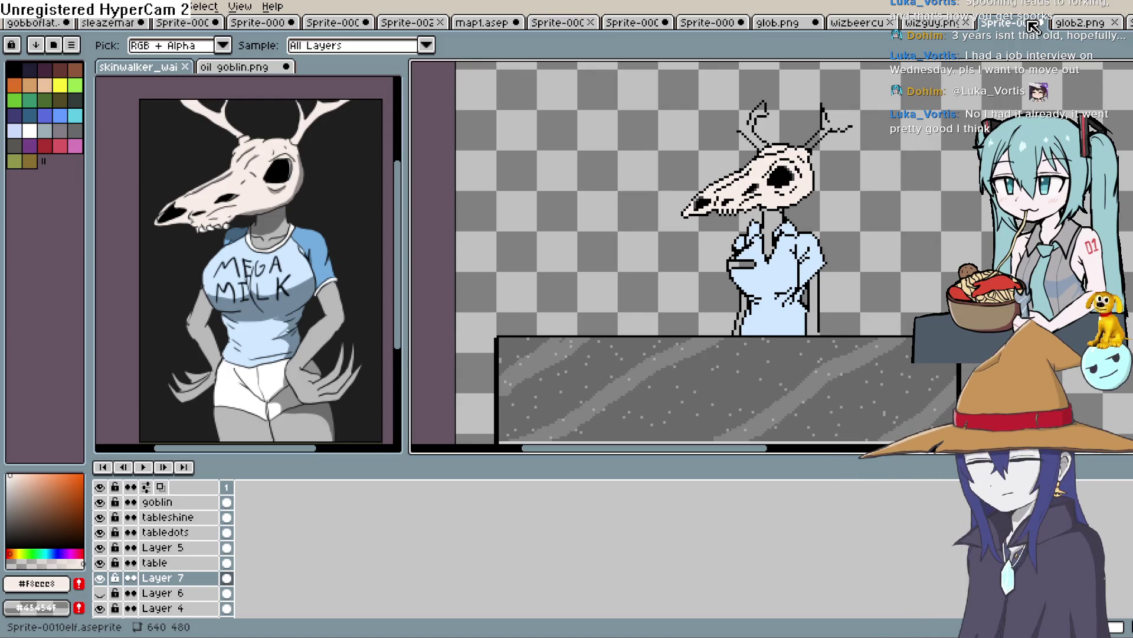
scroll(827, 127, "up", 2)
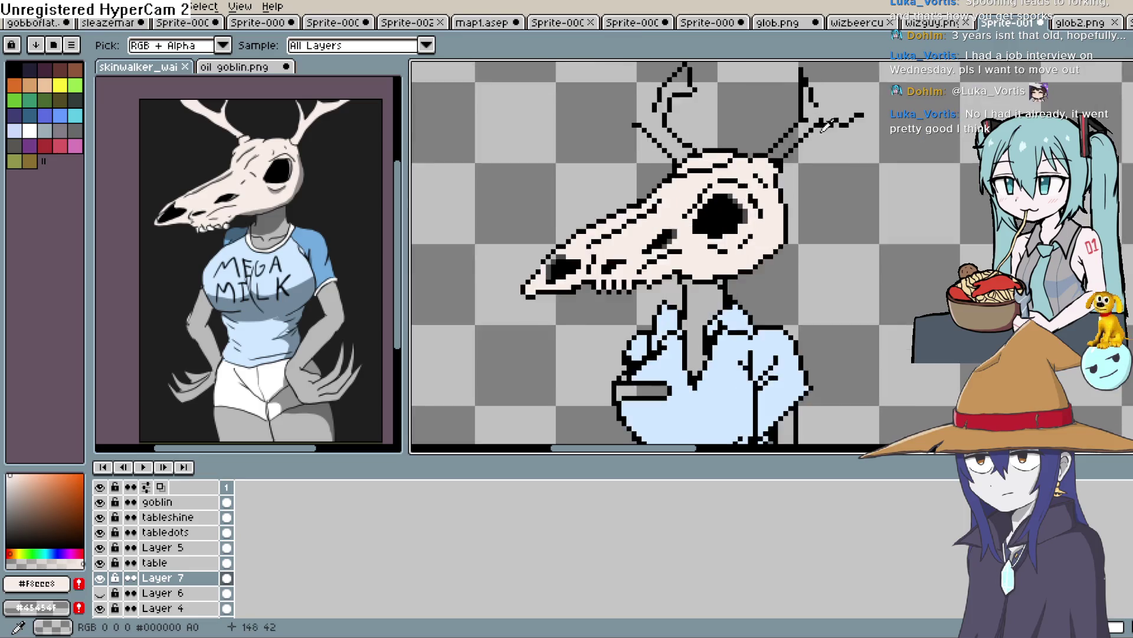
scroll(827, 127, "up", 2)
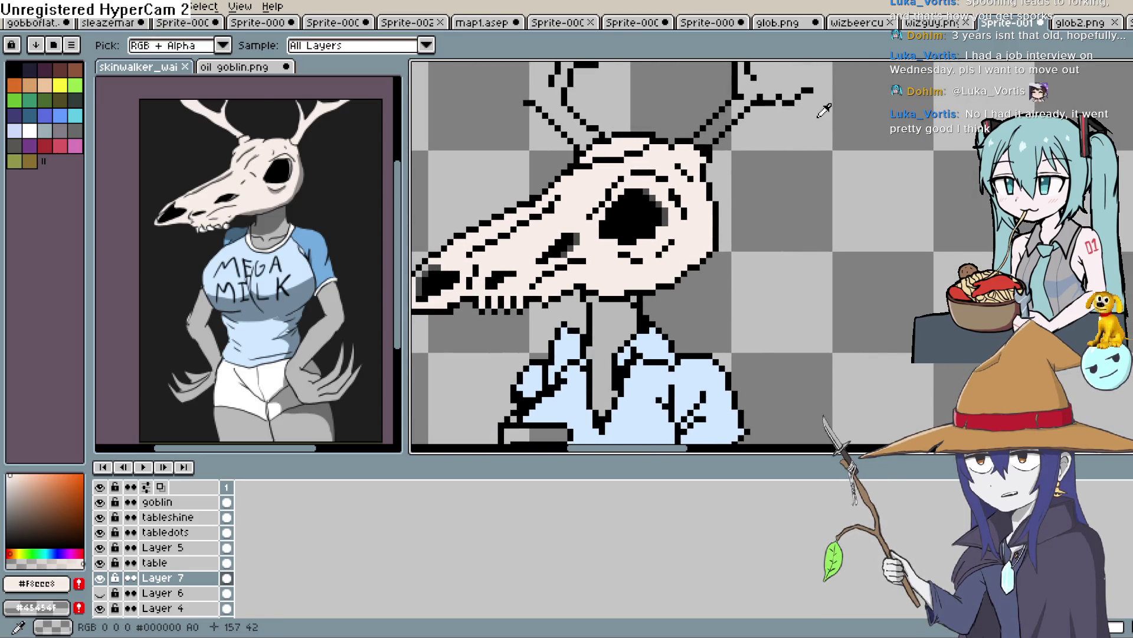